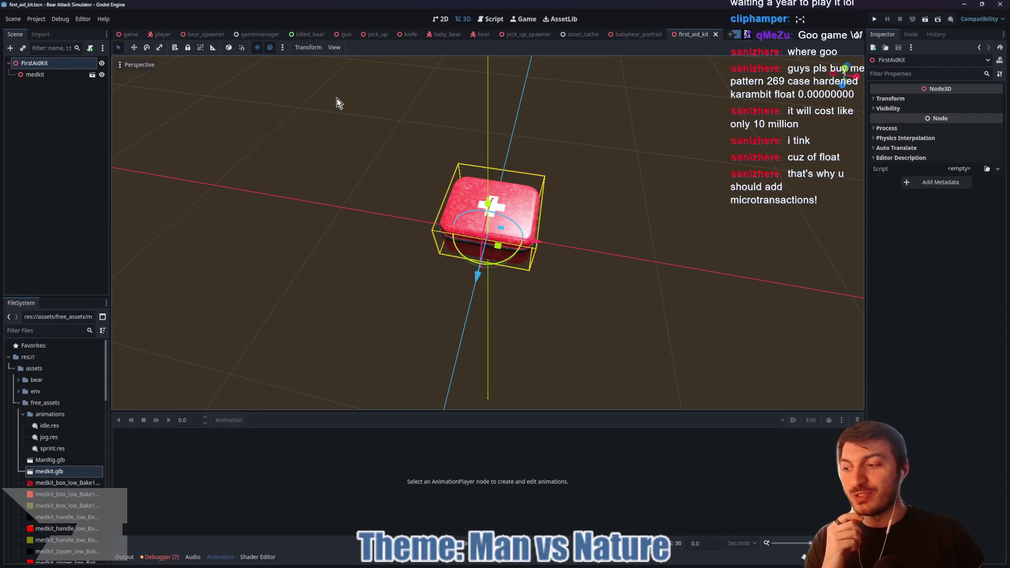
Switch to the main game scene tab, save it, and run the project with F5
click(128, 34)
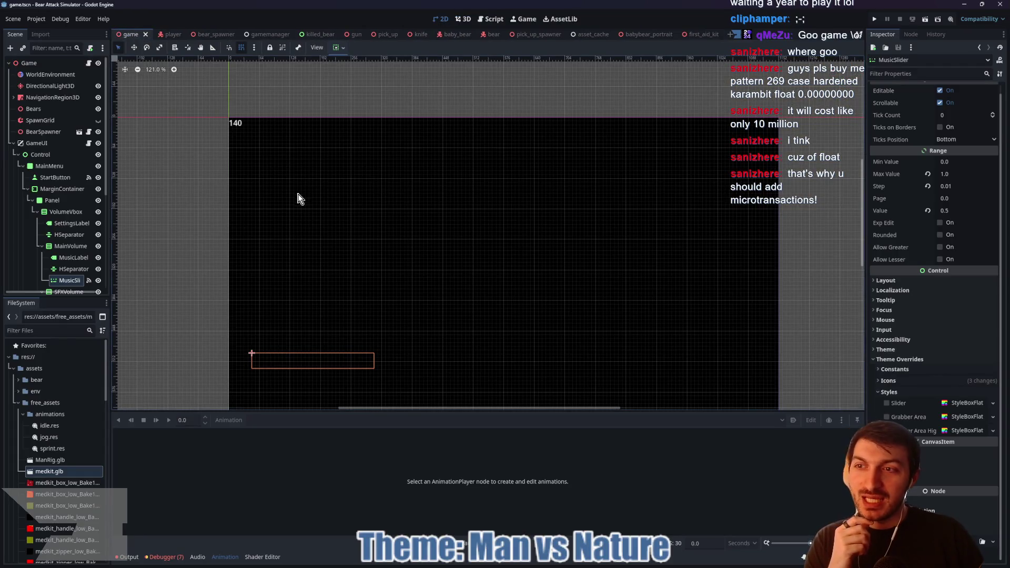
scroll(73, 260, down, 5)
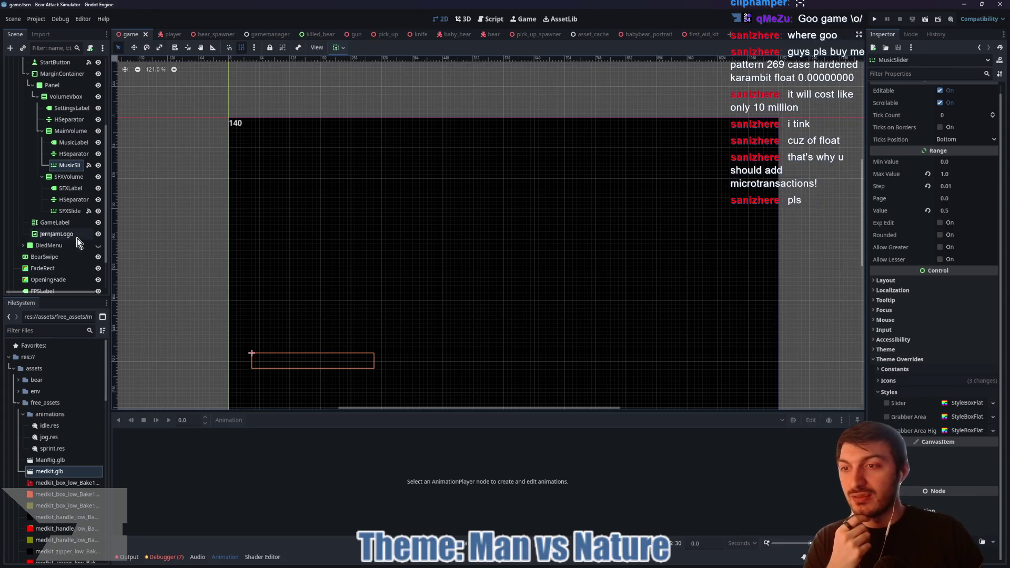
scroll(73, 236, down, 2)
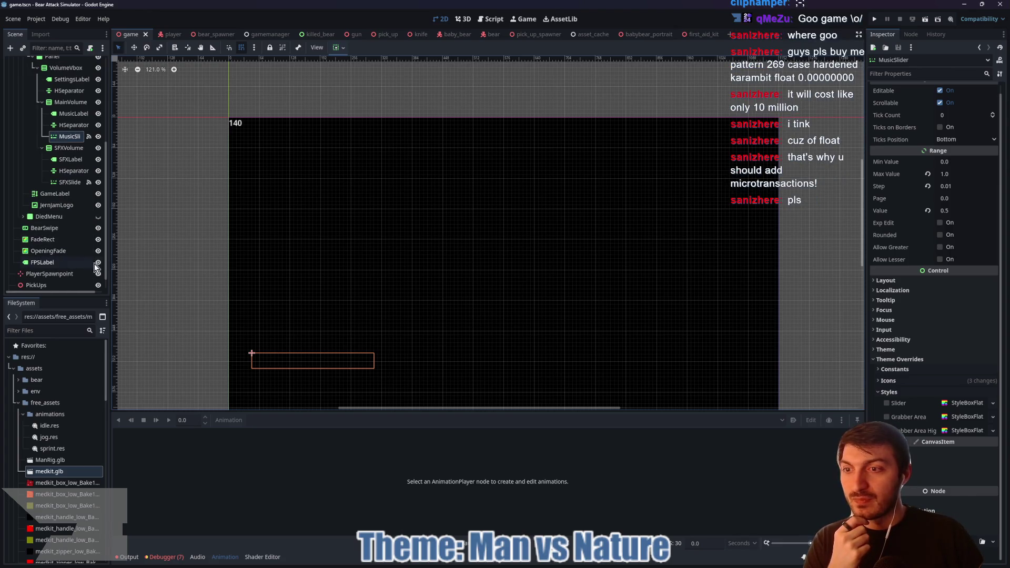
key(ctrl+s)
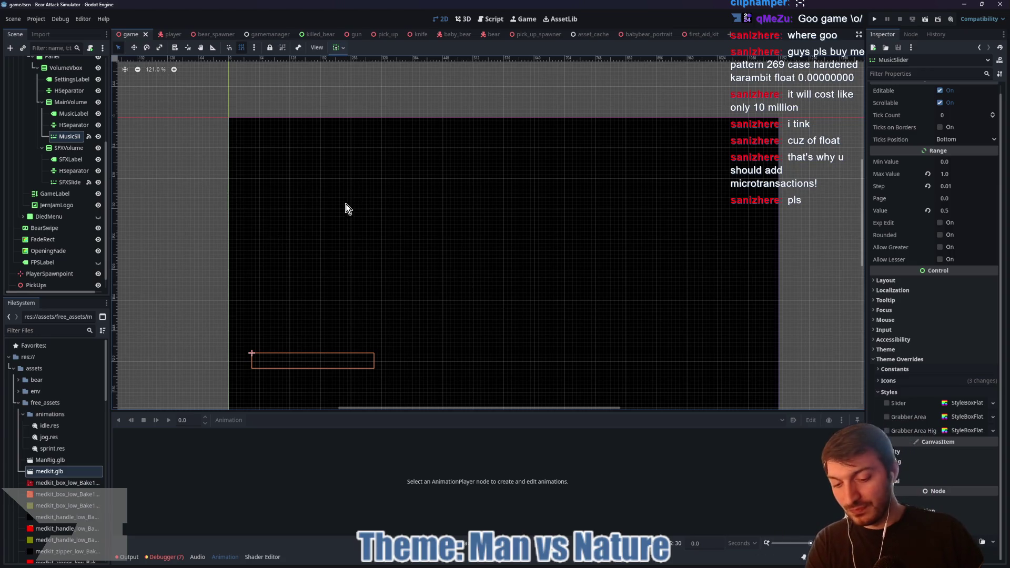
key(F5)
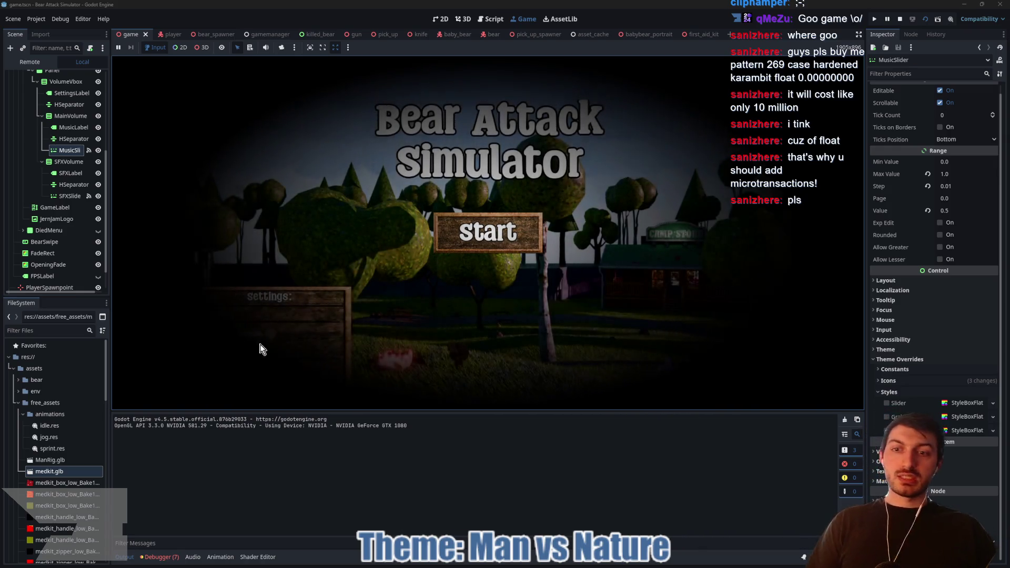
Turn the music volume all the way down and start a new round
drag(233, 333, 206, 334)
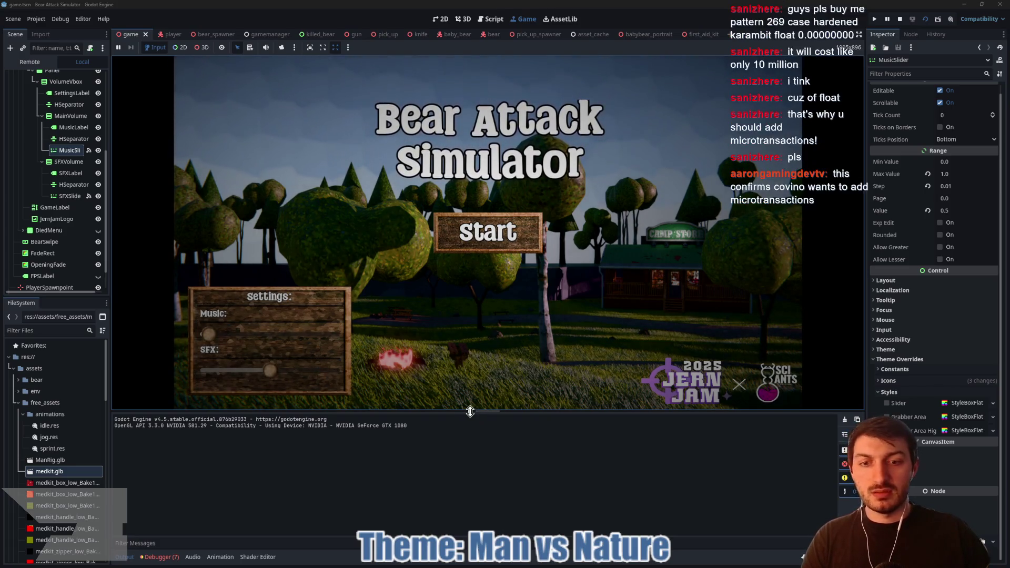
drag(473, 410, 473, 463)
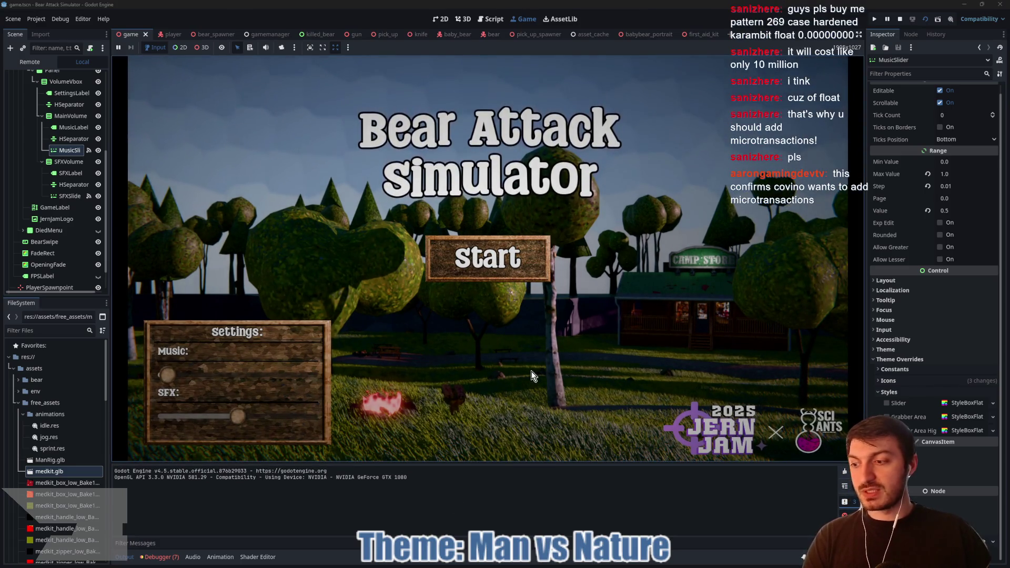
click(506, 262)
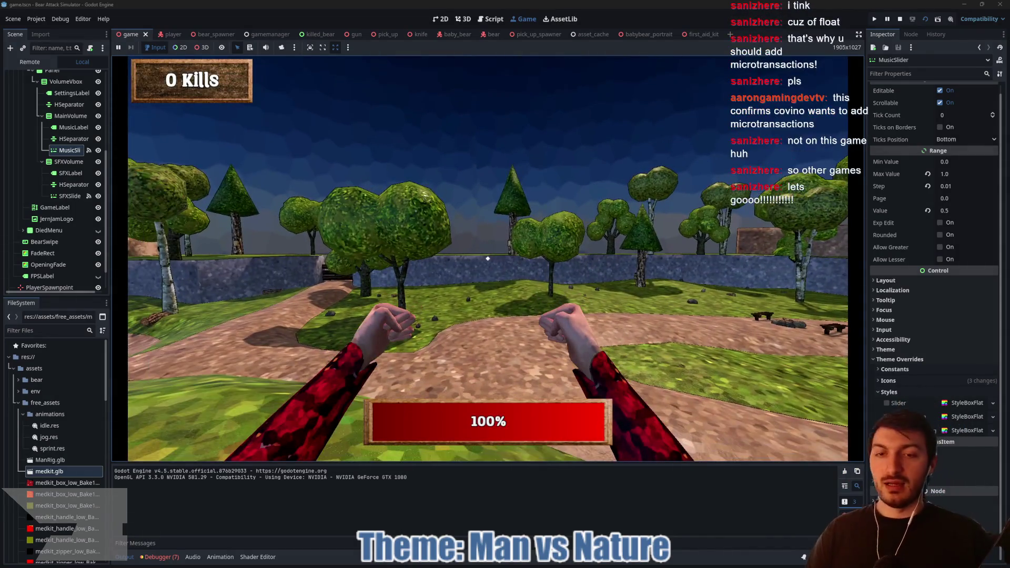
Walk along the dirt path and punch the first bear until it dies
key(w)
key(w)
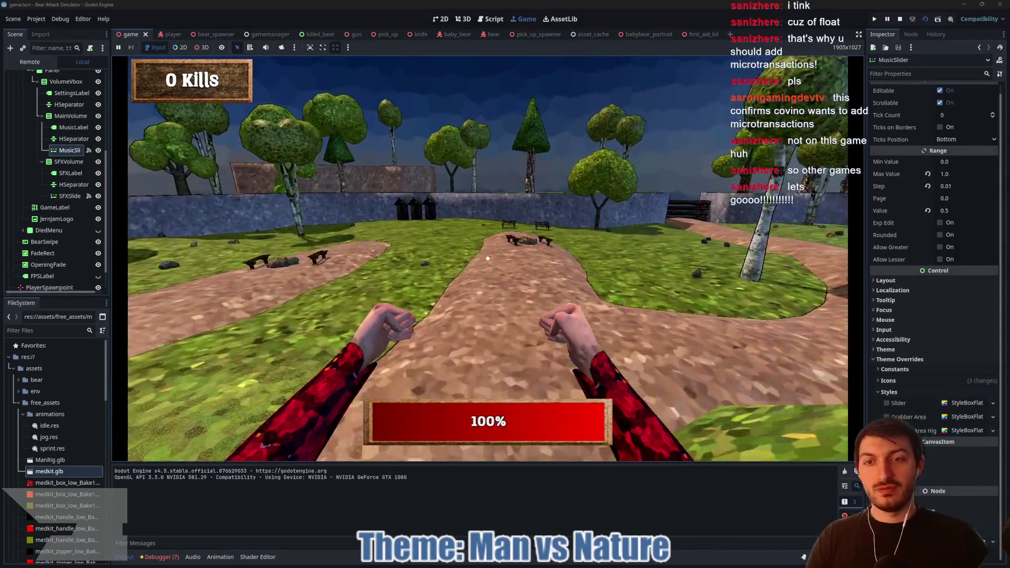
key(w)
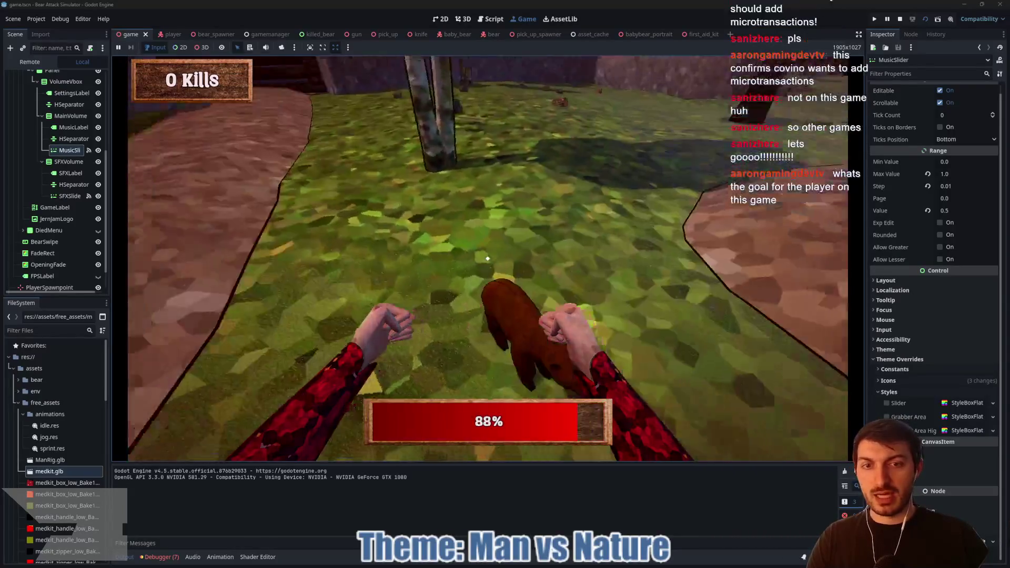
click(487, 258)
click(488, 258)
Head to the camp store, fight the bear by the stone wall, then return to the menu
key(w)
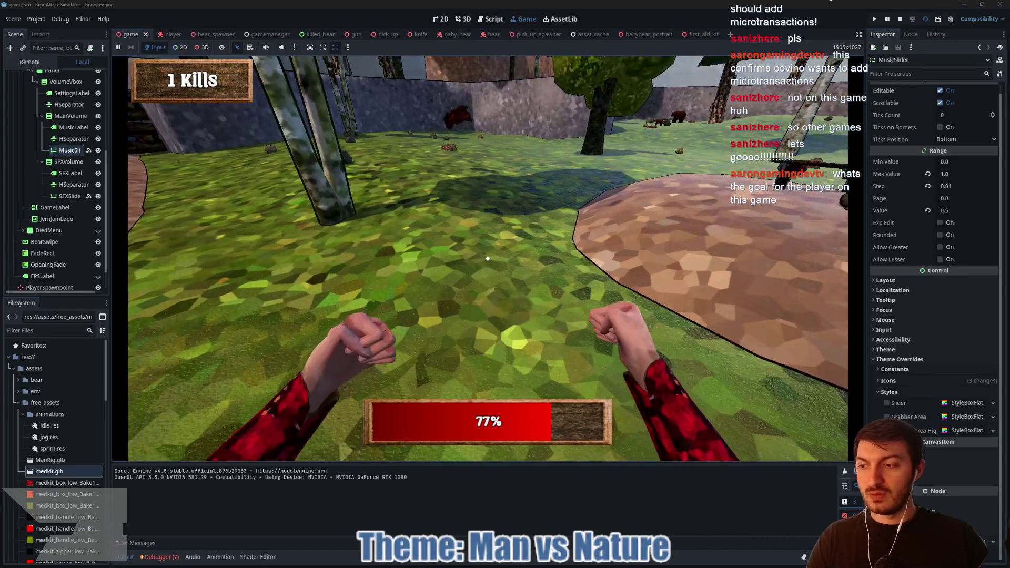
key(w)
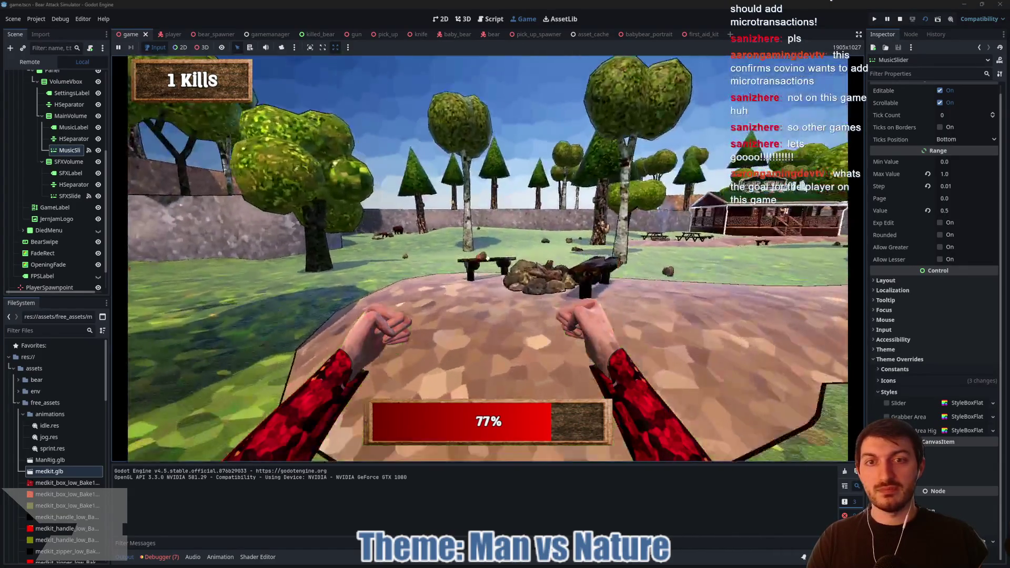
key(w)
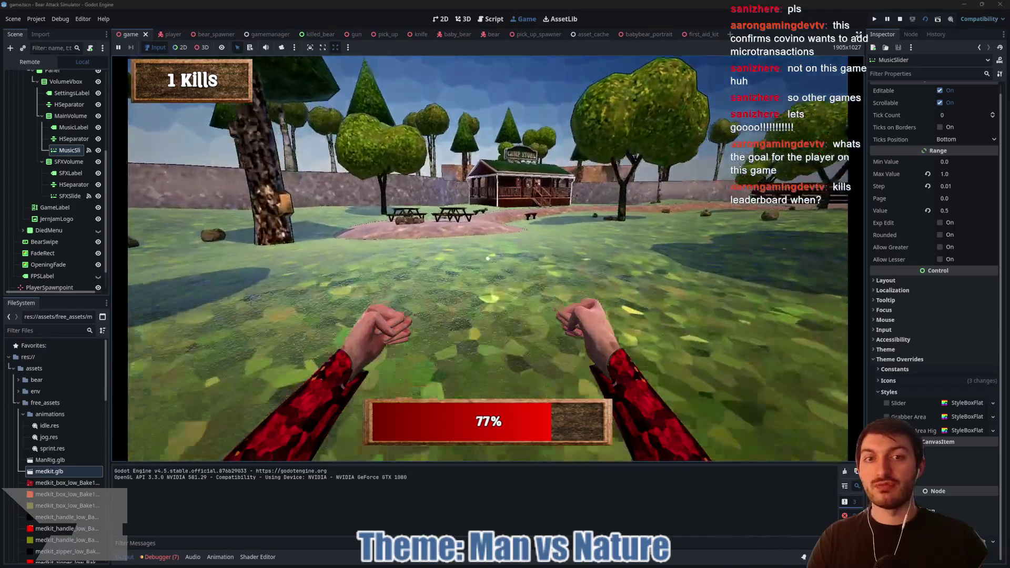
key(w)
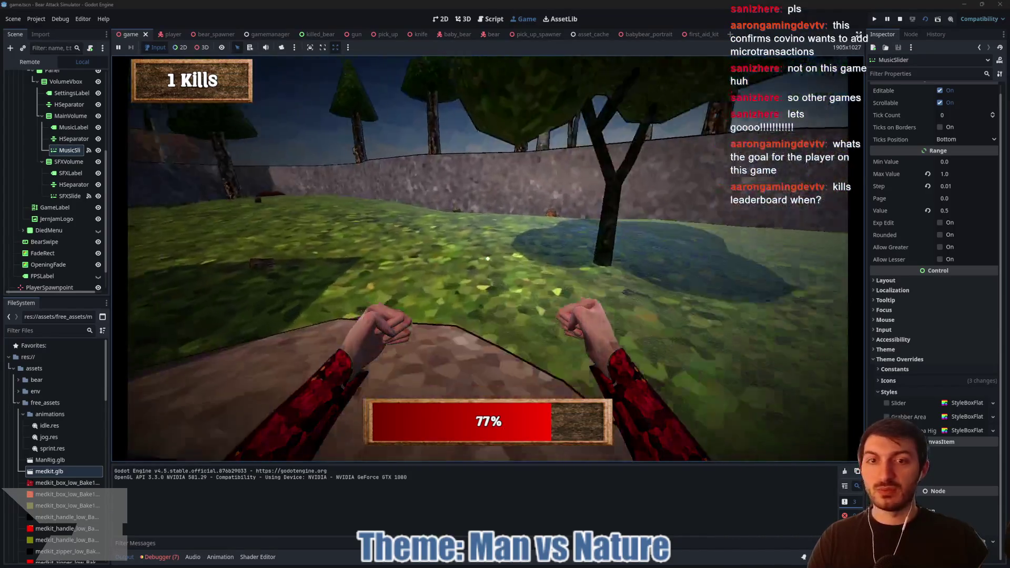
key(w)
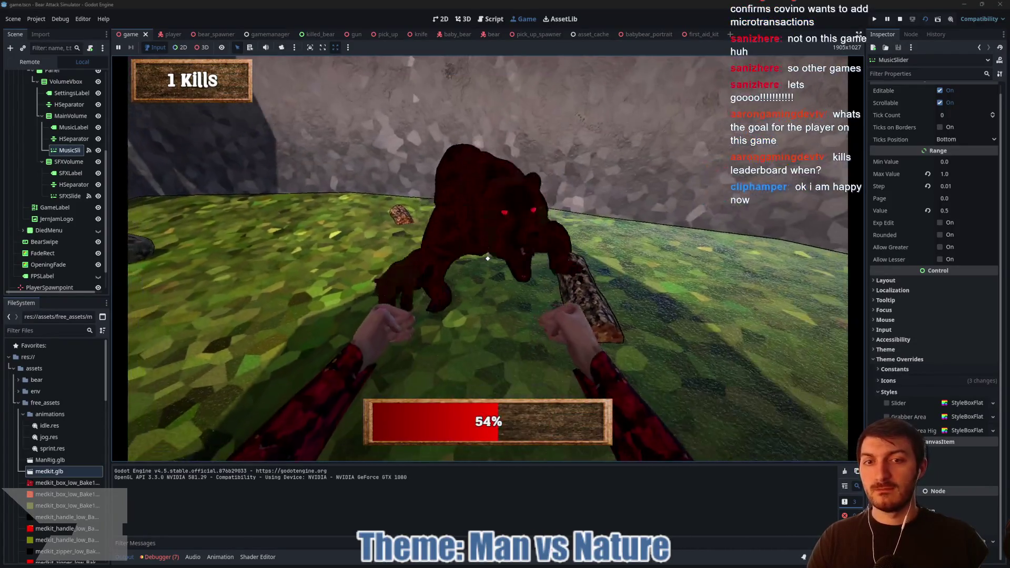
click(488, 258)
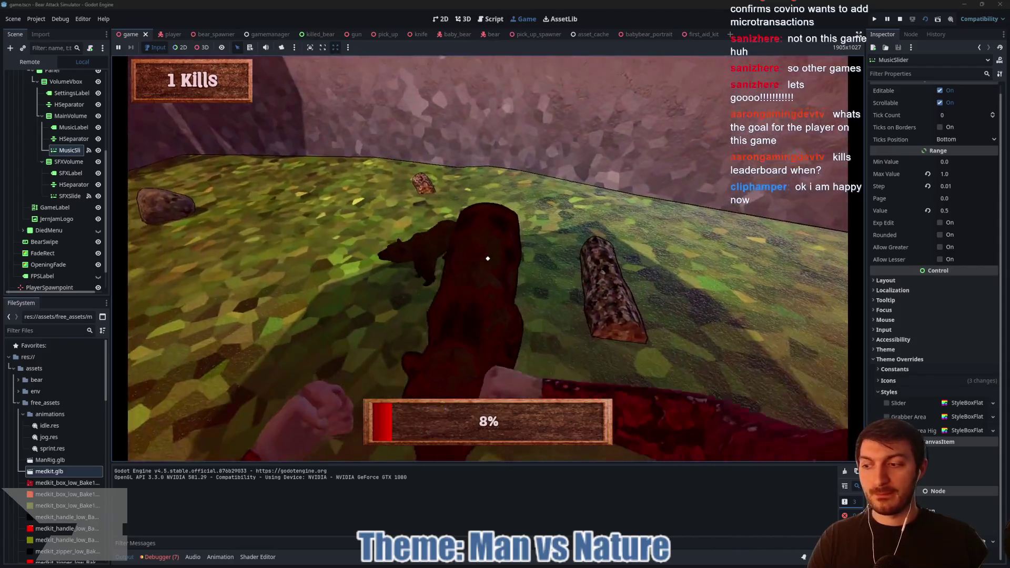
click(488, 258)
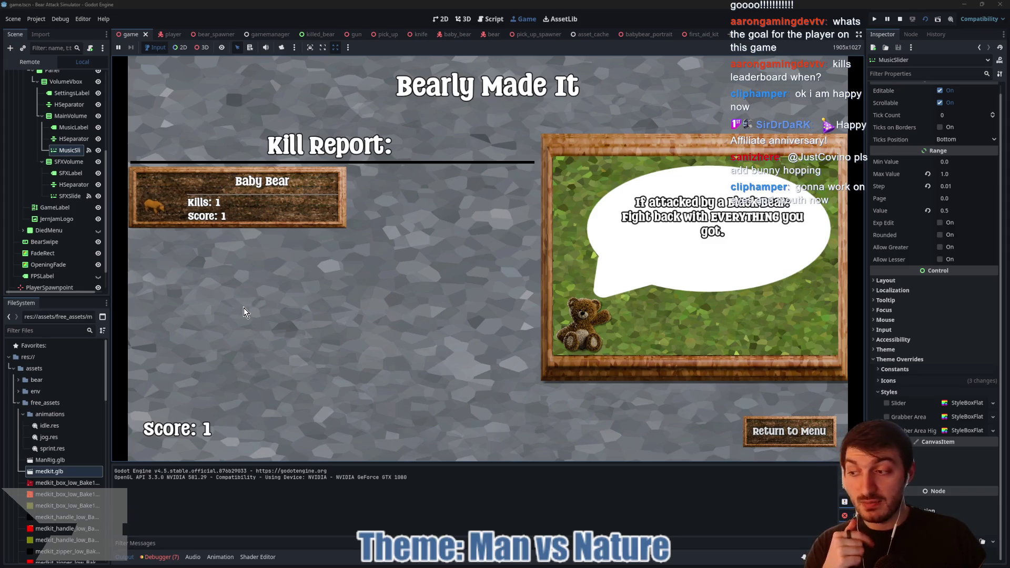
click(774, 431)
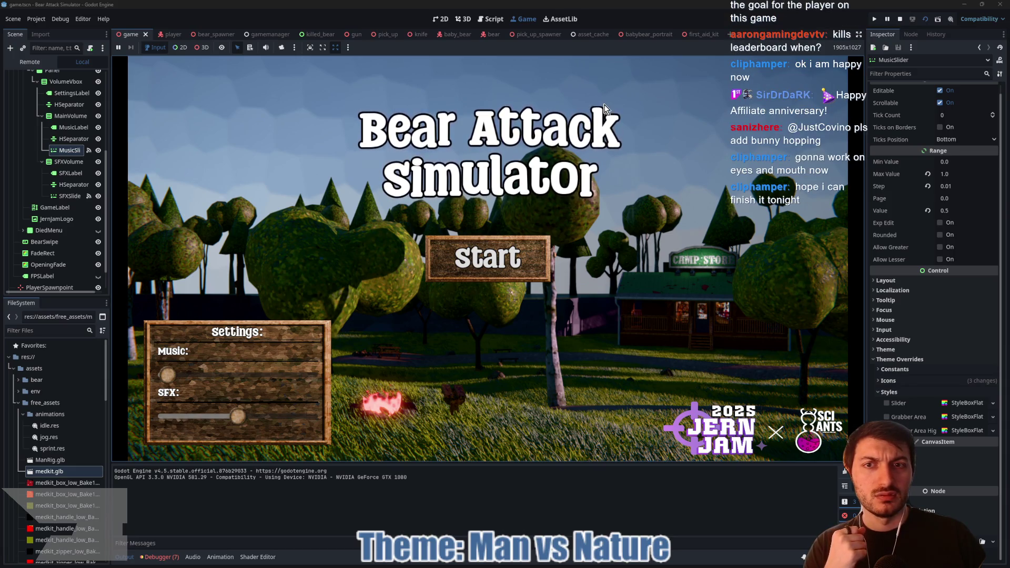
Stop the running game and hide the OpeningFade overlay
key(F8)
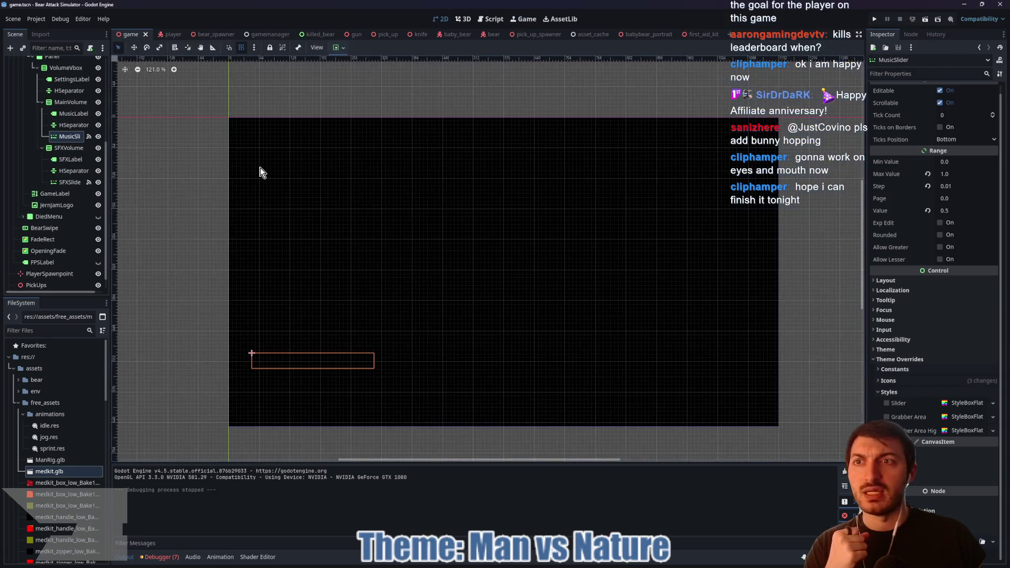
click(97, 252)
click(98, 252)
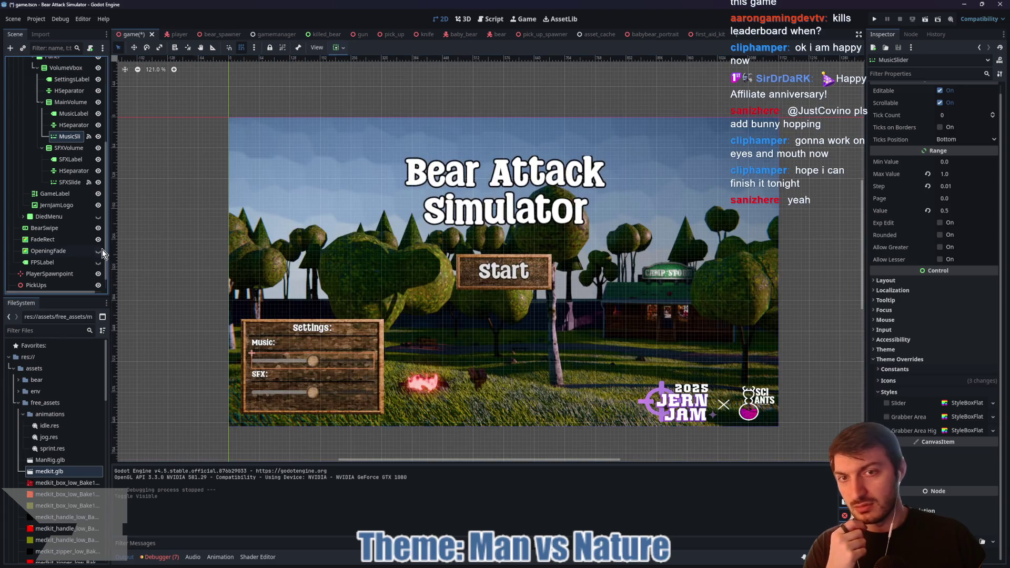
Select GameLabel and set its Custom Minimum Size height to 175
click(534, 181)
click(512, 159)
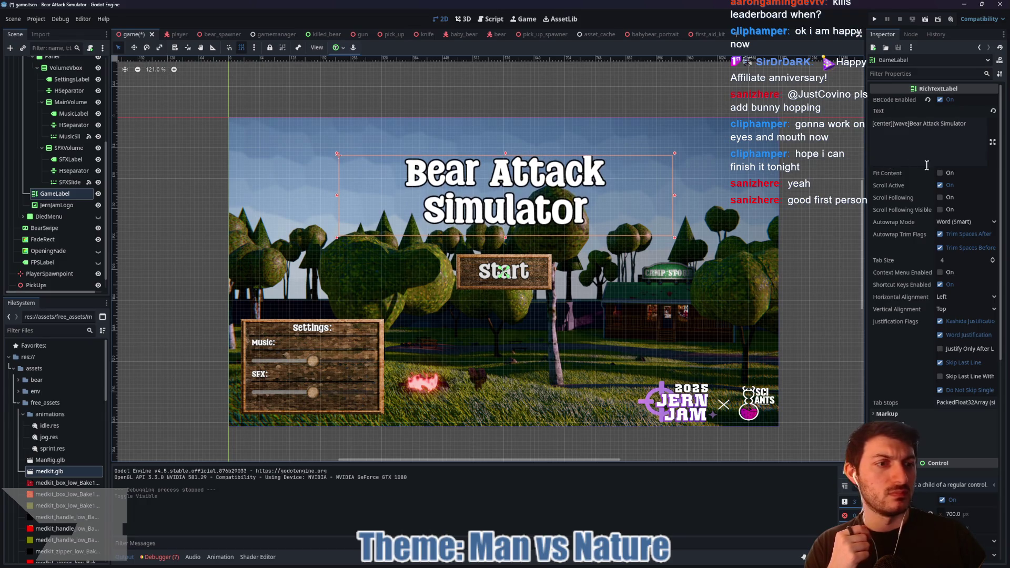
scroll(898, 400, down, 5)
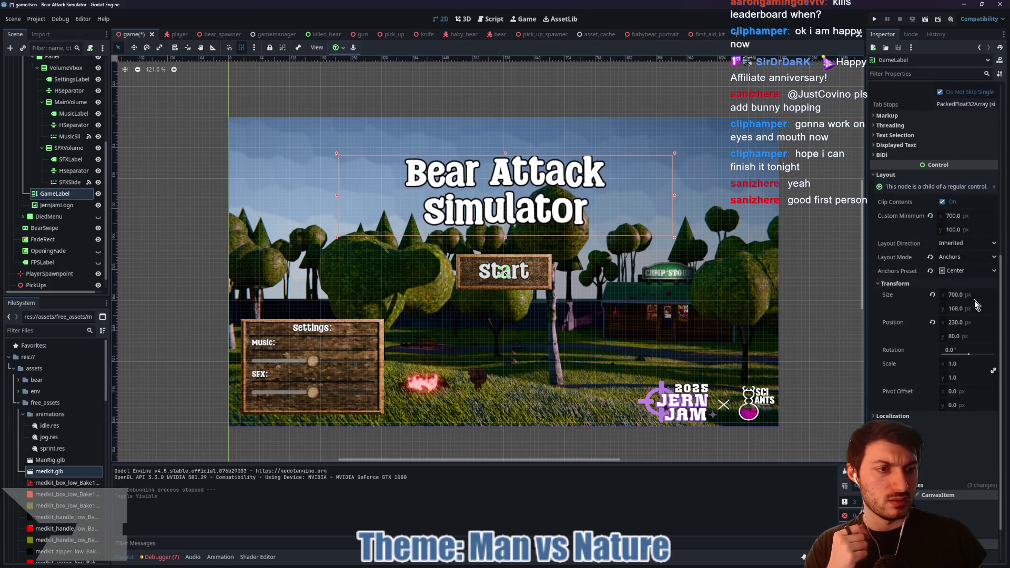
click(959, 229)
text(125)
key(Return)
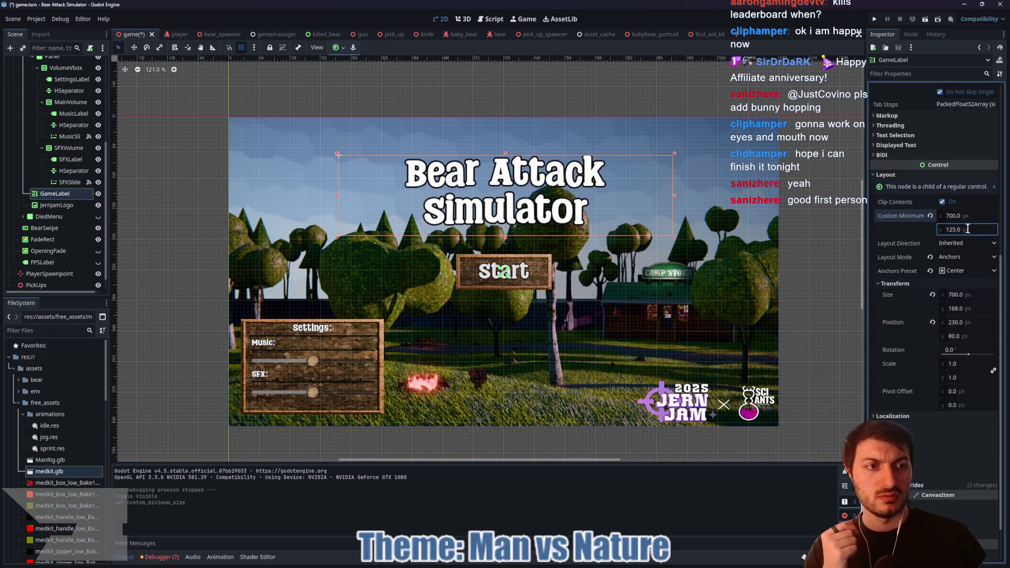
click(967, 230)
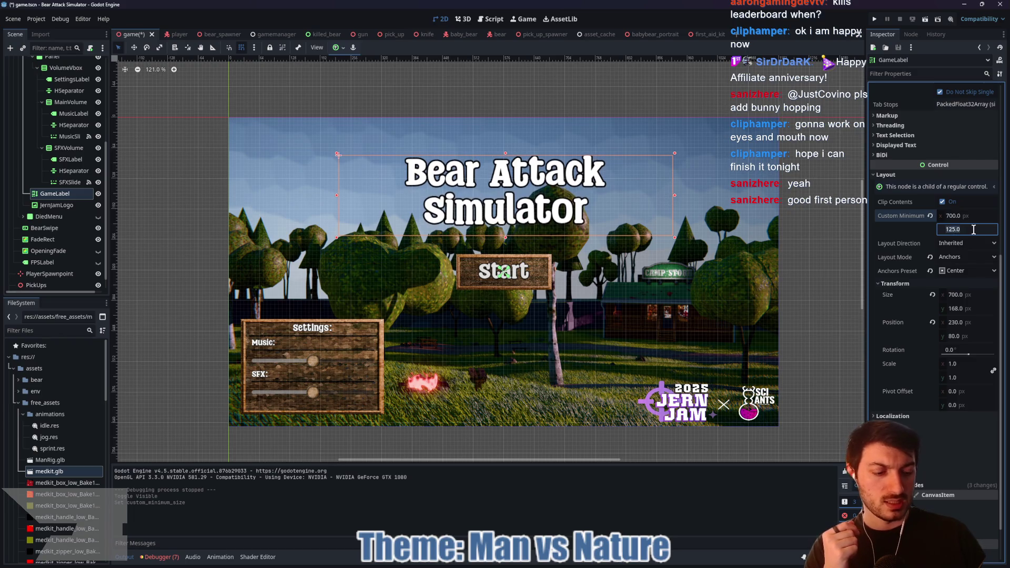
text(175)
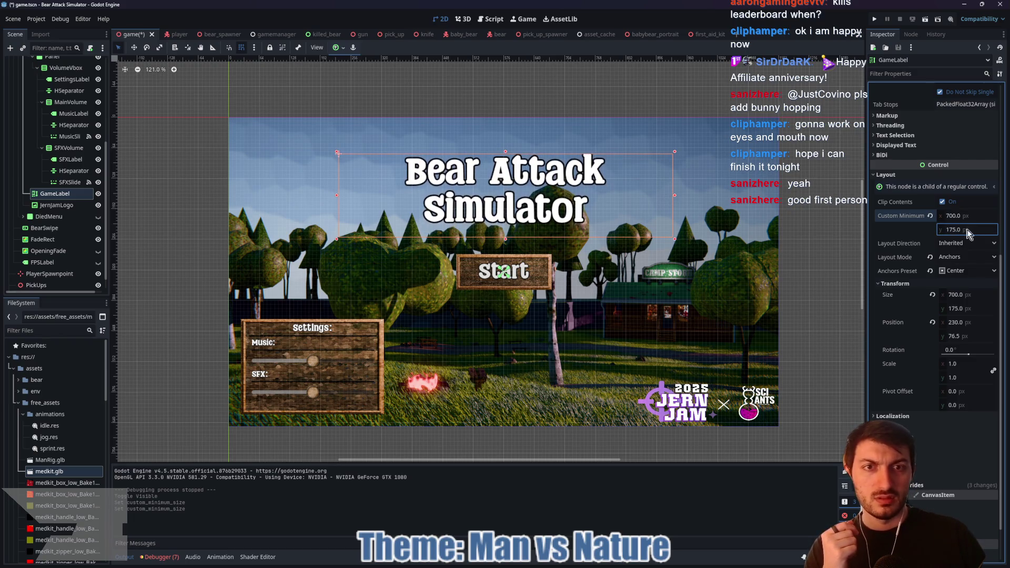
key(Return)
Set the title's Vertical Alignment to Center and save the scene
scroll(931, 221, up, 5)
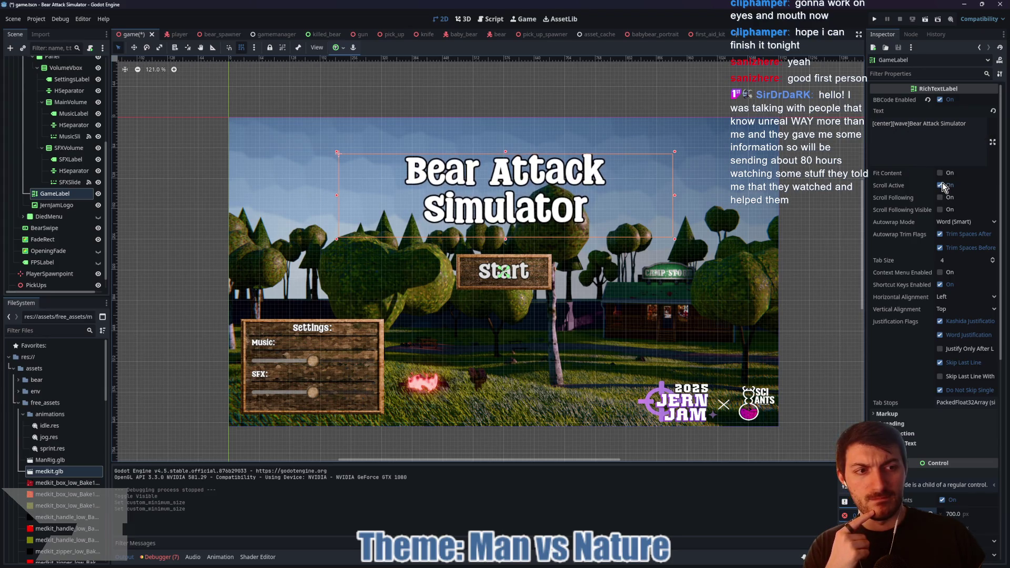
click(953, 308)
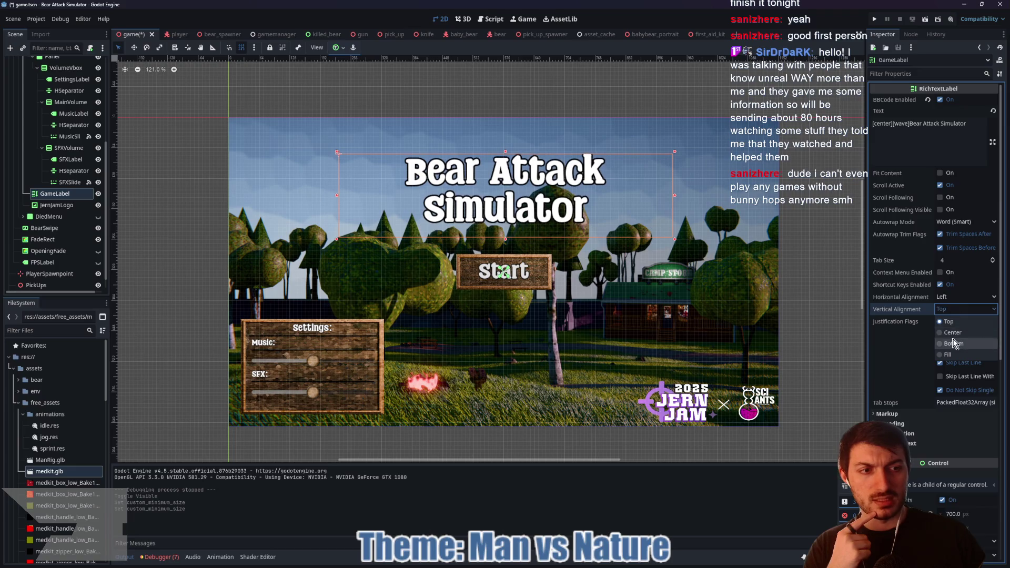
click(952, 332)
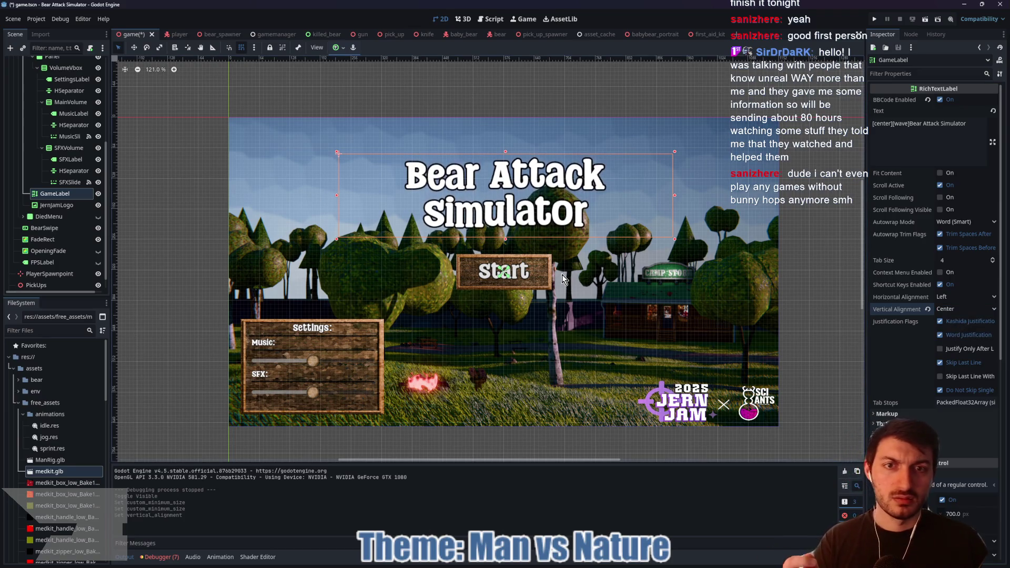
key(ctrl+s)
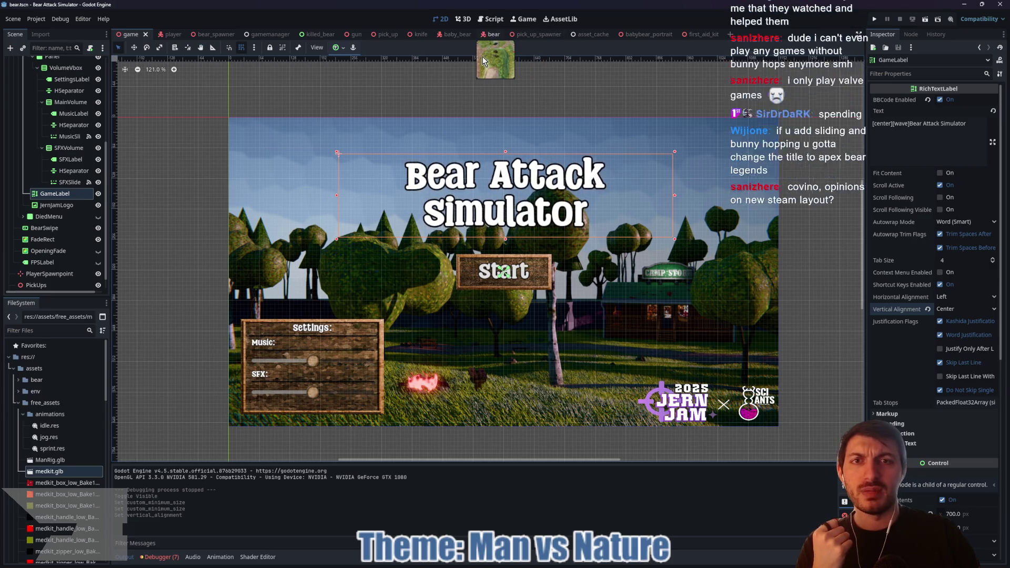
In the bear scene, inspect the AggroArea cylinder and BodyHitBox capsule collision shapes
click(492, 34)
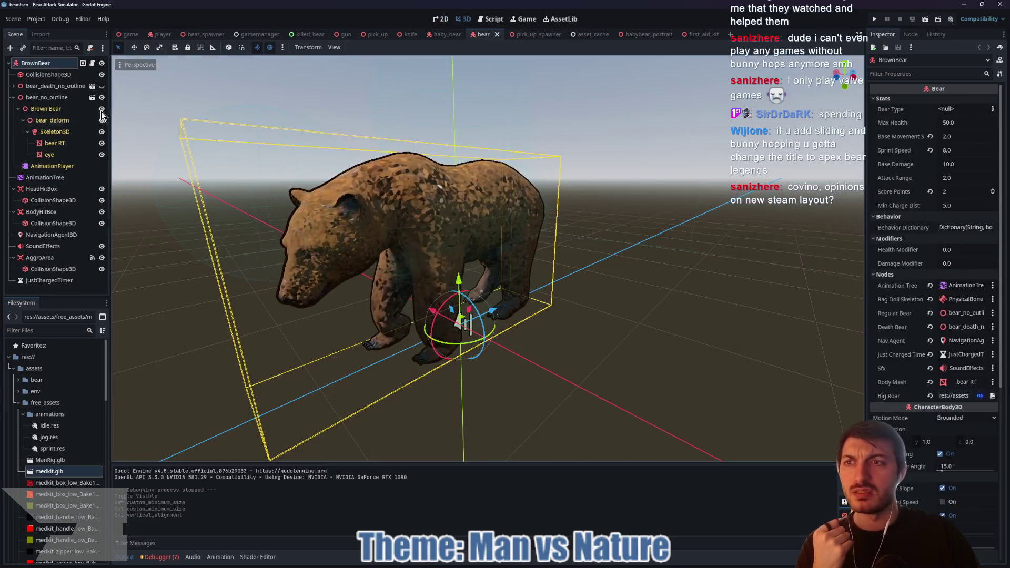
click(39, 257)
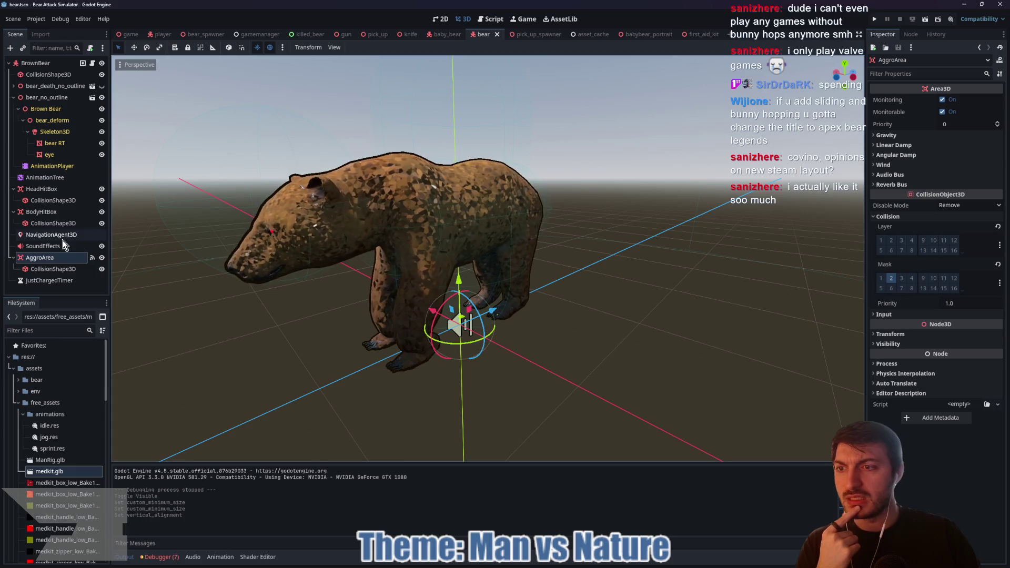
click(46, 213)
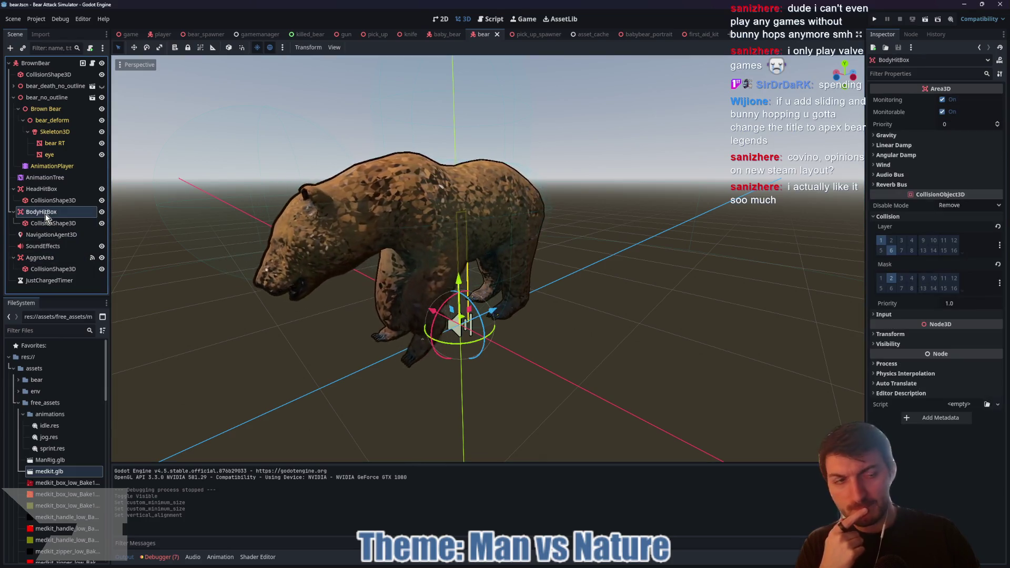
click(38, 257)
click(38, 267)
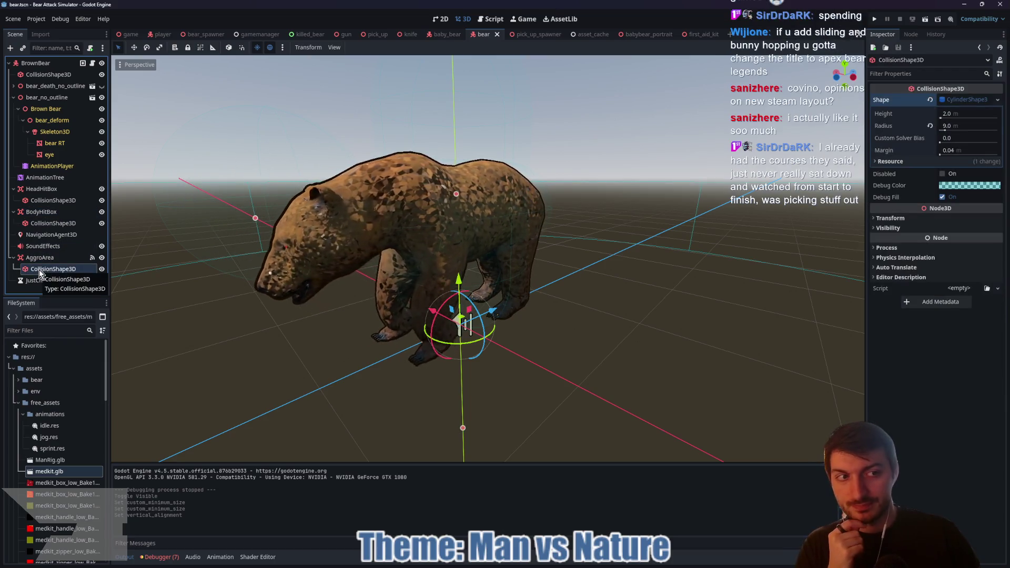
click(48, 223)
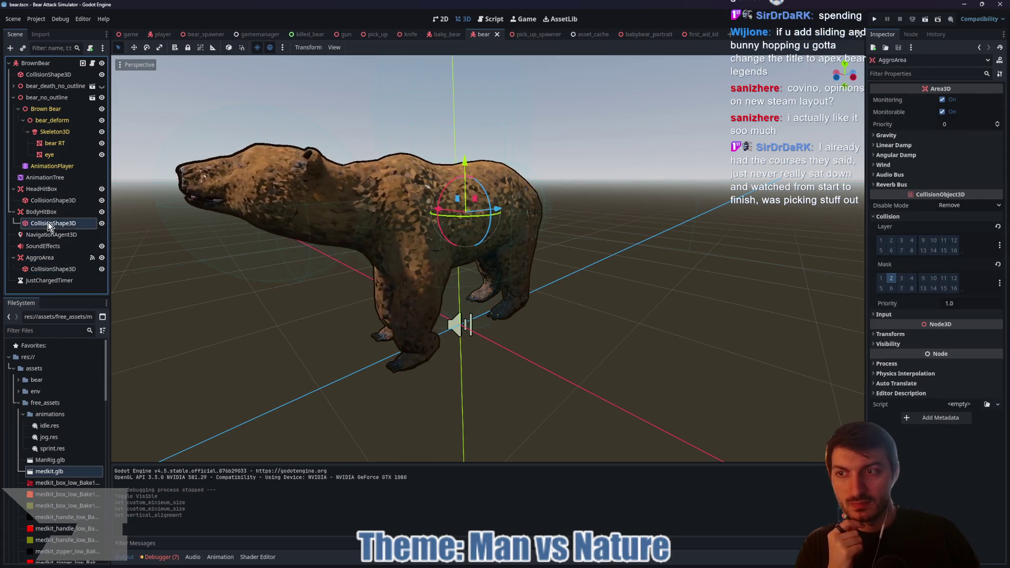
Orbit around the bear, check BodyHitBox's collision layers, and open the player scene
mouse_move(638, 277)
mouse_down()
mouse_move(465, 291)
mouse_move(559, 295)
mouse_up()
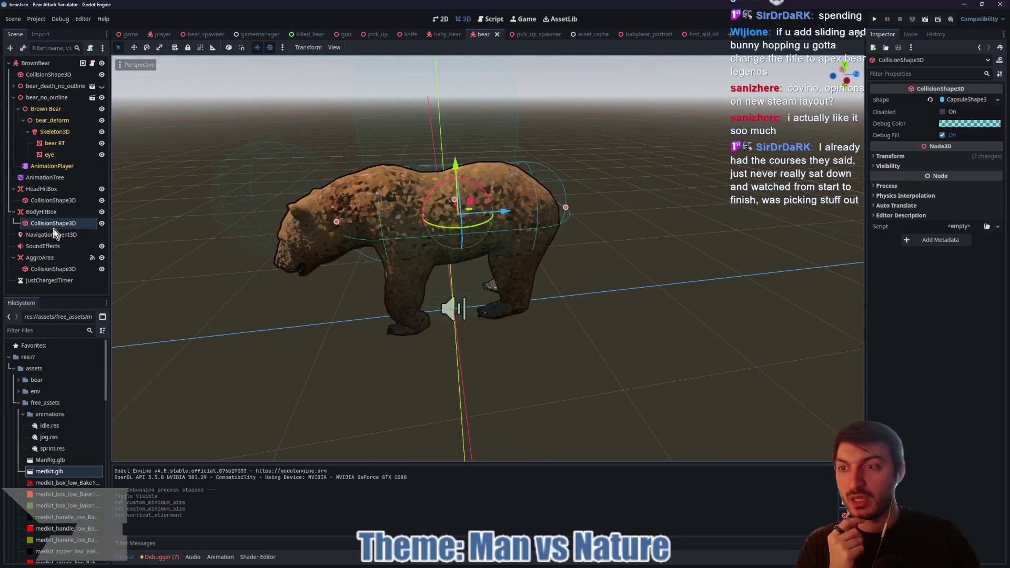
click(57, 214)
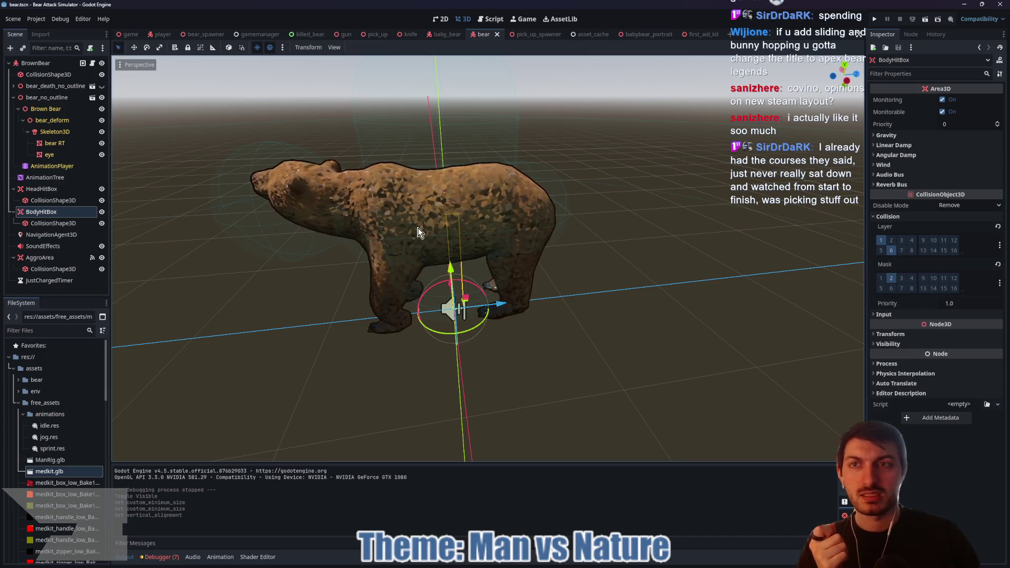
click(161, 34)
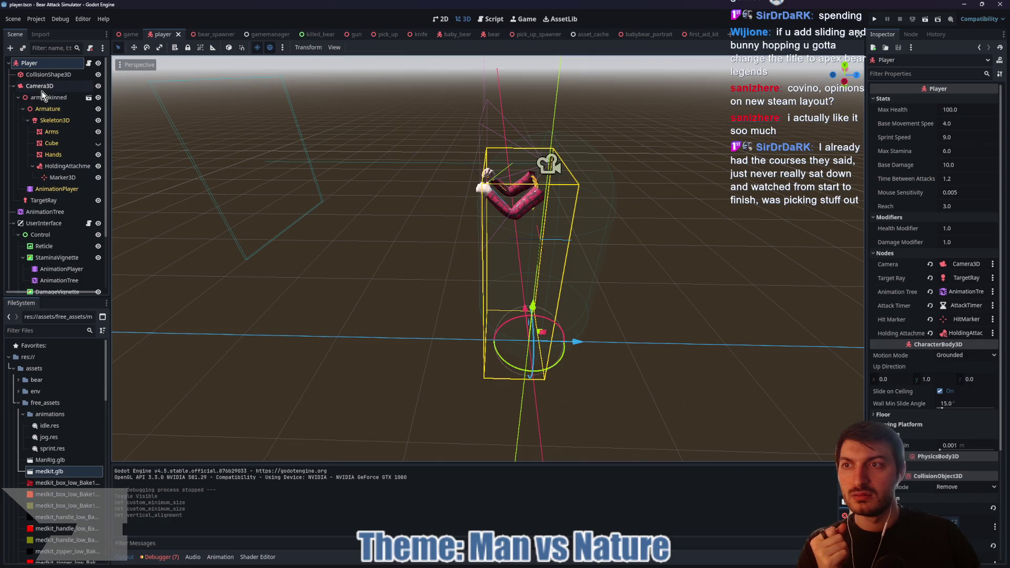
Inspect the player's TargetRay, then open brown_bear.gd from the bear scene to its aggro-area handler
scroll(43, 100, down, 2)
click(55, 173)
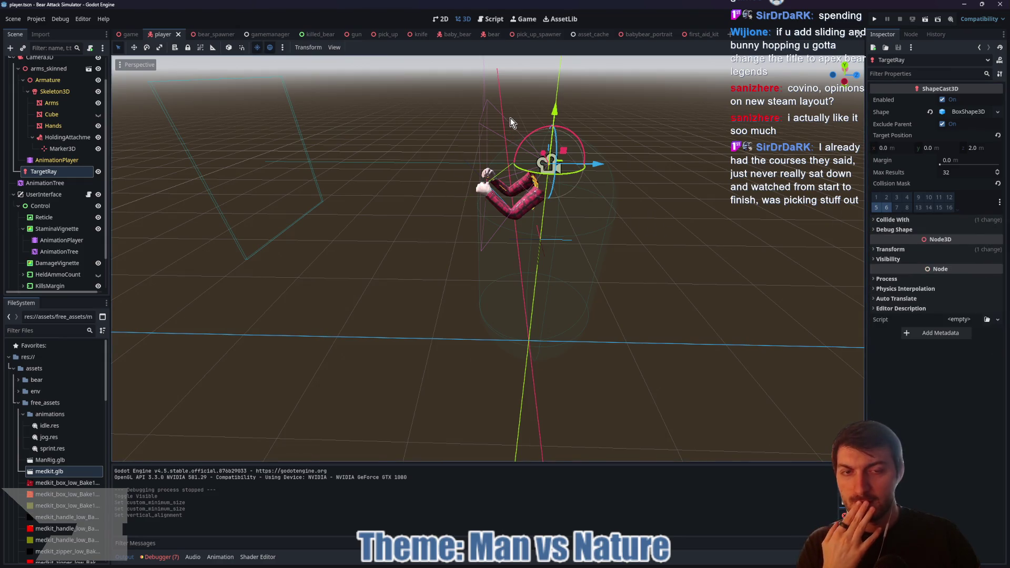
click(643, 37)
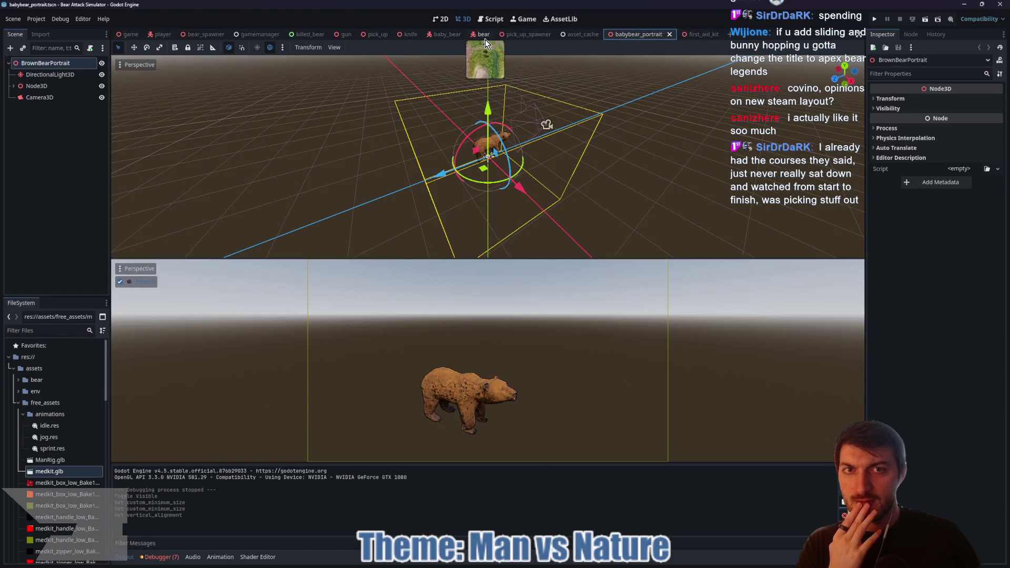
click(483, 34)
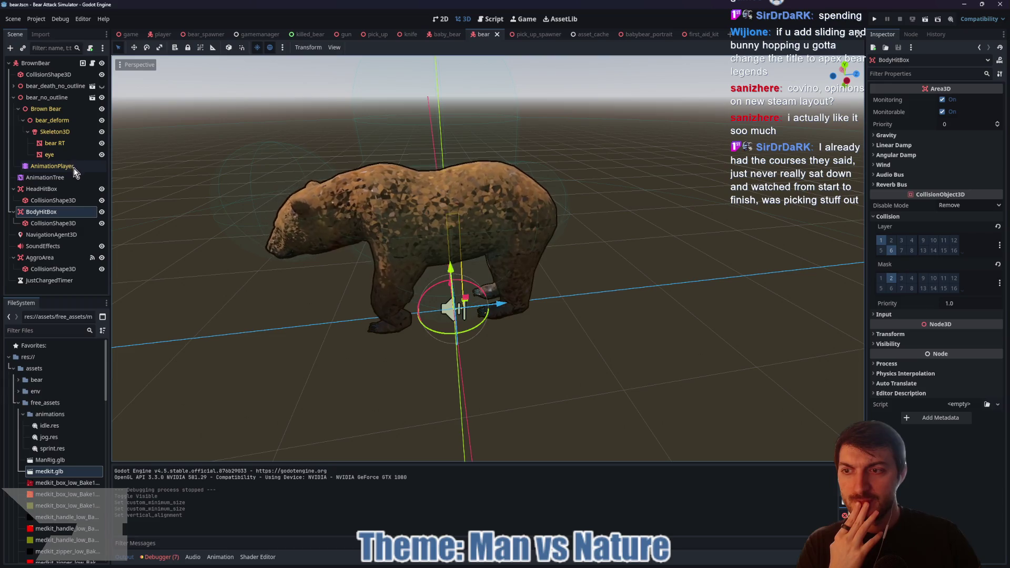
click(92, 63)
scroll(584, 283, down, 2)
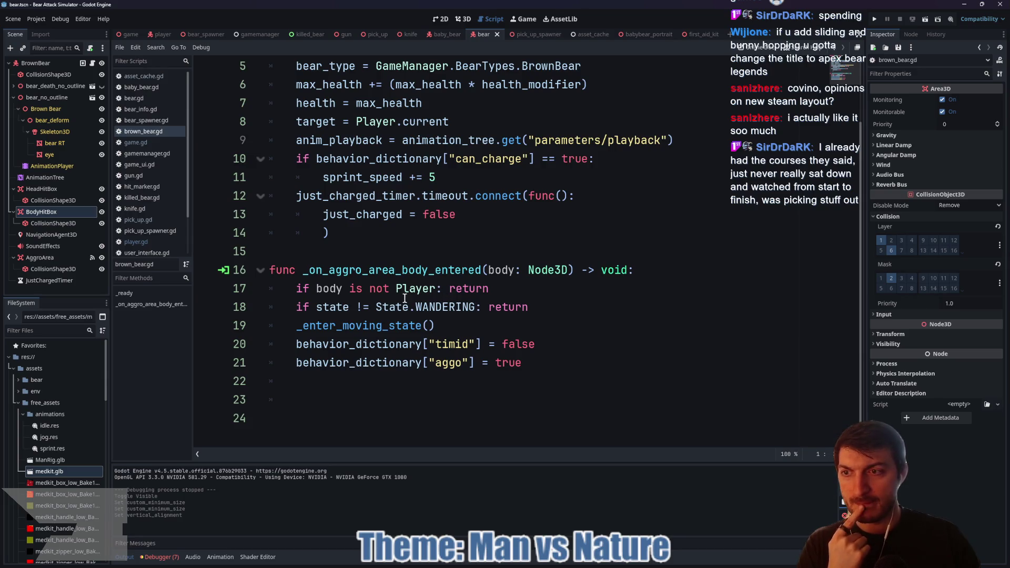
Select AggroArea and open the base bear.gd script at tween_blood
click(40, 257)
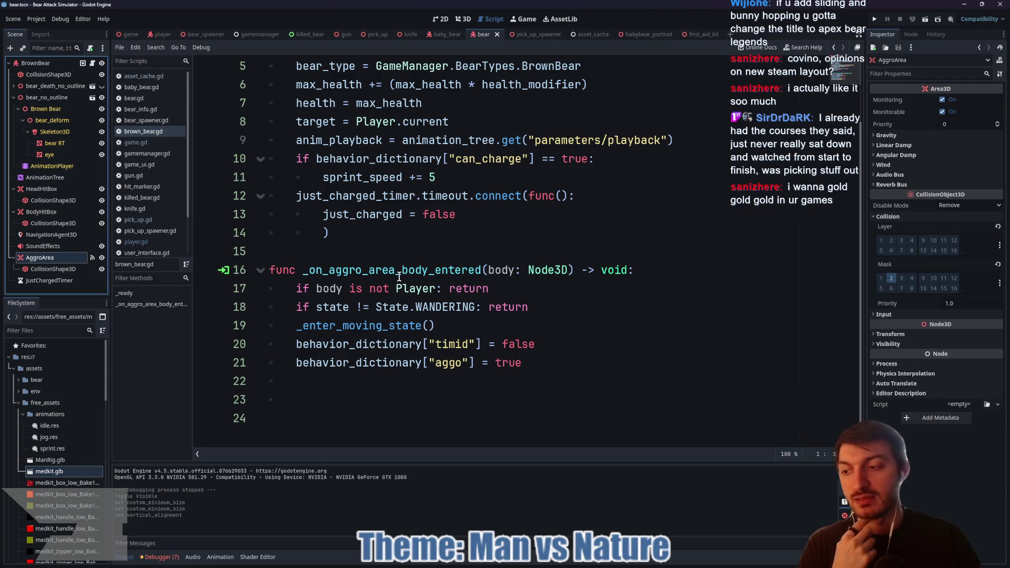
scroll(386, 265, up, 2)
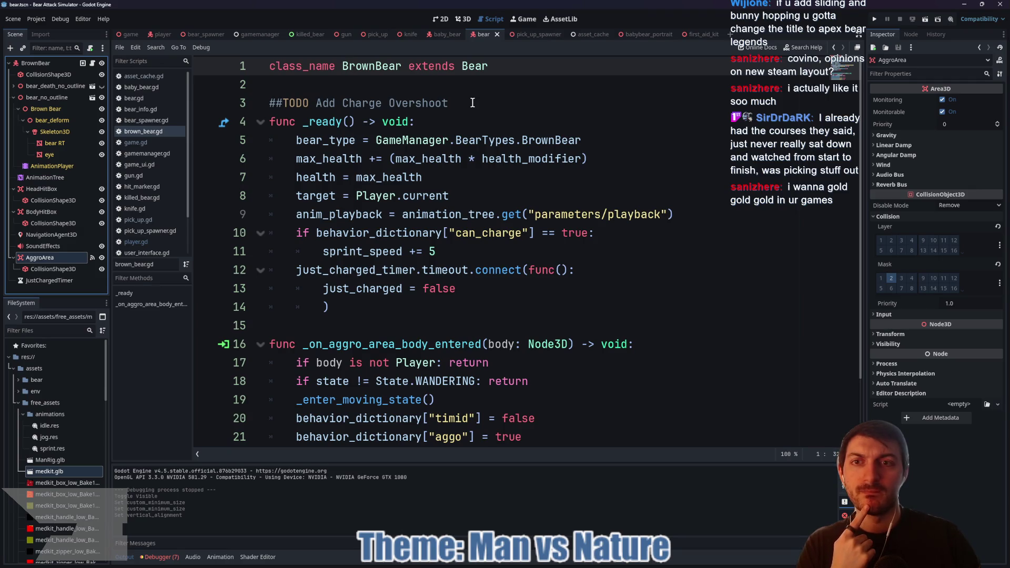
mouse_move(335, 132)
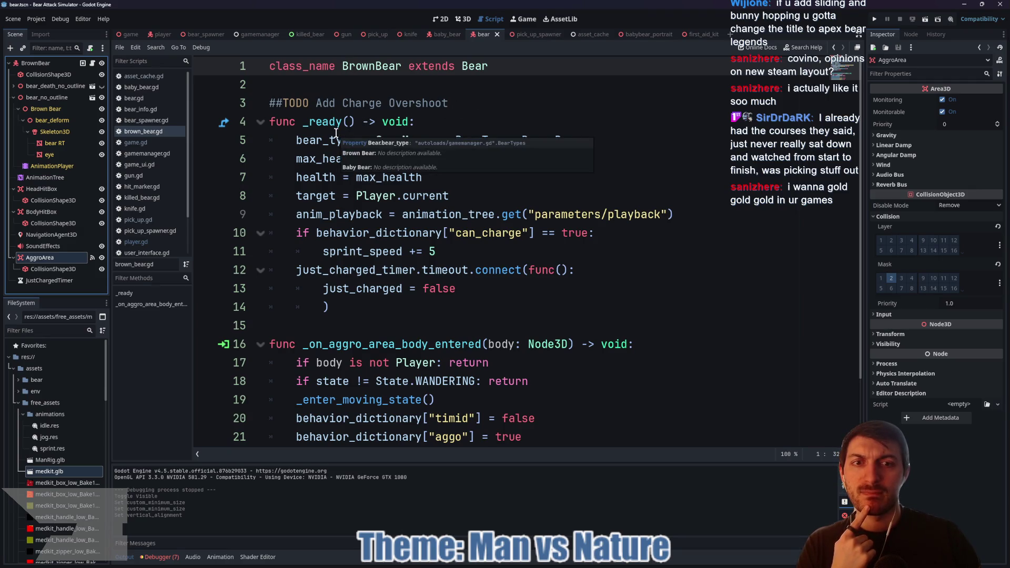
ctrl+click(473, 68)
scroll(474, 237, down, 2)
Uncomment the var tween = create_tween() line in tween_blood
click(349, 270)
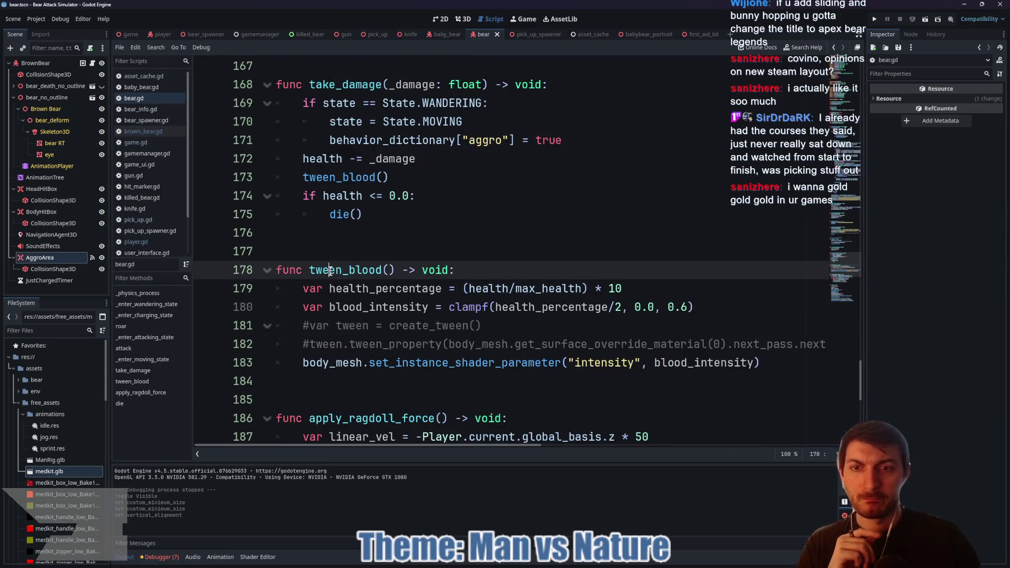
right_click(363, 289)
key(Escape)
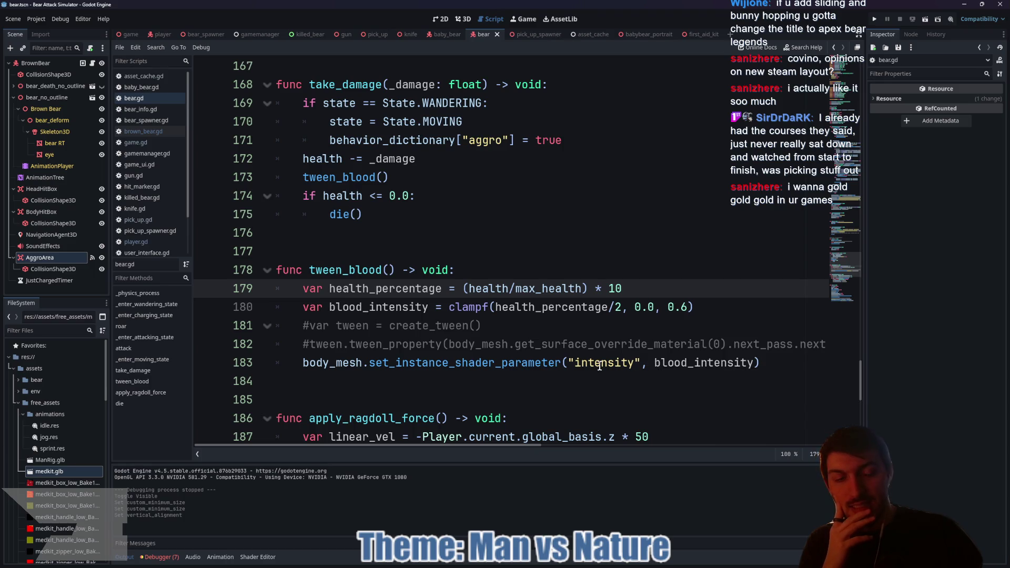
mouse_move(666, 364)
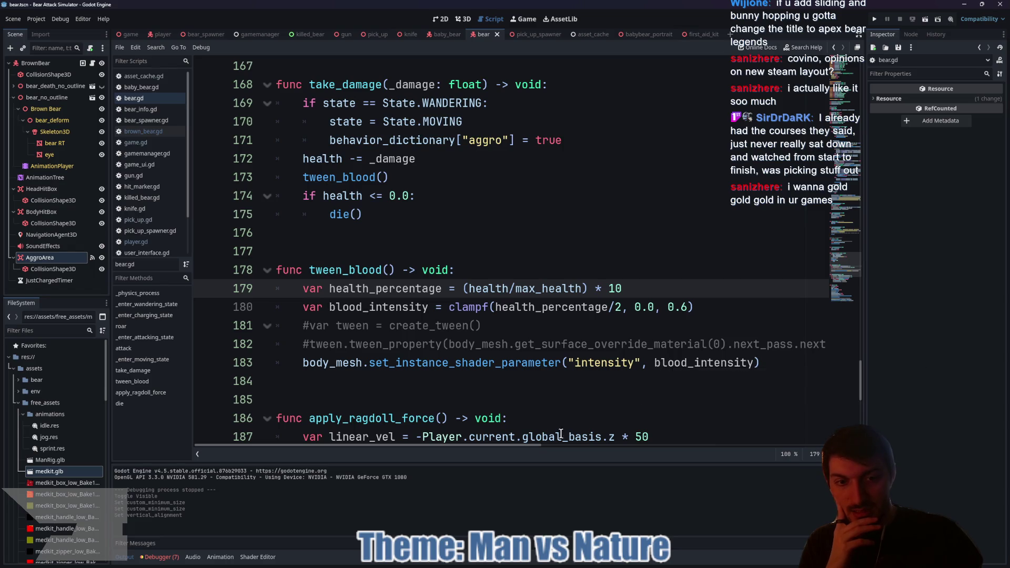
mouse_move(523, 446)
mouse_down()
mouse_move(752, 451)
mouse_move(538, 455)
mouse_move(521, 442)
mouse_up()
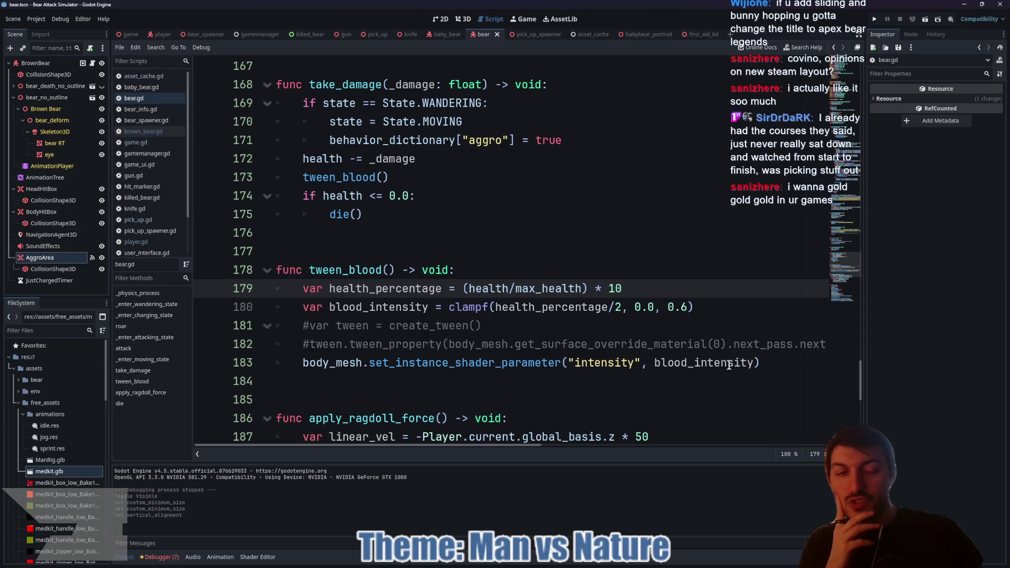
mouse_move(729, 364)
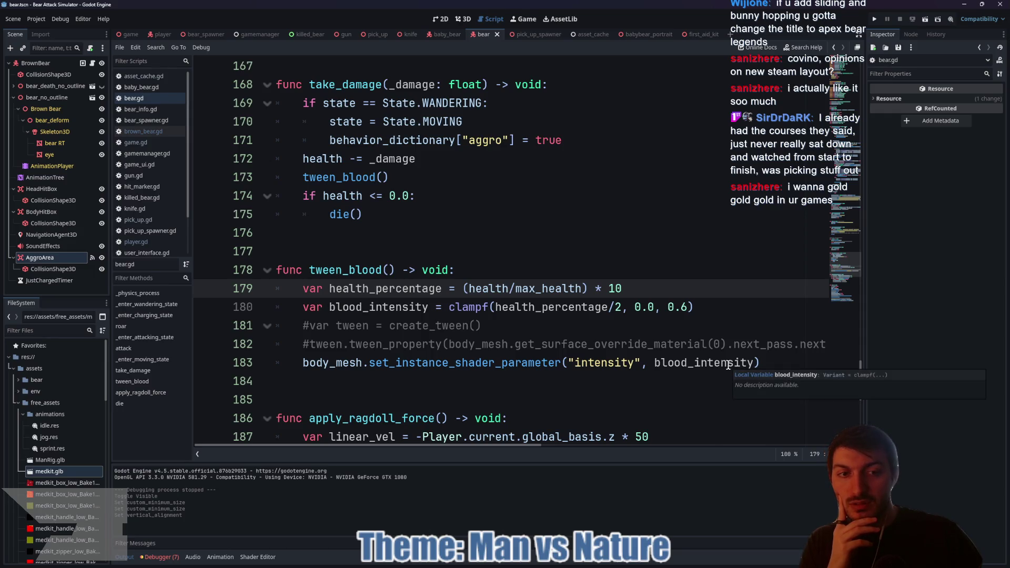
click(302, 363)
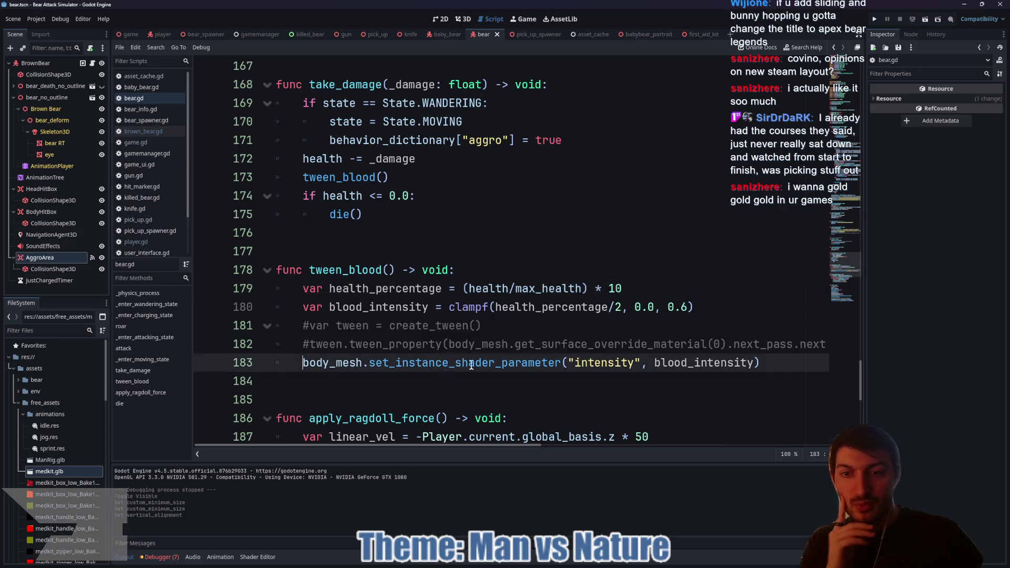
mouse_move(472, 364)
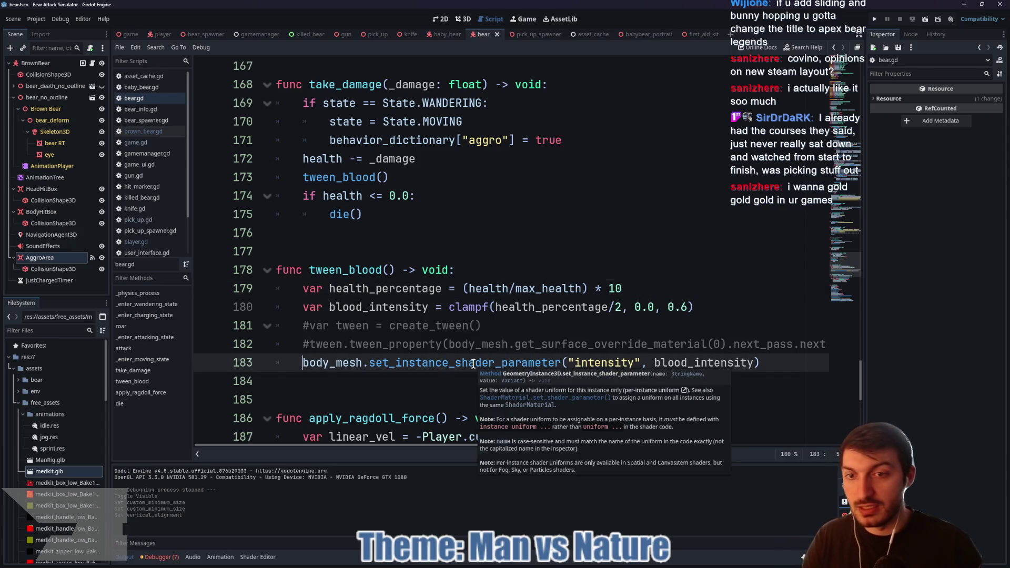
click(310, 326)
key(BackSpace)
Wrap line 183's set_instance_shader_parameter call in tween.tween_property(...)
click(303, 363)
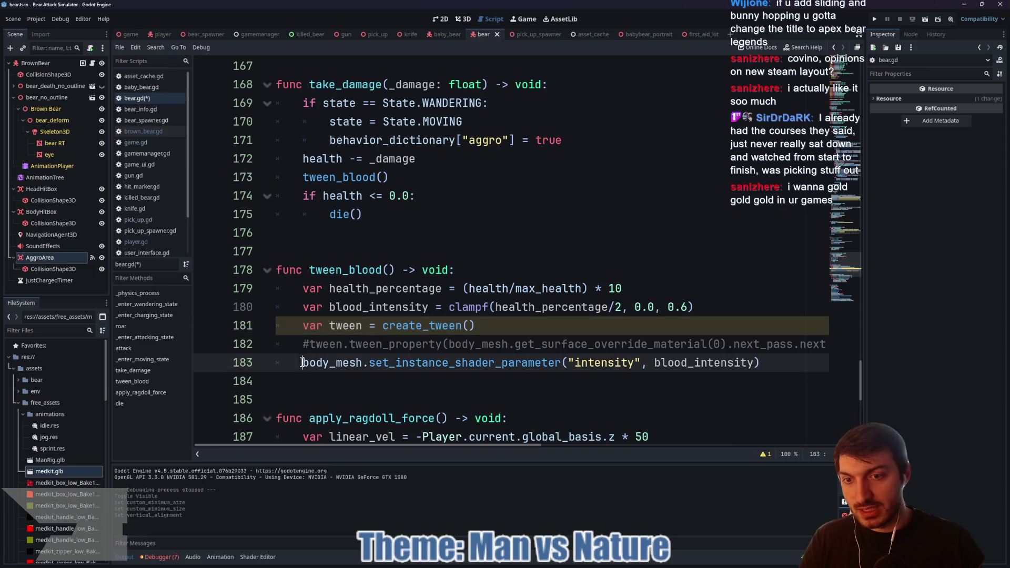
text(tween.tween))
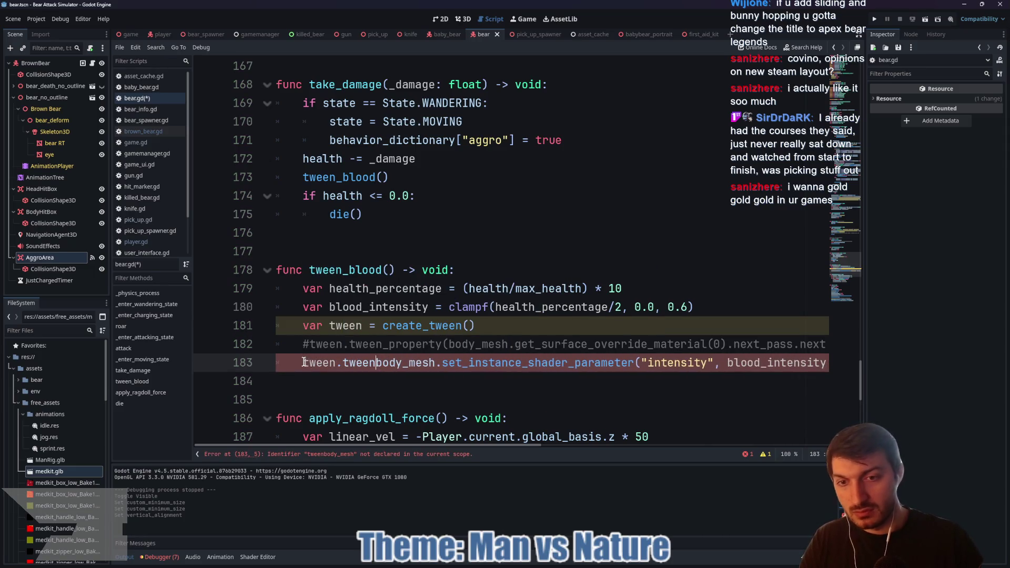
key(BackSpace)
text(_property()
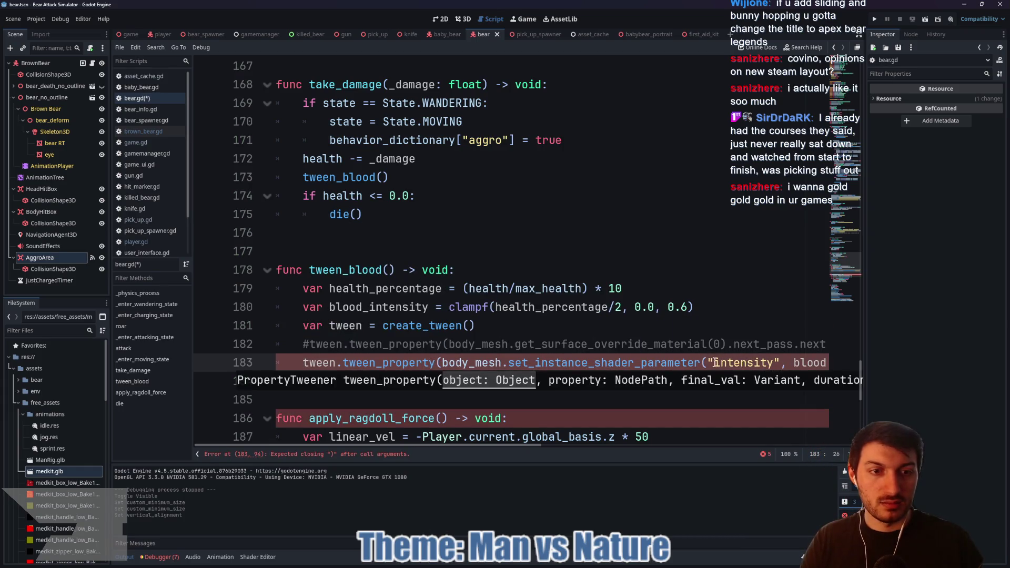
click(700, 362)
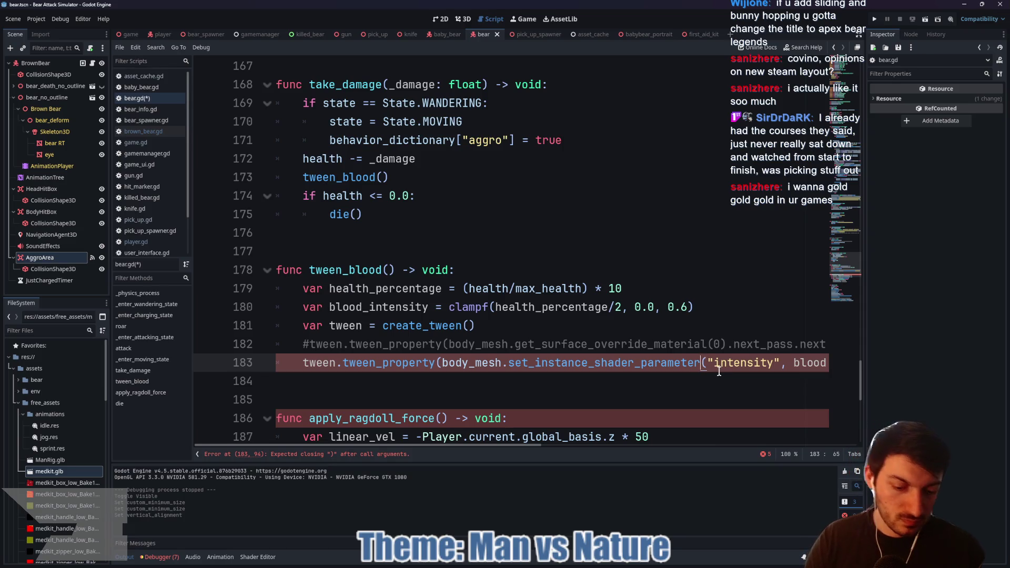
text())
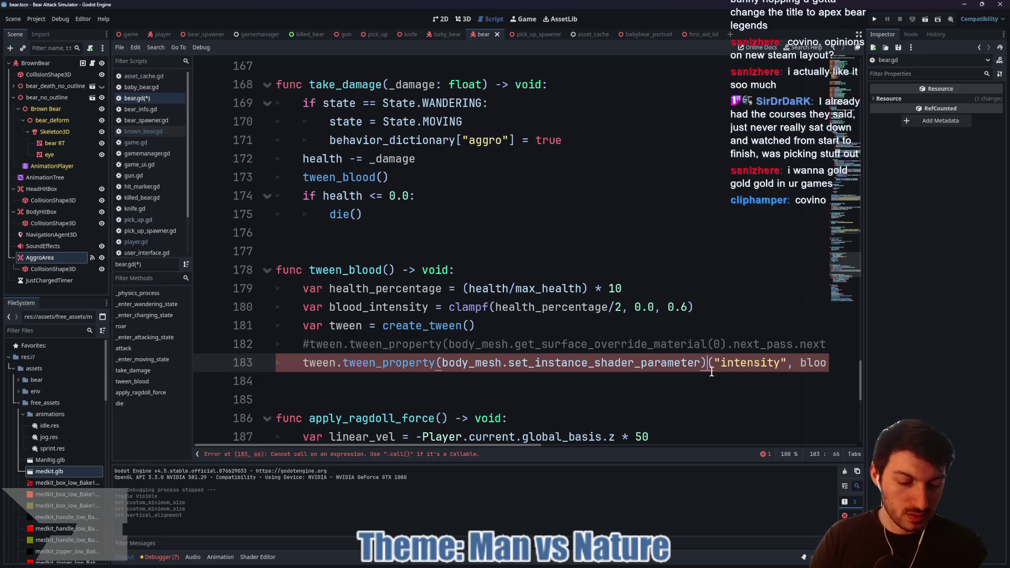
key(BackSpace)
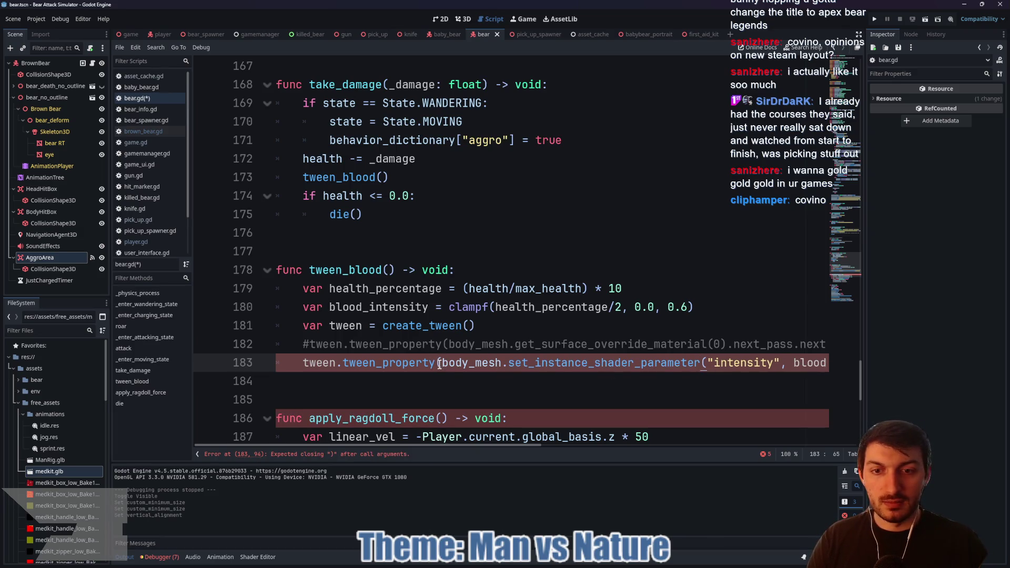
Remove the tween_property wrapper and comment out line 183 with Ctrl+K
drag(436, 363, 300, 364)
key(ctrl+c)
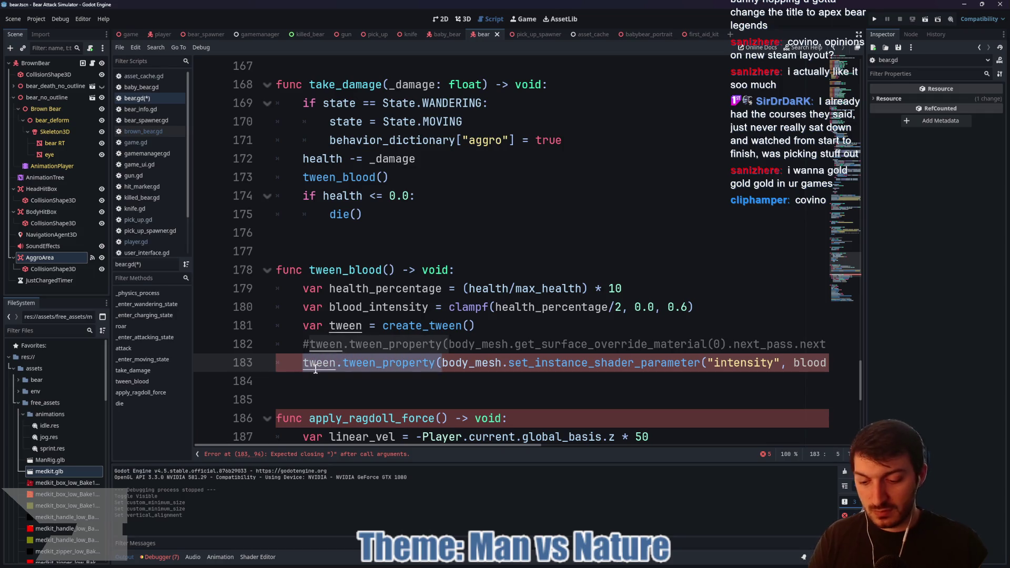
key(BackSpace)
key(ctrl+k)
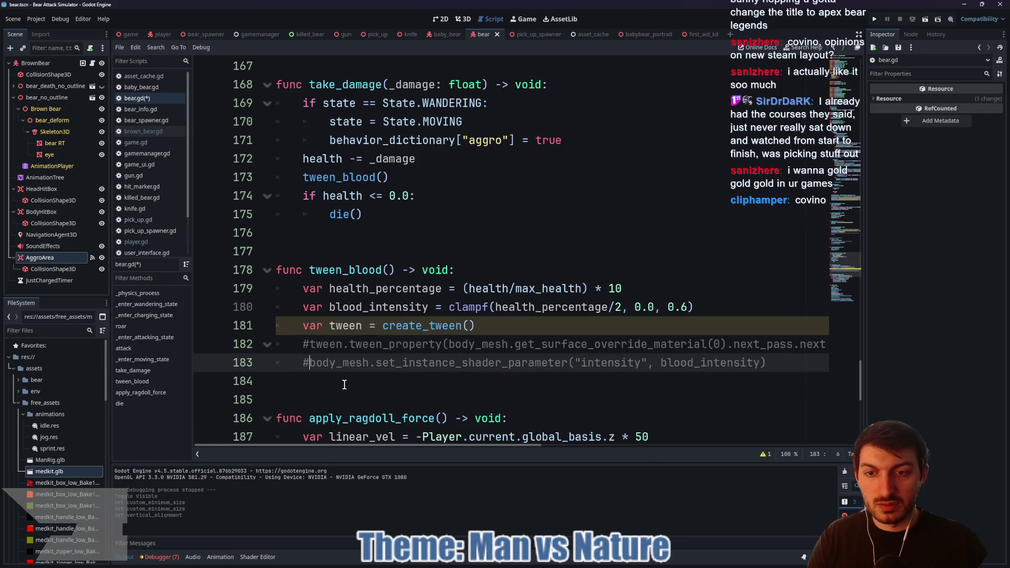
Paste a tween_property call onto an indented new line 184
click(347, 381)
key(ctrl+v)
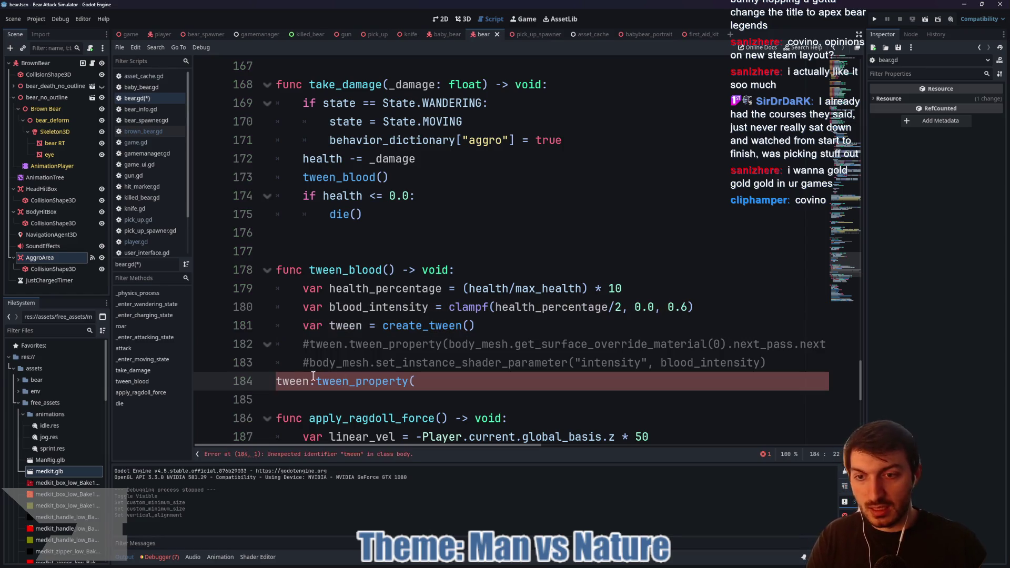
key(Tab)
click(447, 380)
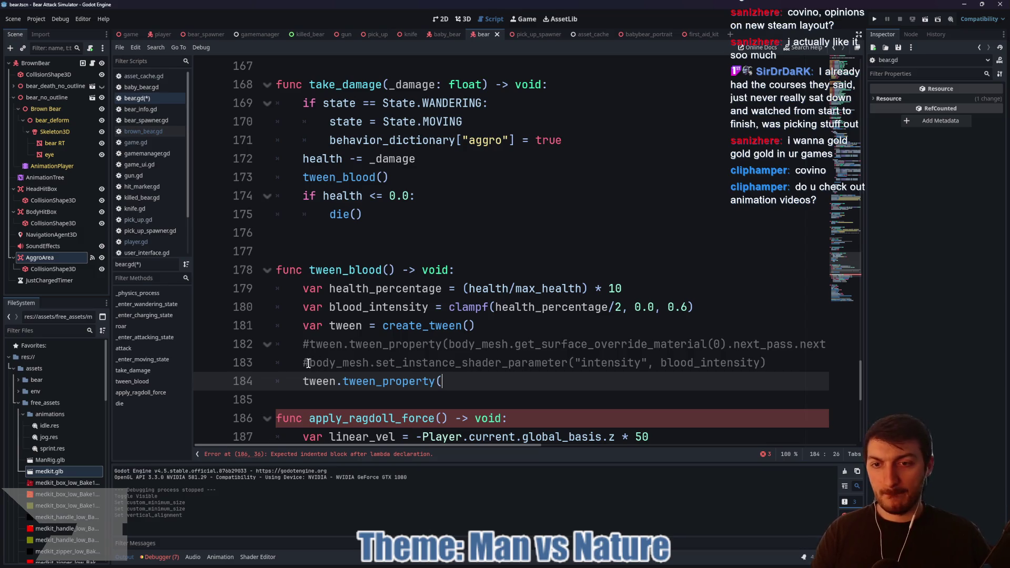
mouse_move(308, 363)
mouse_down()
mouse_move(608, 363)
mouse_move(567, 370)
mouse_up()
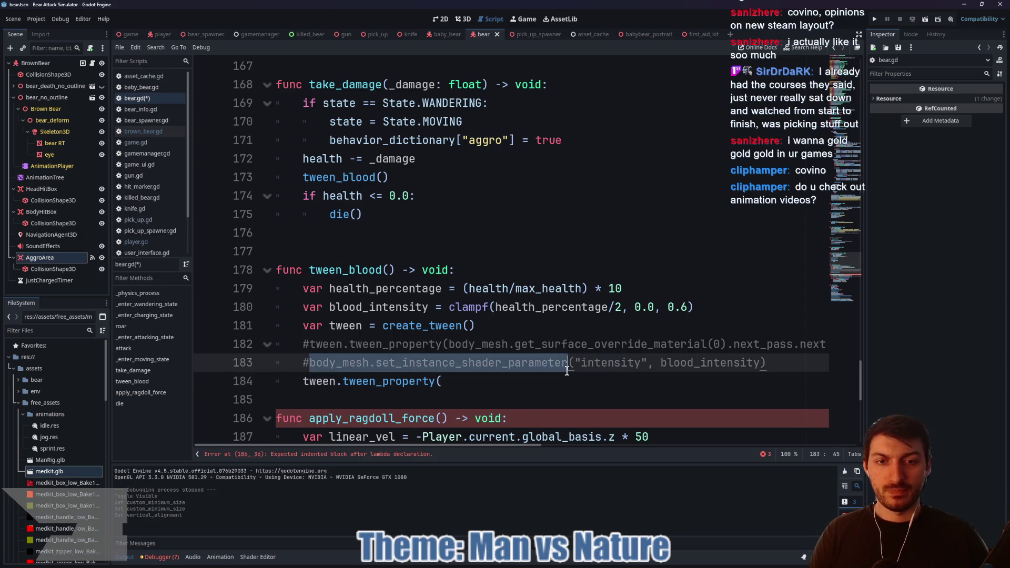
click(463, 385)
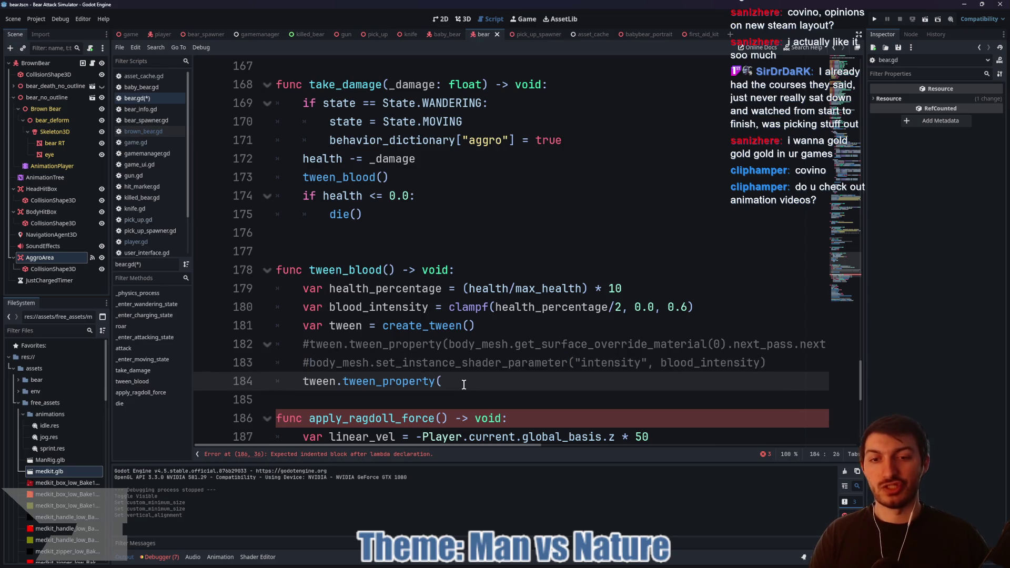
Complete its arguments as body_mesh.get_instance_shader_parameter("intensity"), blood_intensity, 0.5
text(body_mesh)
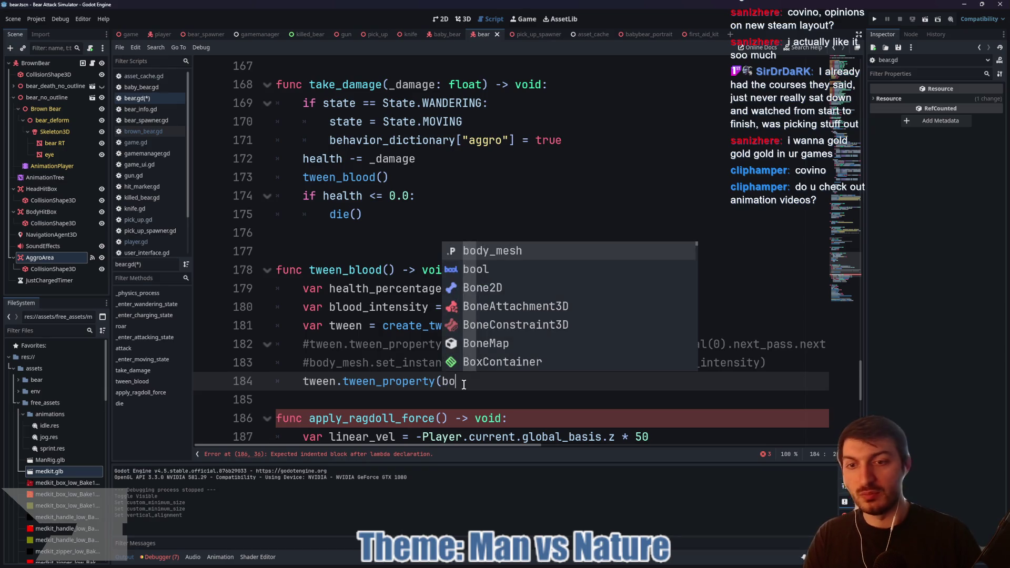
text(.get_)
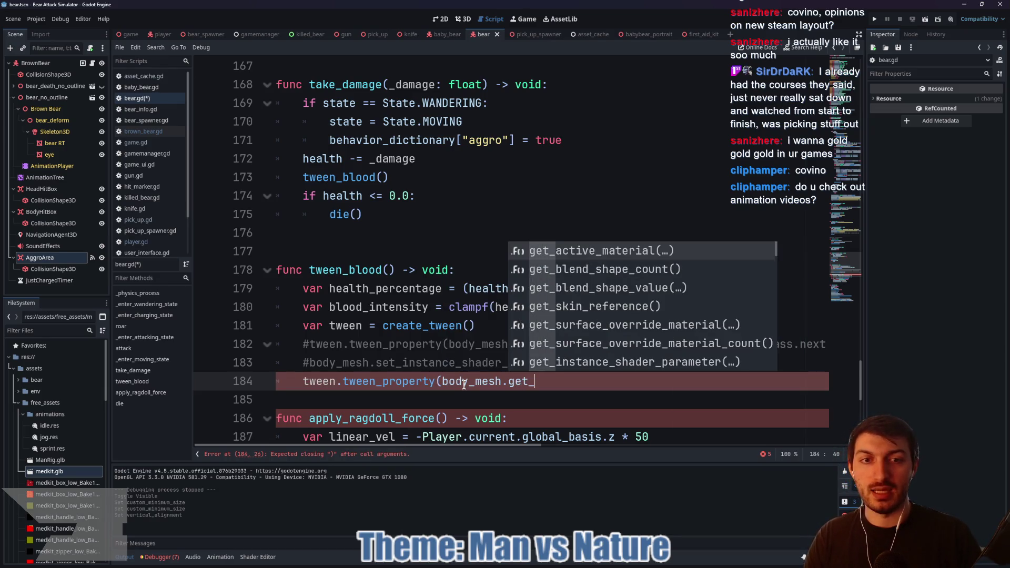
text(instance)
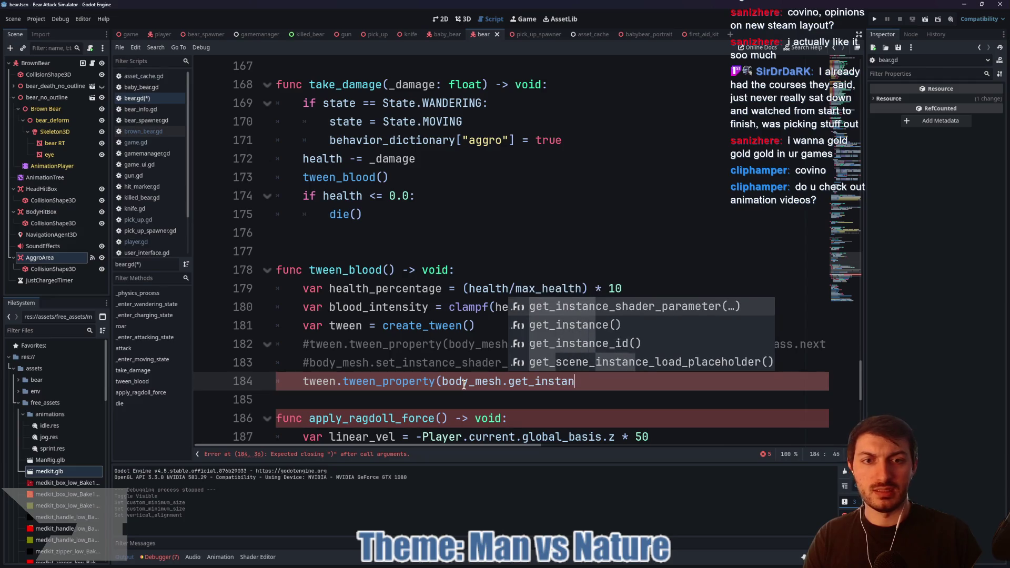
key(Return)
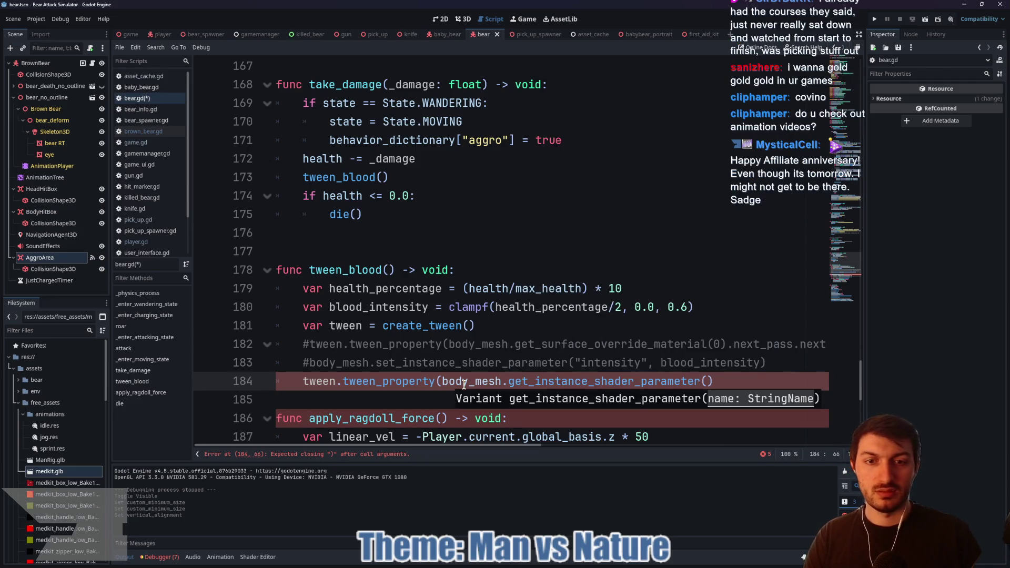
text("inten)
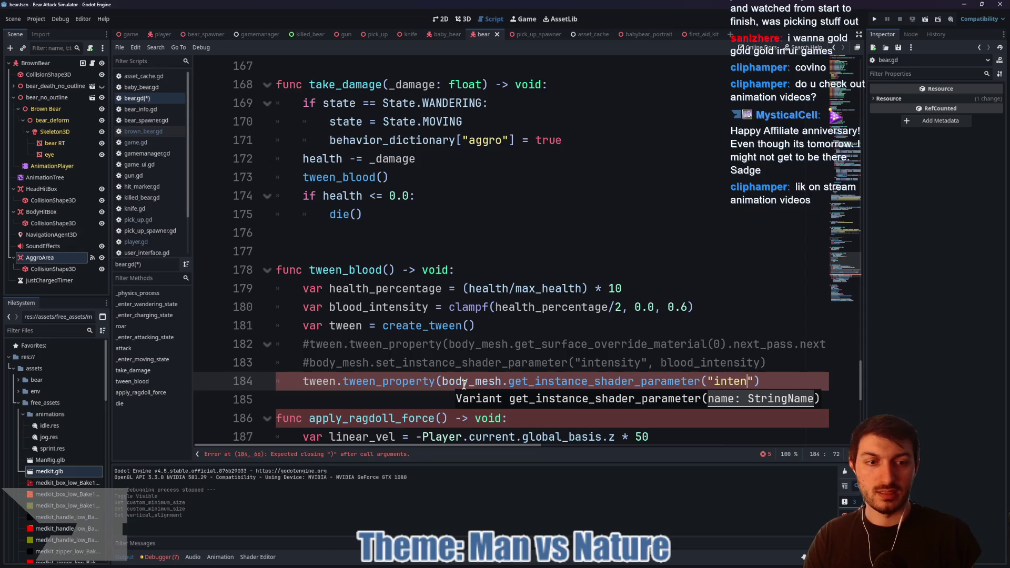
text(sity")
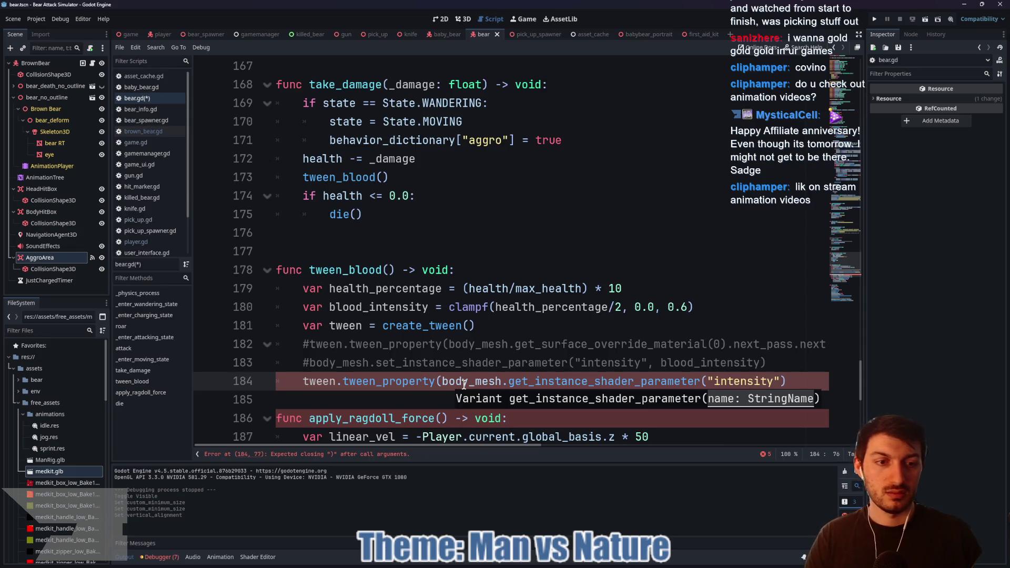
text(), bl)
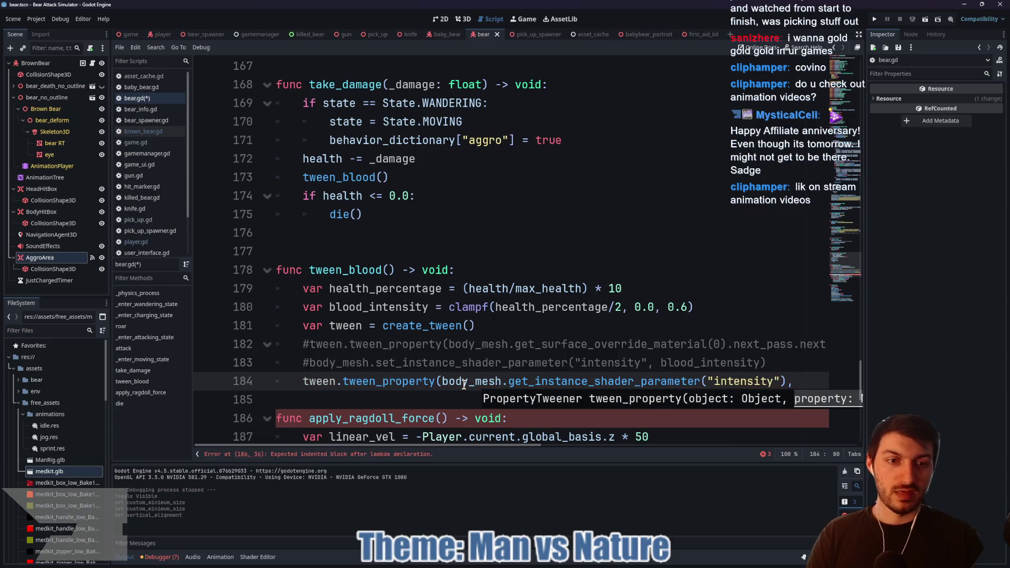
text(oo)
key(Return)
text(, blood_intensity,)
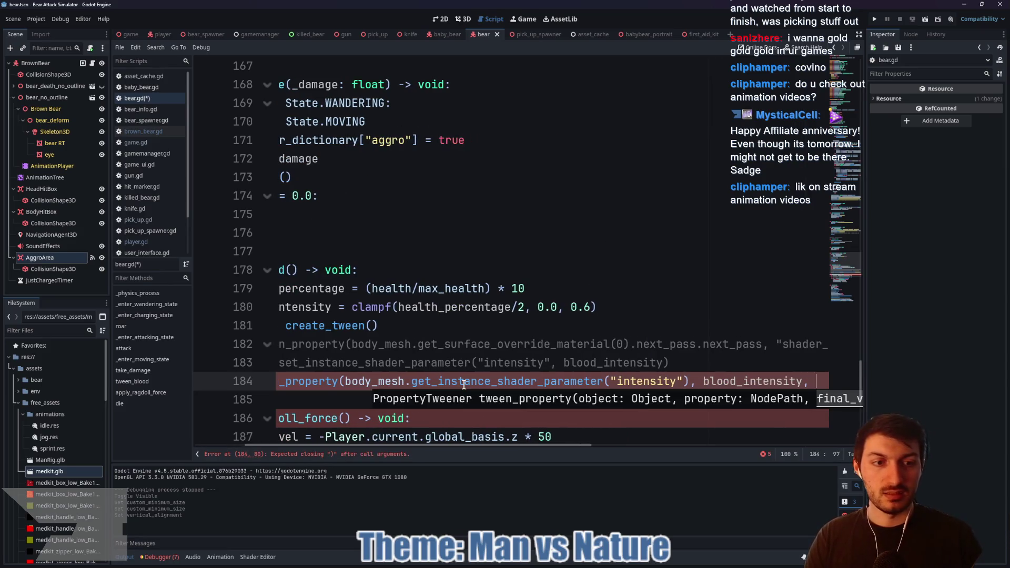
text(0.5)
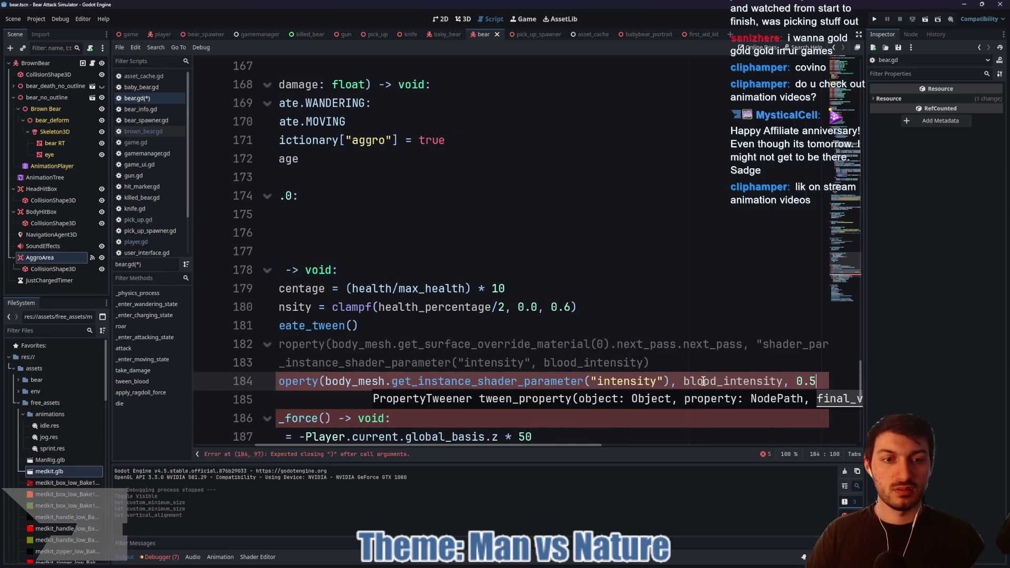
text())
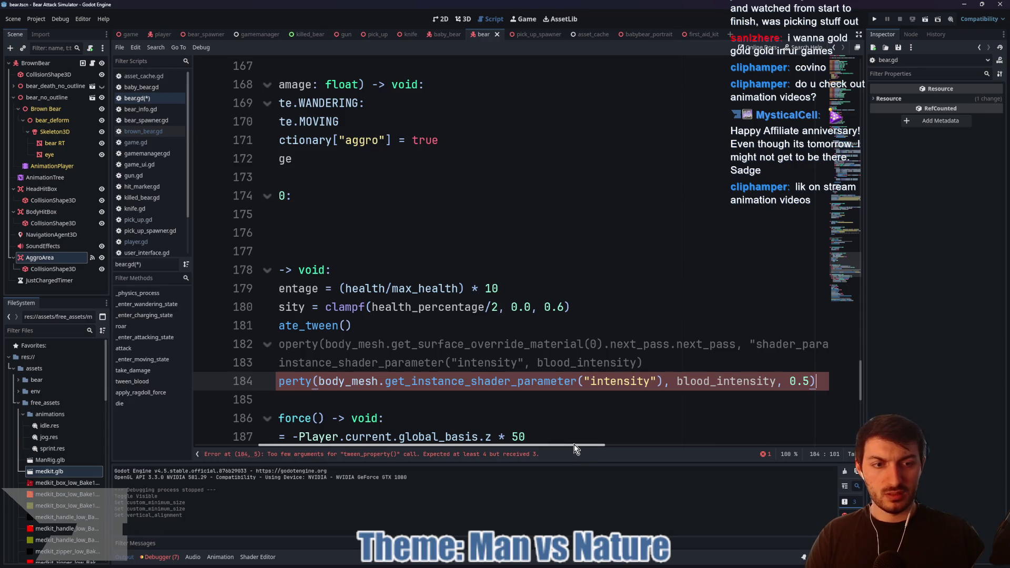
mouse_move(574, 444)
mouse_down()
mouse_move(511, 444)
mouse_move(582, 439)
mouse_up()
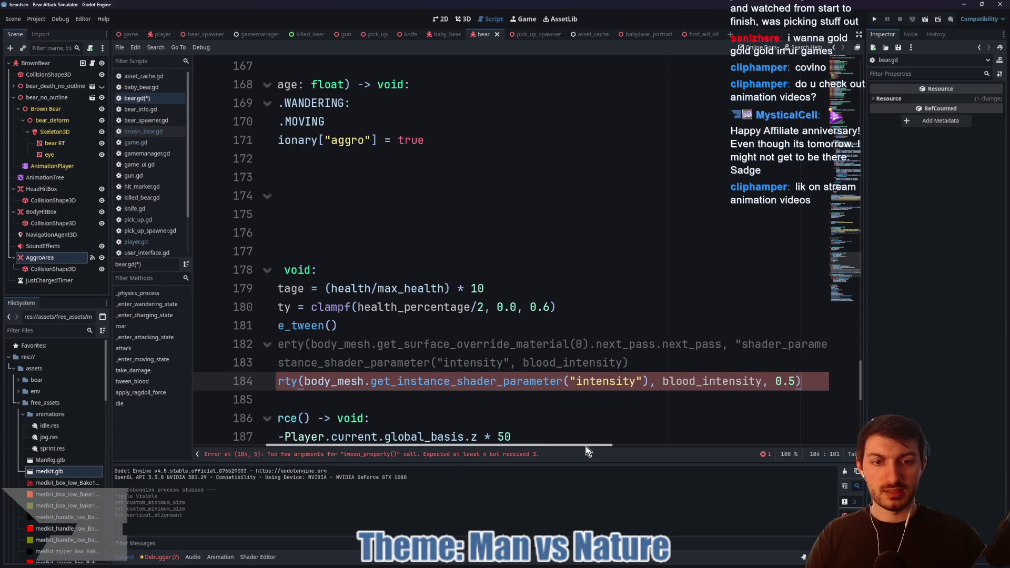
mouse_move(586, 446)
mouse_down()
mouse_move(598, 447)
mouse_move(529, 439)
mouse_up()
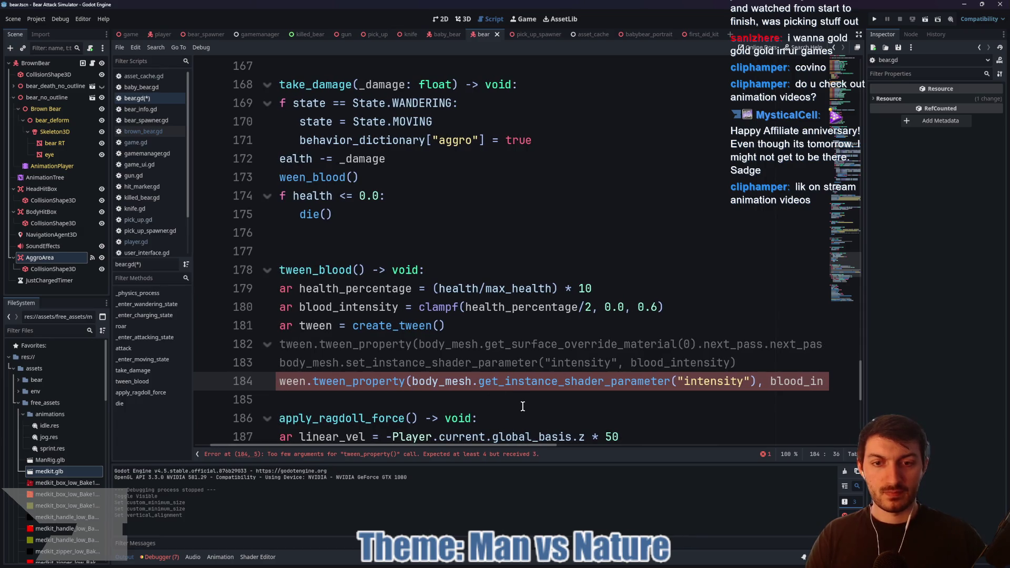
Change line 184 to pass body_mesh, then the getter in quotes as the property
key(BackSpace)
text(, )
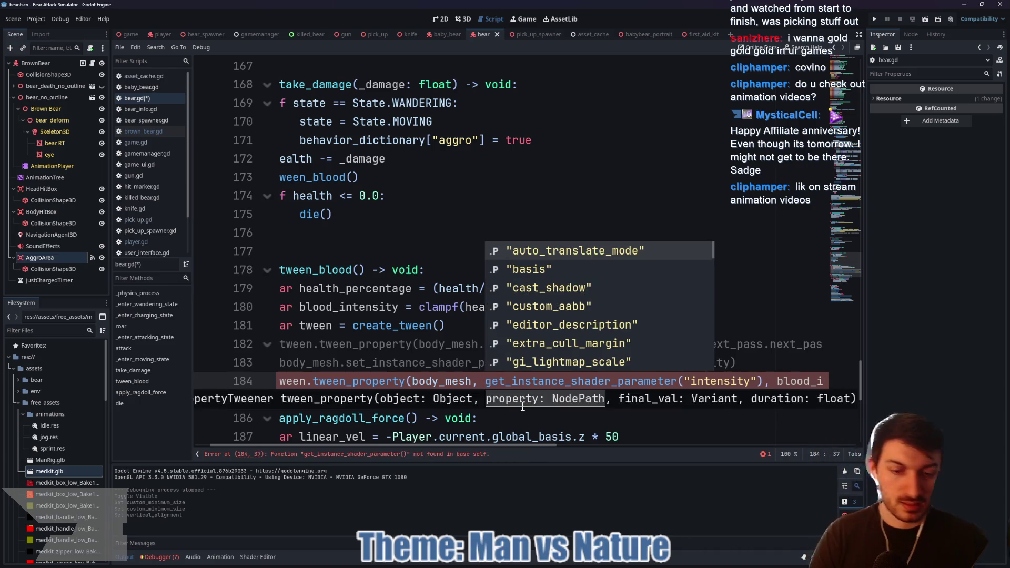
text(")
click(770, 381)
text(")
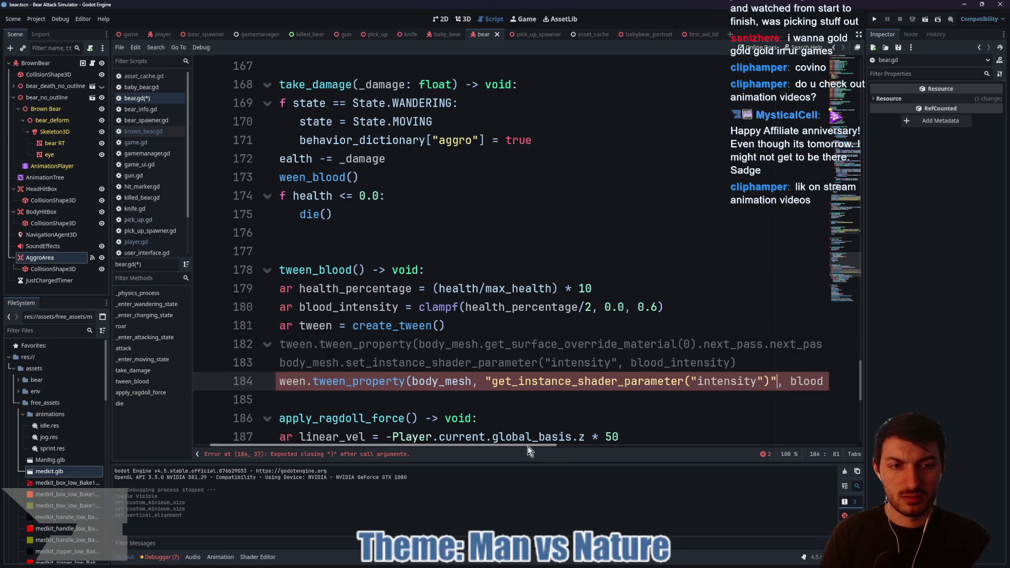
mouse_move(528, 446)
mouse_down()
mouse_move(591, 448)
mouse_move(545, 447)
mouse_up()
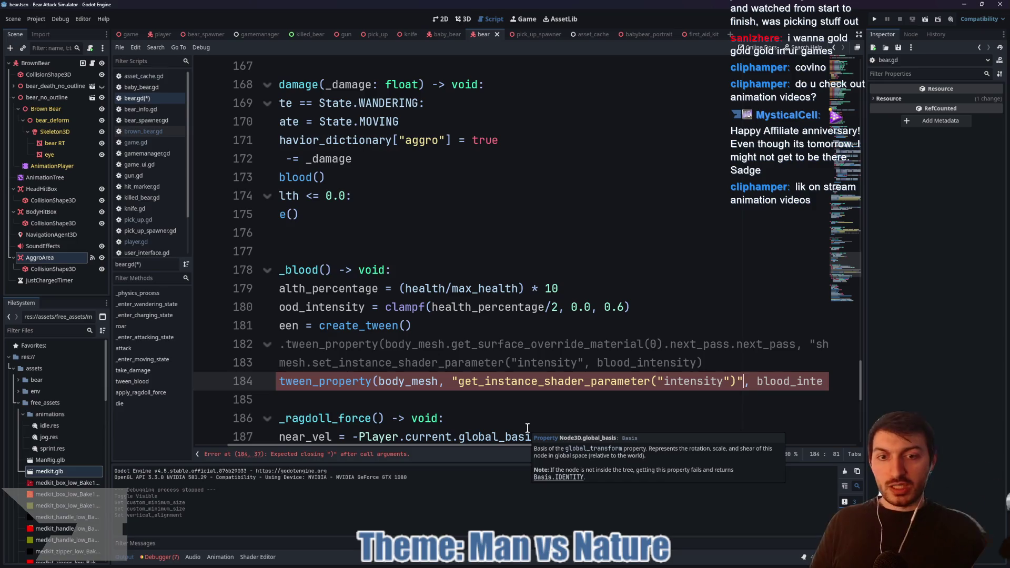
Delete the quoted get_instance_shader_parameter("intensity") argument, leaving an empty slot
click(438, 382)
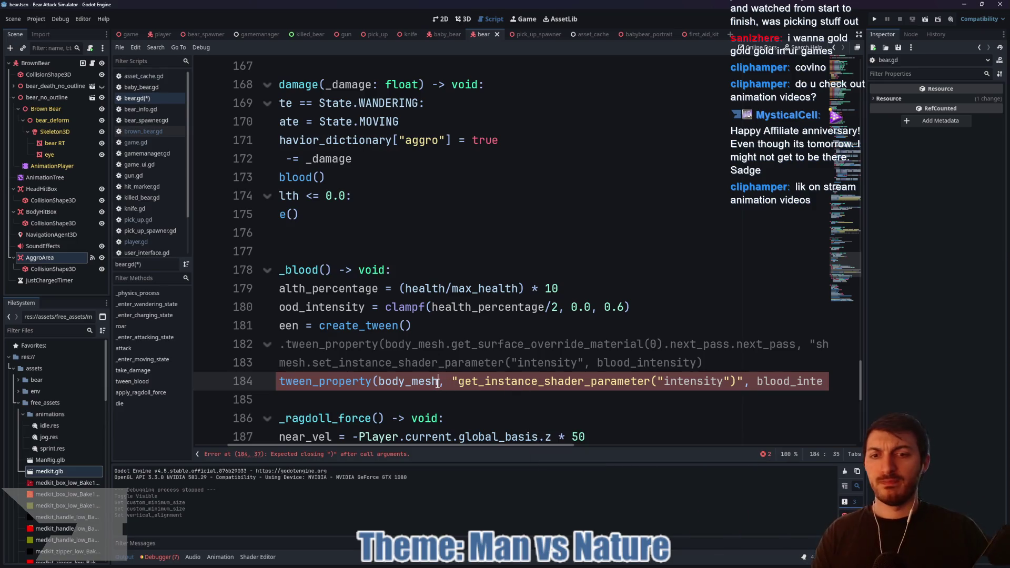
click(456, 379)
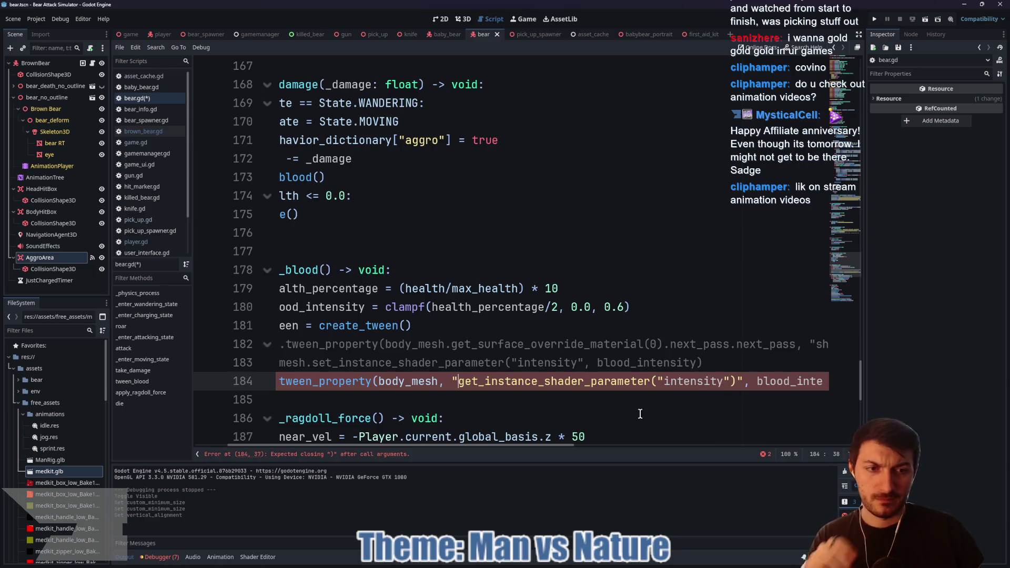
mouse_move(510, 446)
mouse_down()
mouse_move(629, 448)
mouse_move(521, 446)
mouse_up()
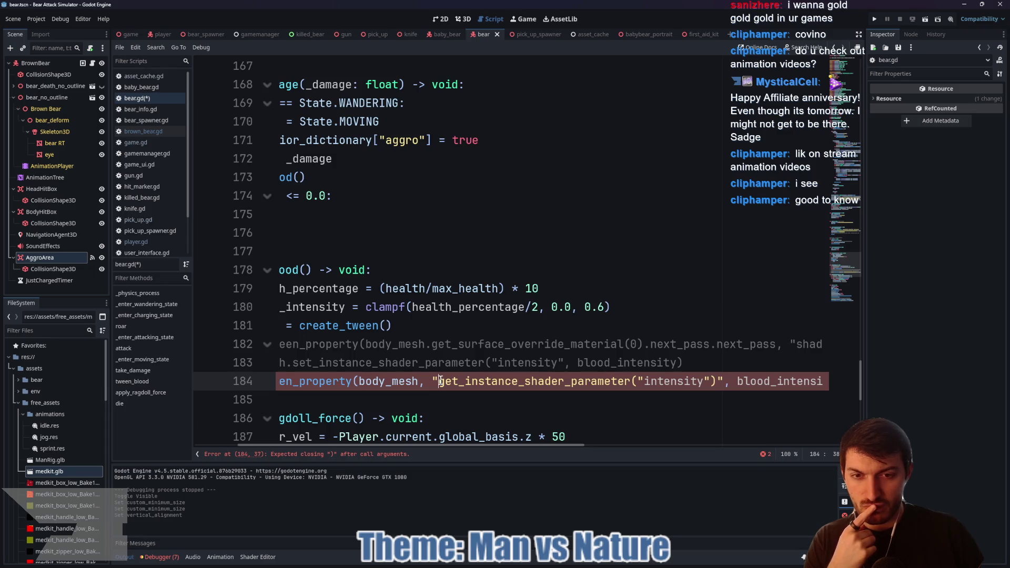
drag(721, 382, 432, 382)
key(BackSpace)
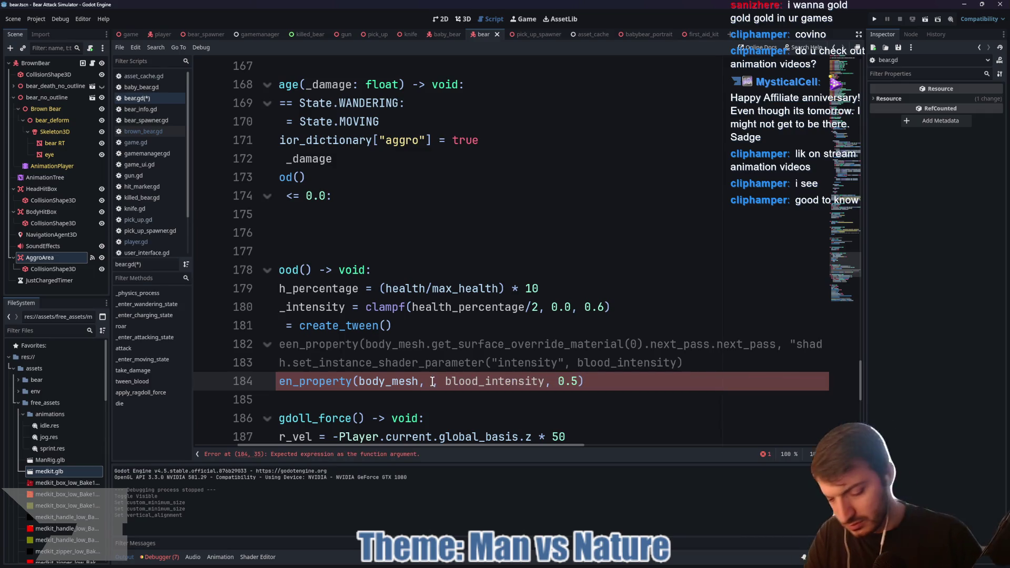
Reattach .get_instance_shader_parameter("intensity") to body_mesh on line 184
text(.get_in)
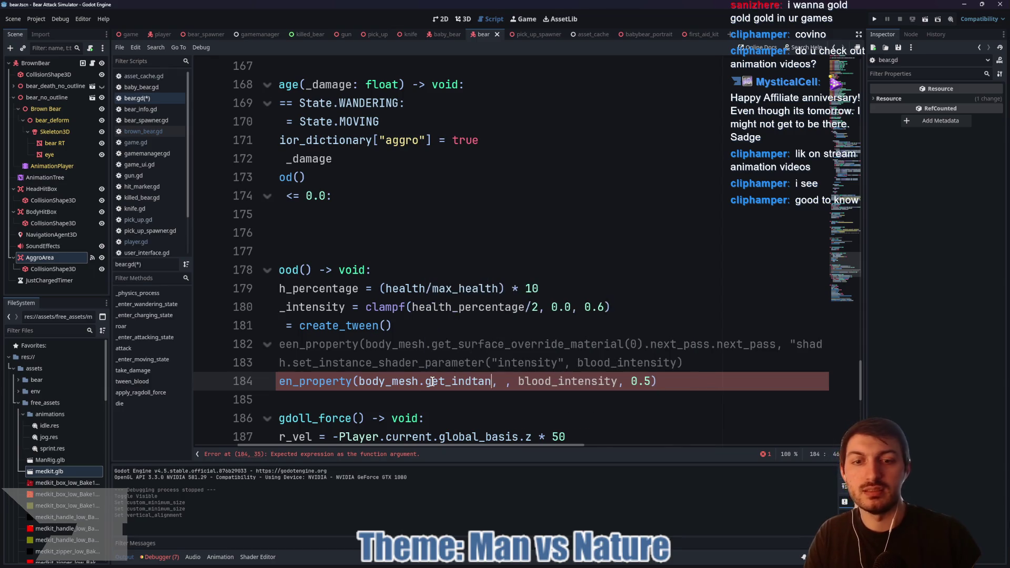
text(stance)
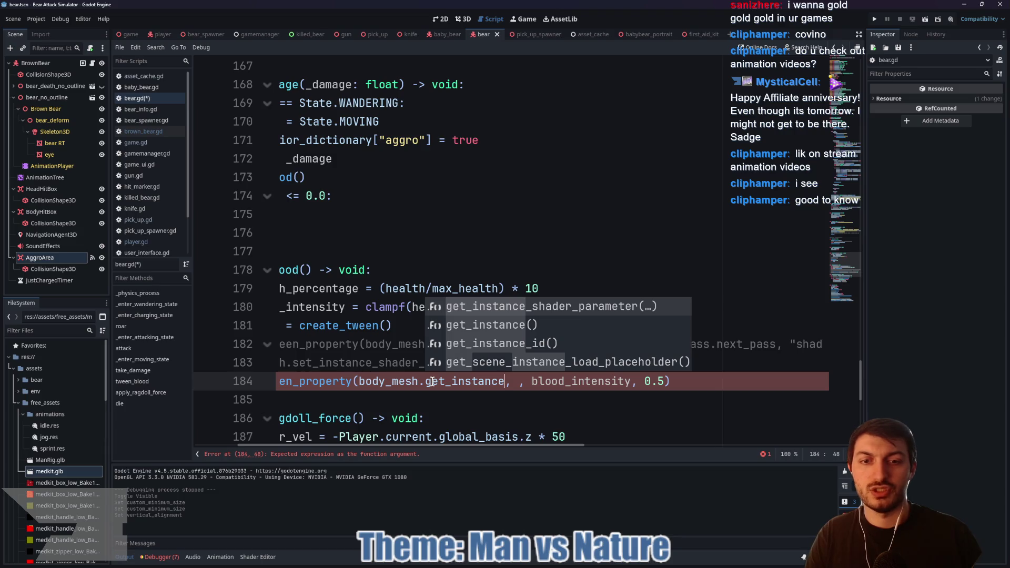
key(Return)
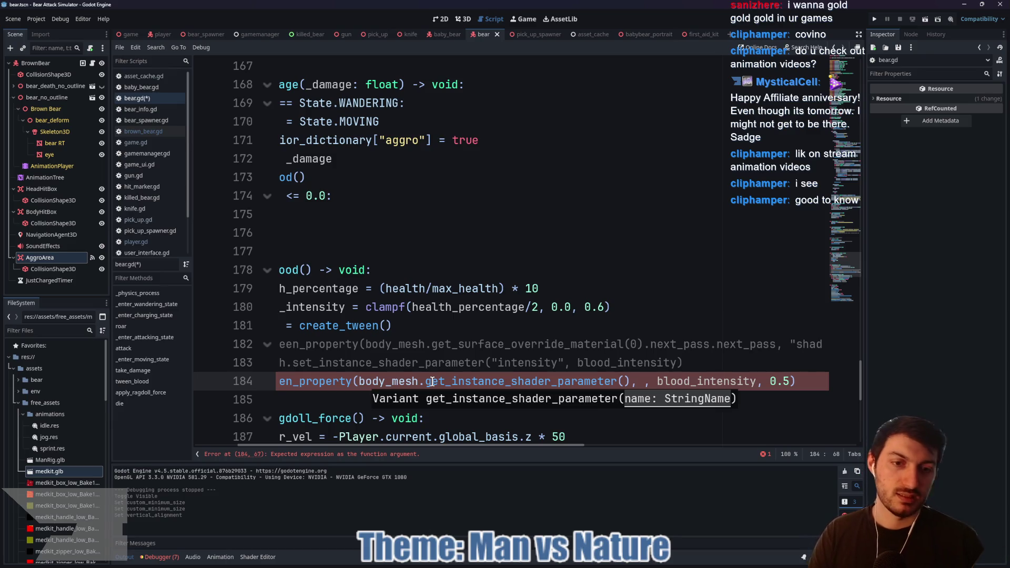
text("intensity)
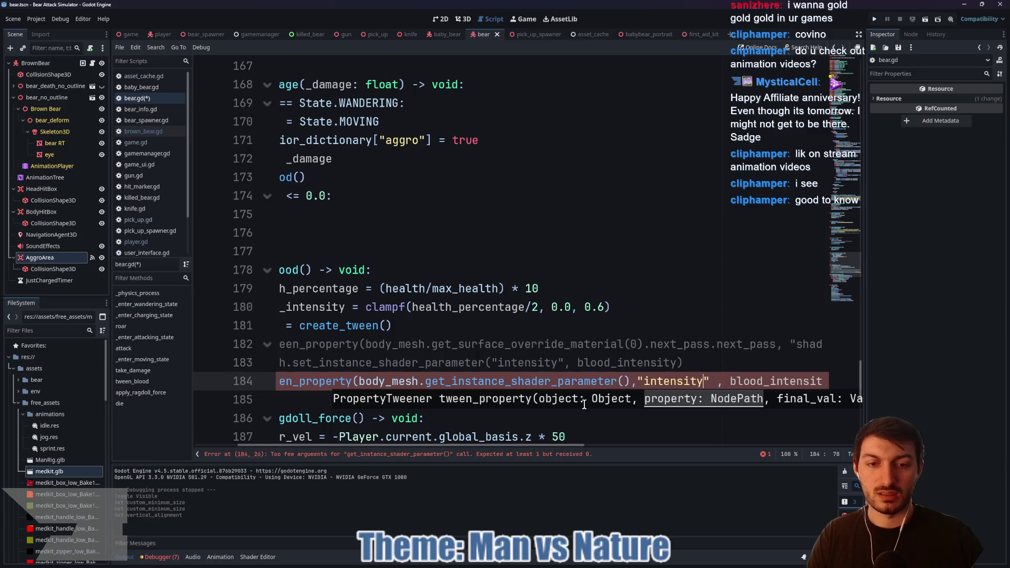
drag(710, 381, 638, 381)
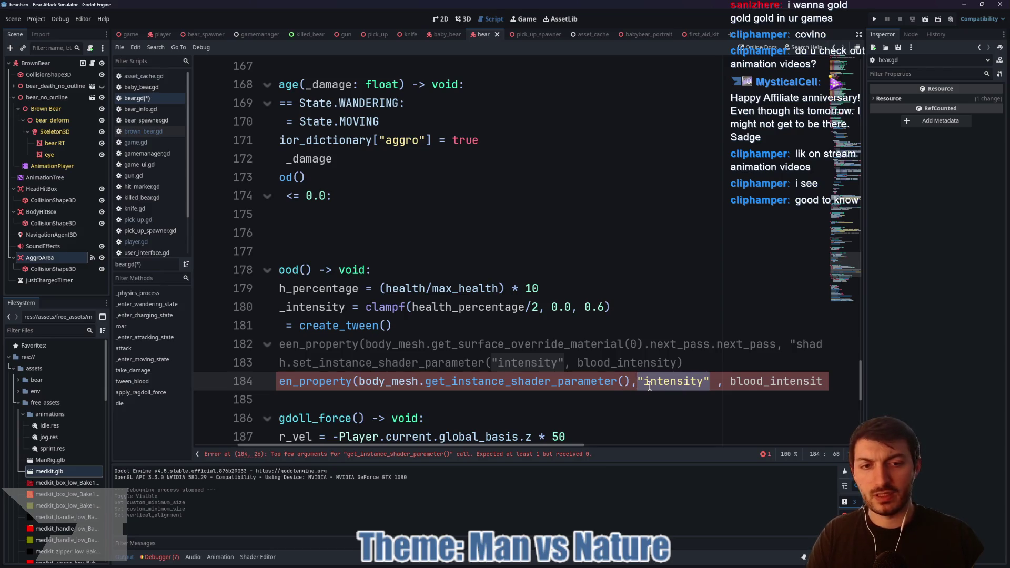
key(ctrl+x)
key(Left)
key(Left)
key(ctrl+v)
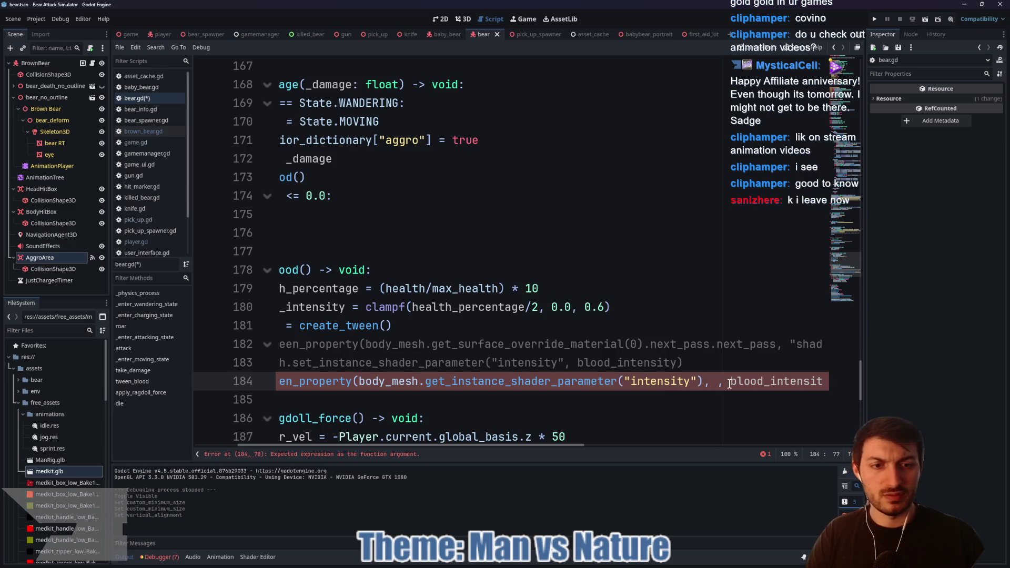
Fill the empty property argument with "value" and save bear.gd
text(")
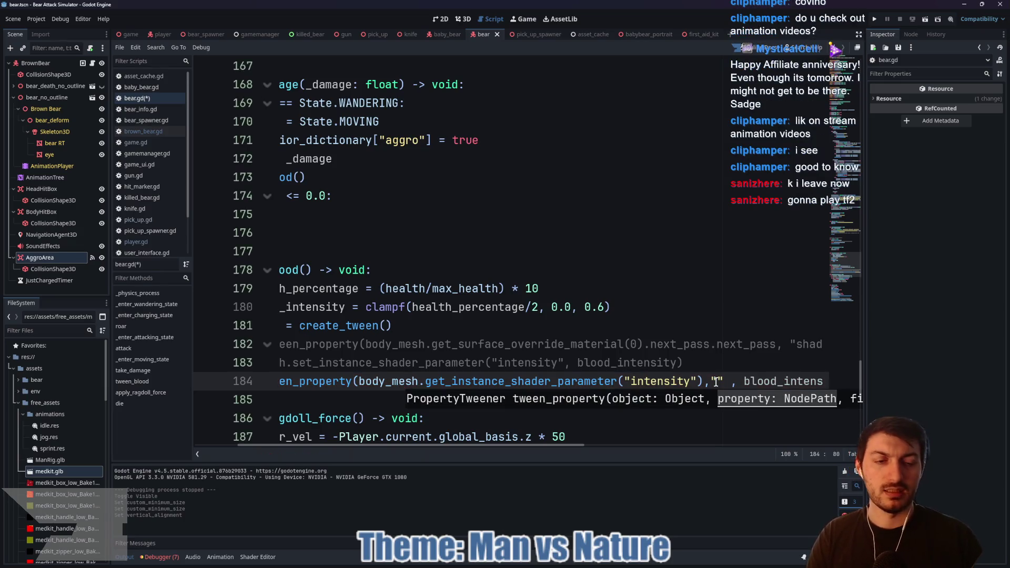
text(value)
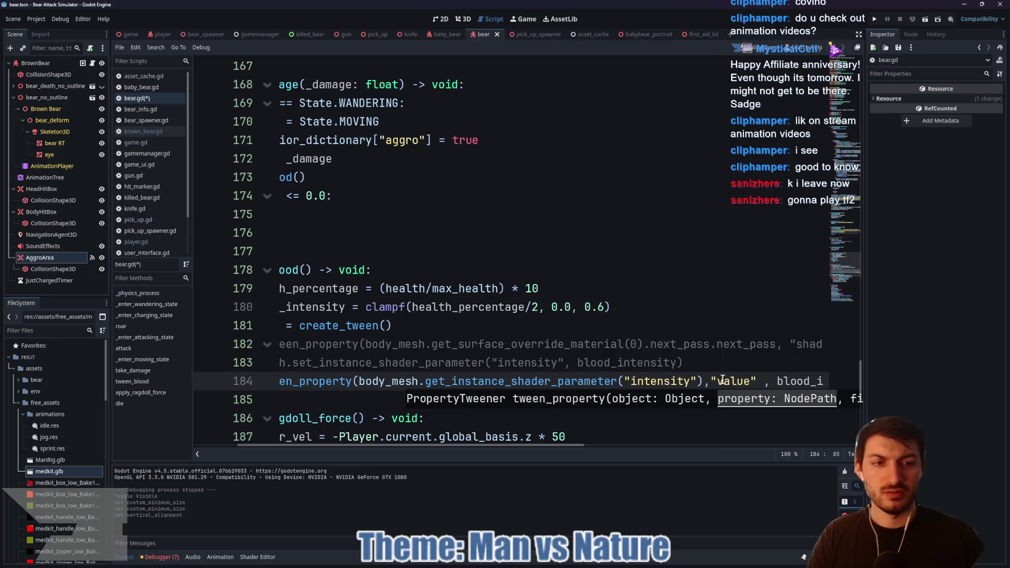
key(Right)
mouse_move(555, 444)
mouse_down()
mouse_move(661, 449)
mouse_move(507, 449)
mouse_up()
key(ctrl+s)
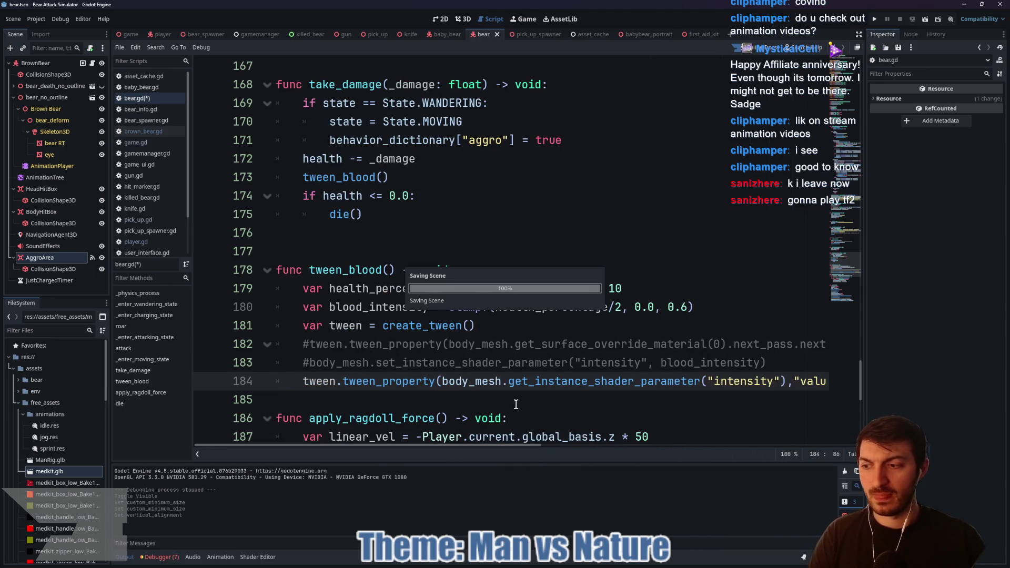
click(435, 360)
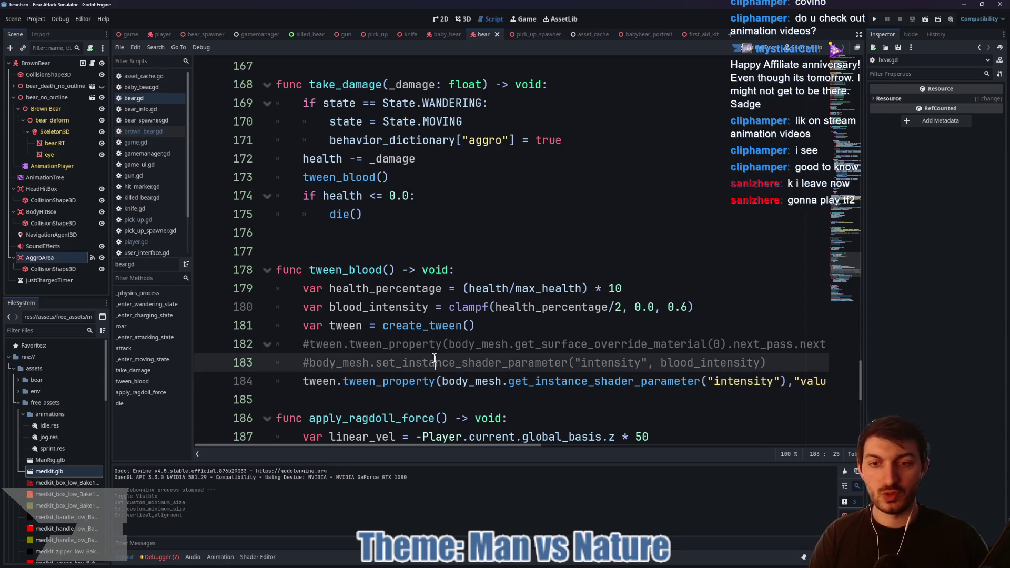
key(ctrl+s)
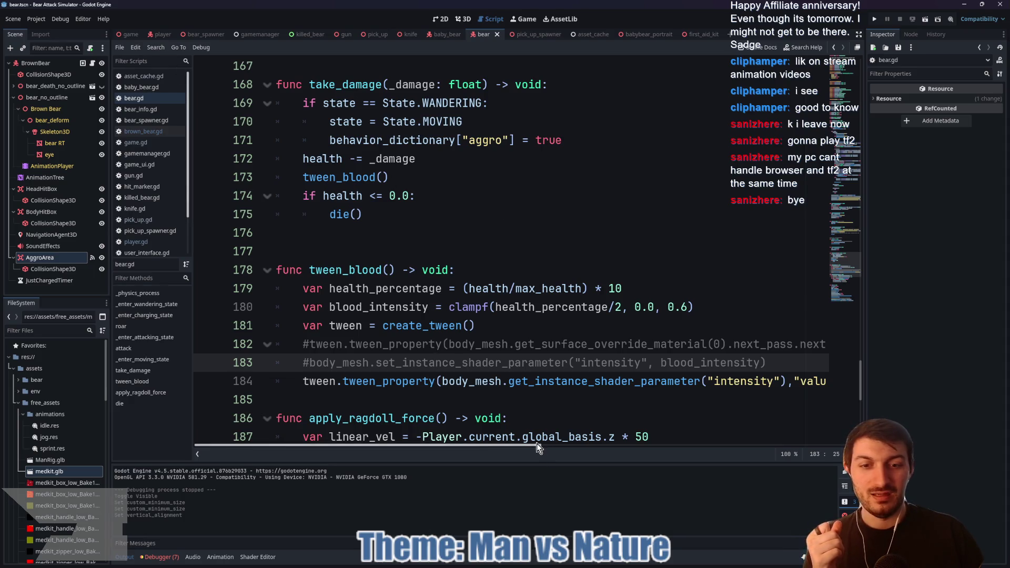
Add an empty line after tween_blood and save bear.gd again
drag(528, 445, 623, 449)
scroll(574, 266, down, 3)
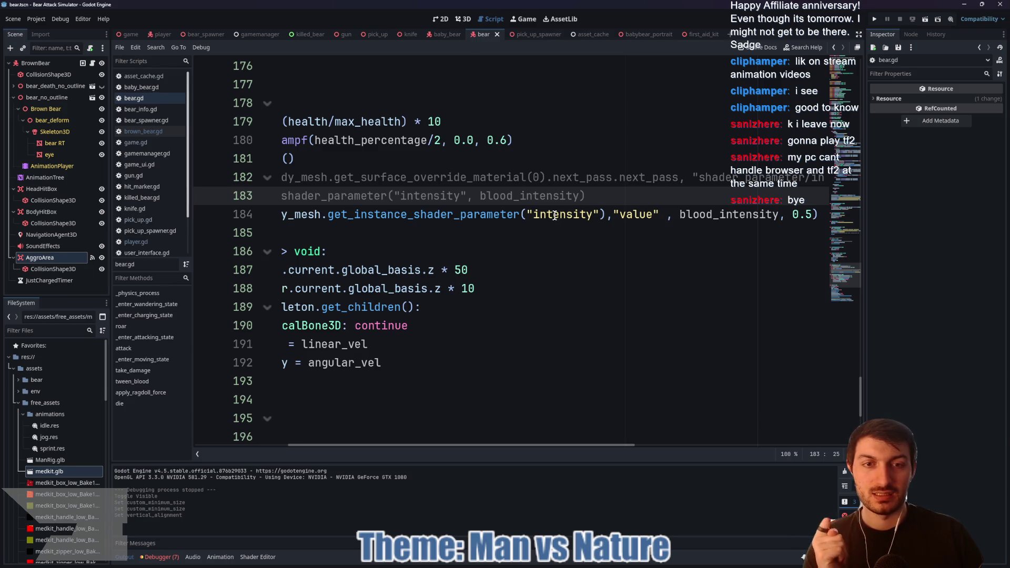
drag(728, 178, 828, 179)
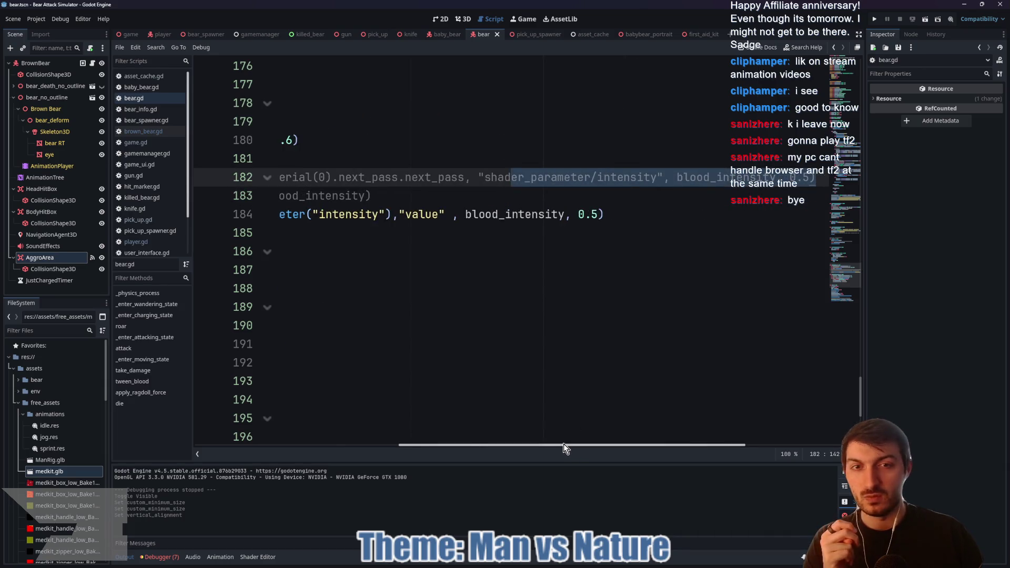
drag(564, 444, 404, 437)
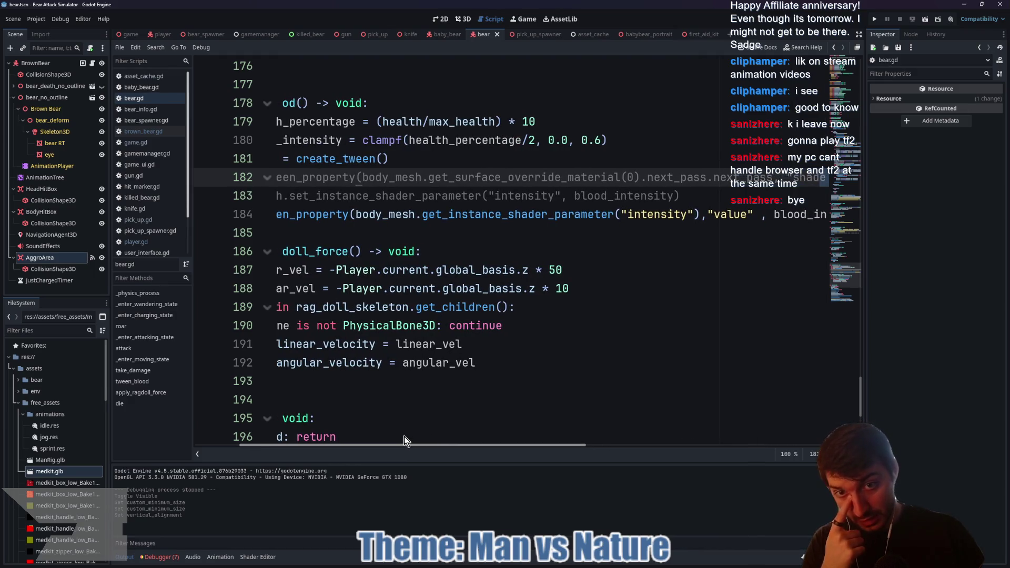
mouse_move(462, 222)
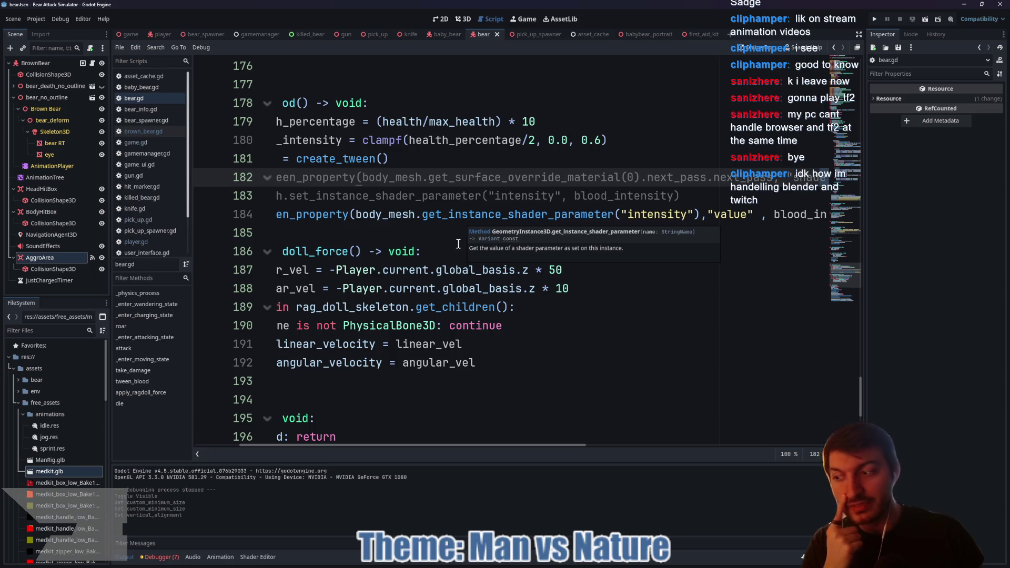
click(455, 243)
key(ctrl+s)
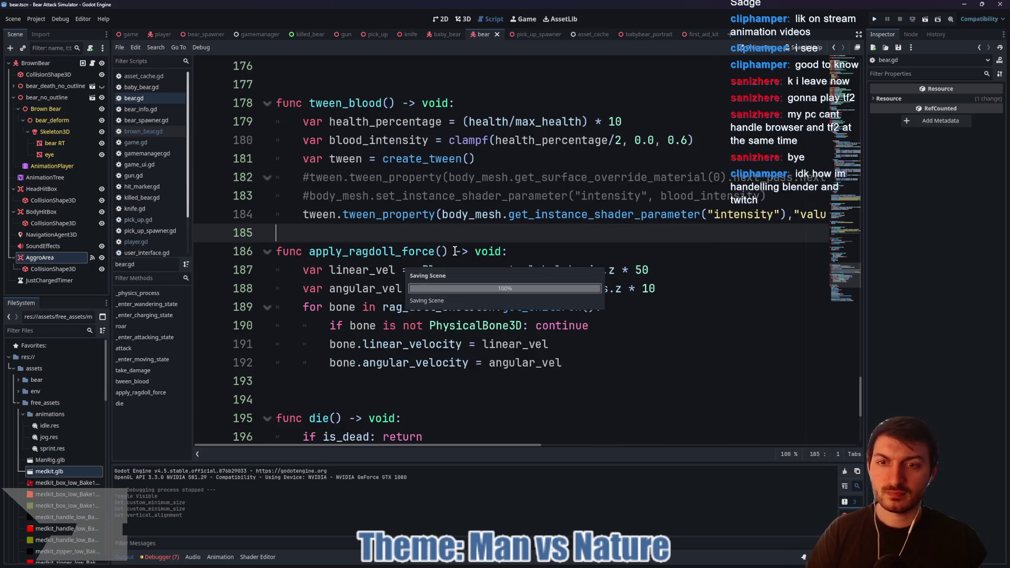
key(Return)
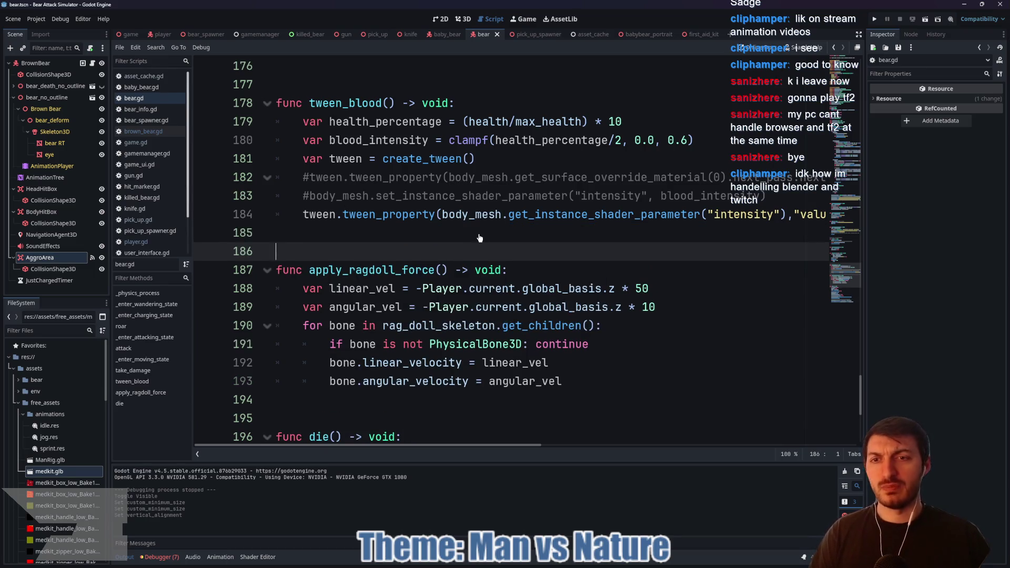
key(ctrl+s)
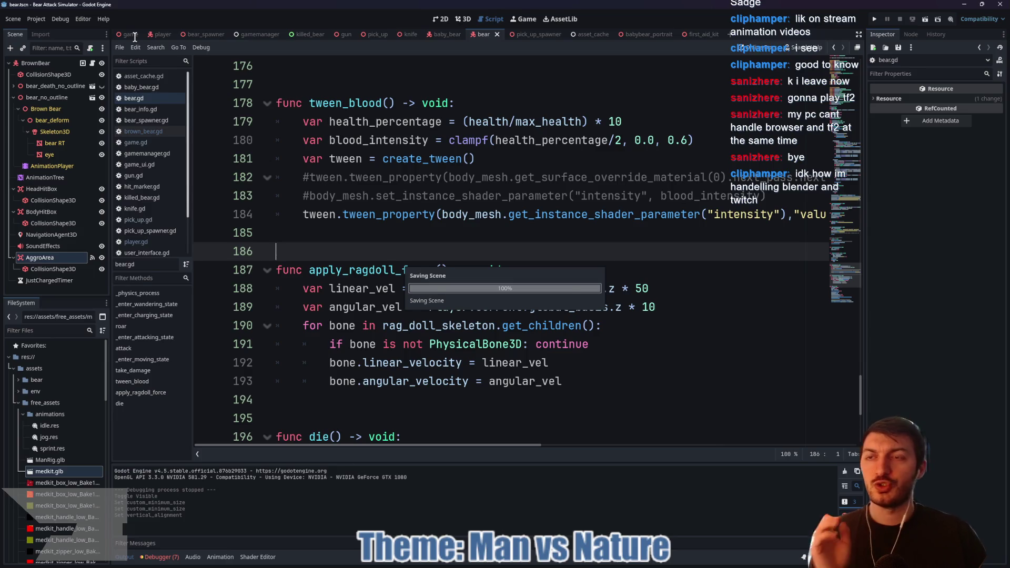
Run the project, turn the music volume to minimum and start a new game
click(132, 36)
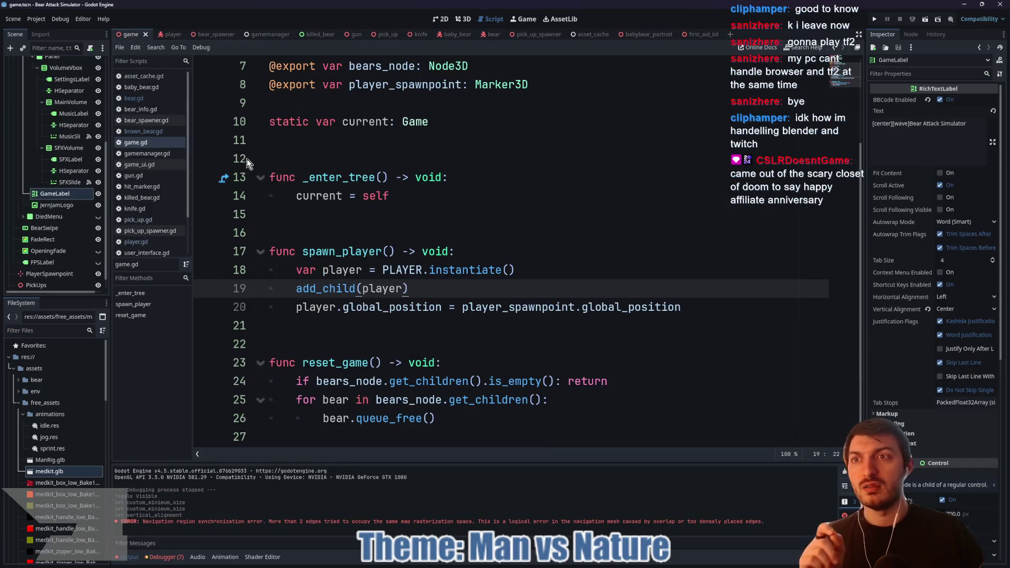
key(F5)
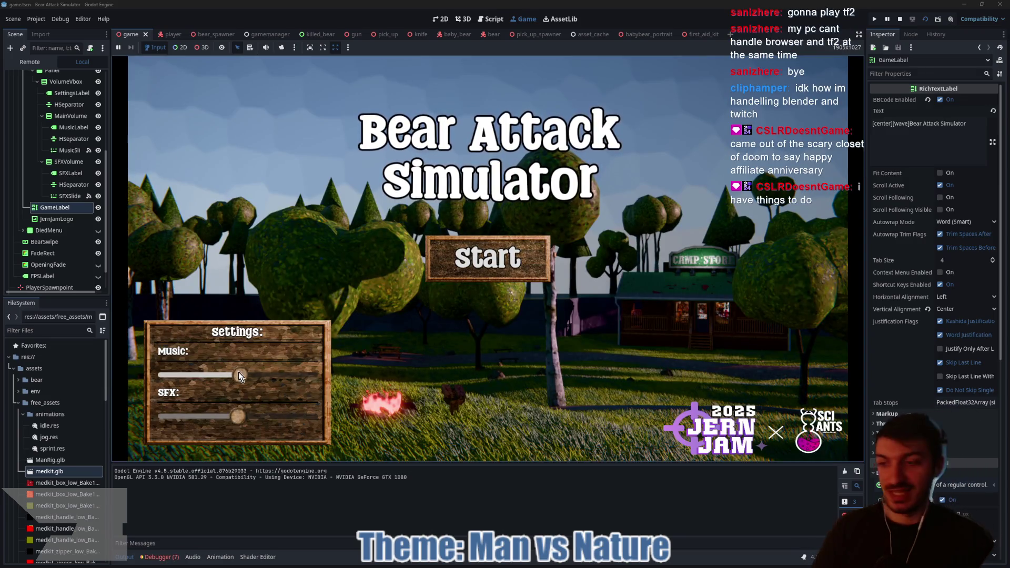
drag(239, 375, 164, 374)
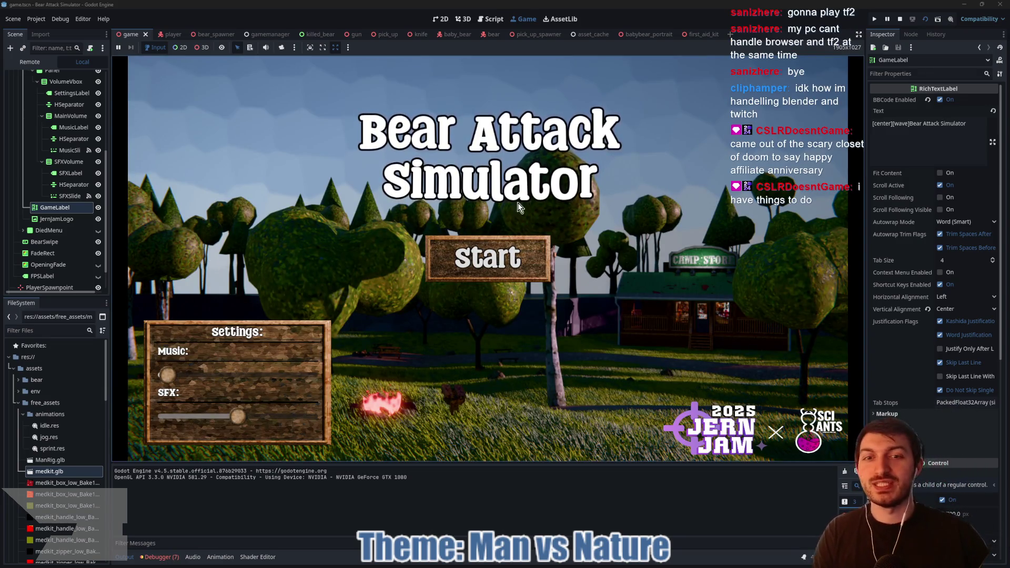
click(489, 262)
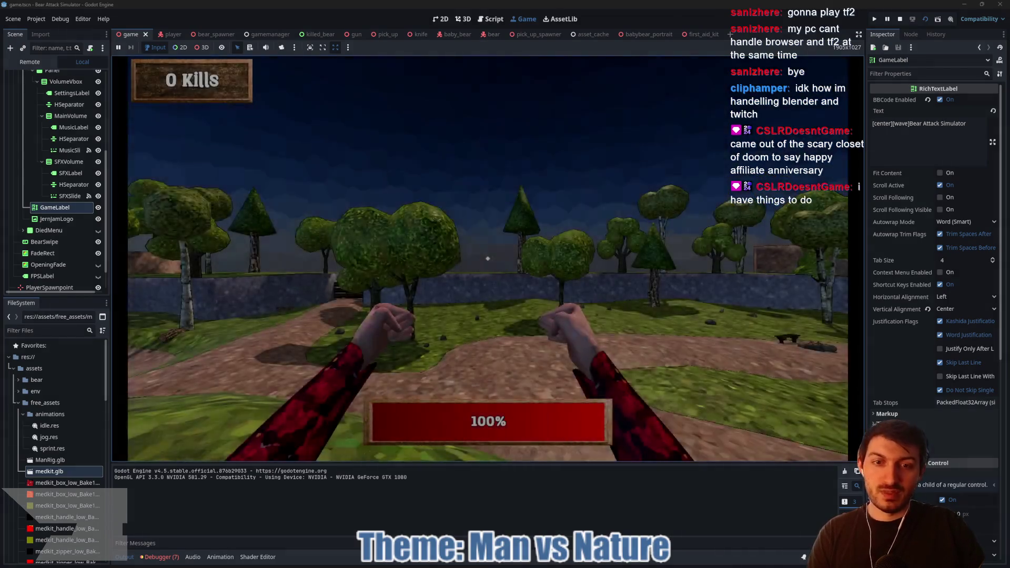
Walk to the bear pit and punch a bear, triggering the error at bear.gd line 184
key(w)
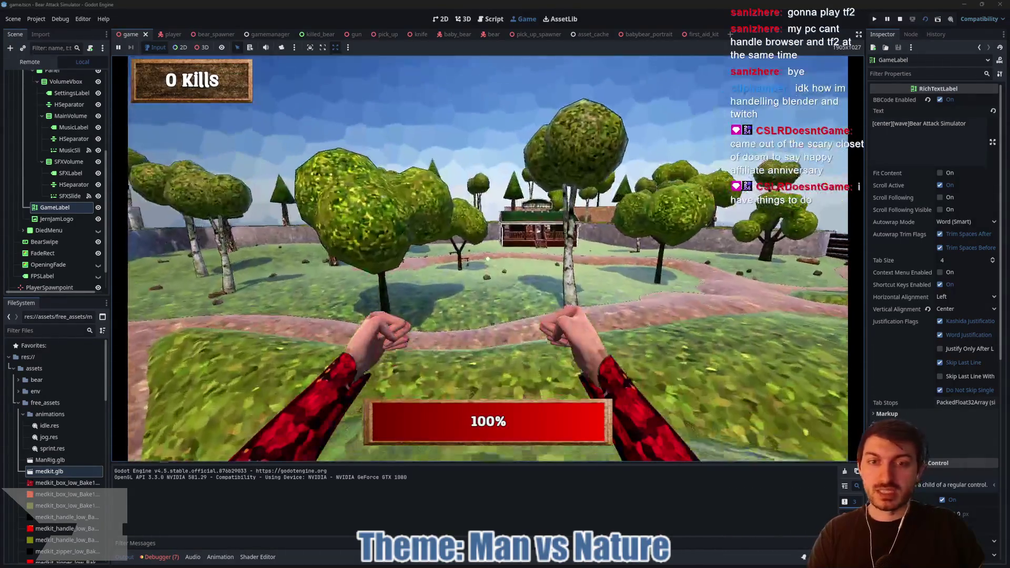
key(w)
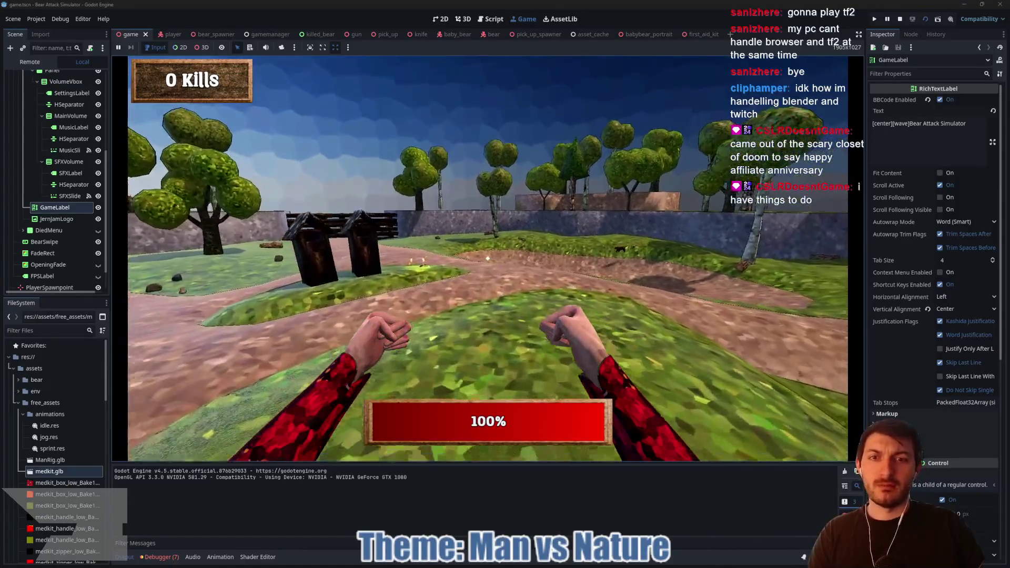
key(w)
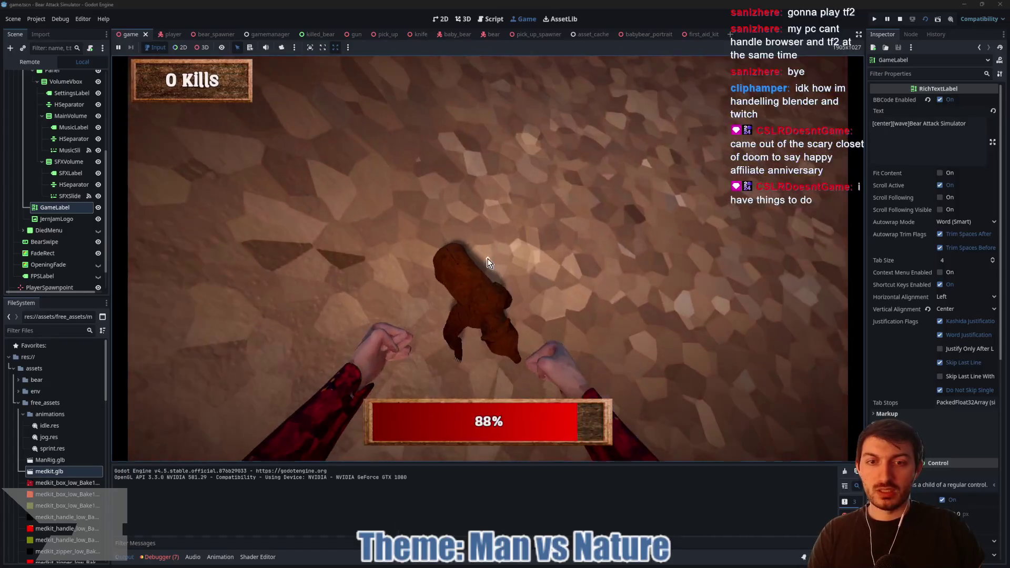
click(478, 272)
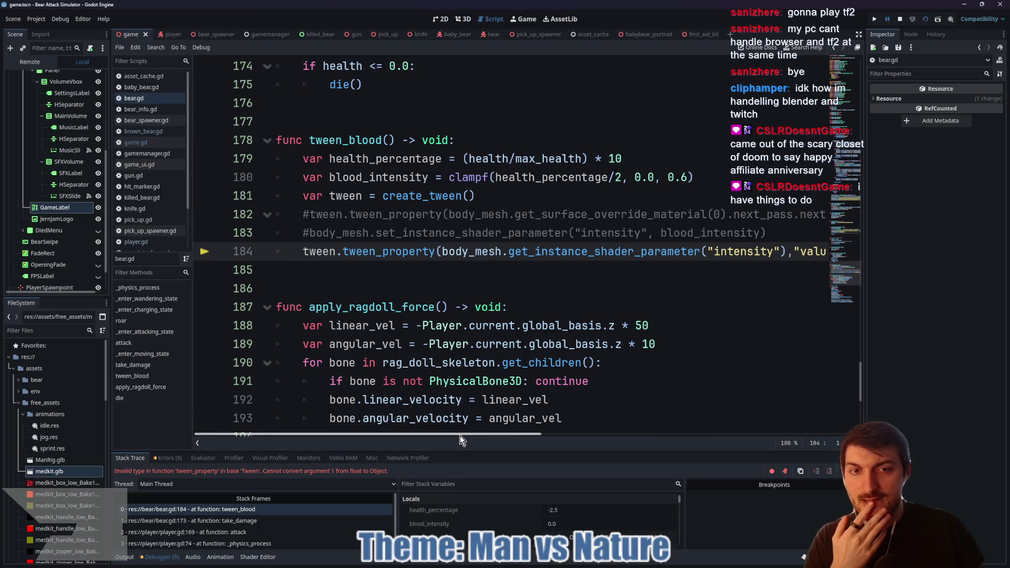
Stop the game and move the get_instance_shader_parameter("intensity") call into line 184's property string
mouse_move(462, 435)
mouse_down()
mouse_move(542, 435)
mouse_move(505, 436)
mouse_up()
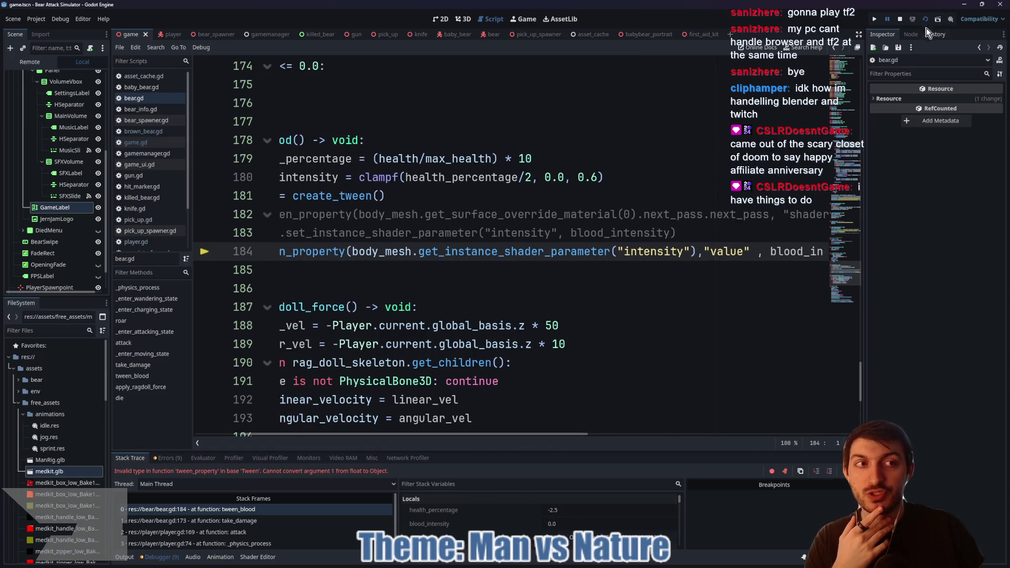
key(F8)
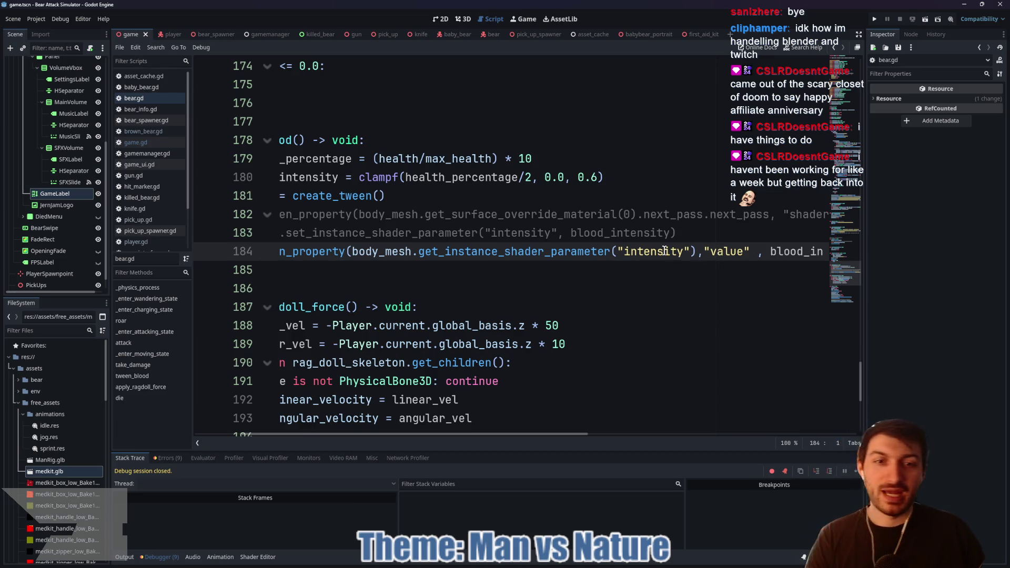
drag(697, 251, 419, 250)
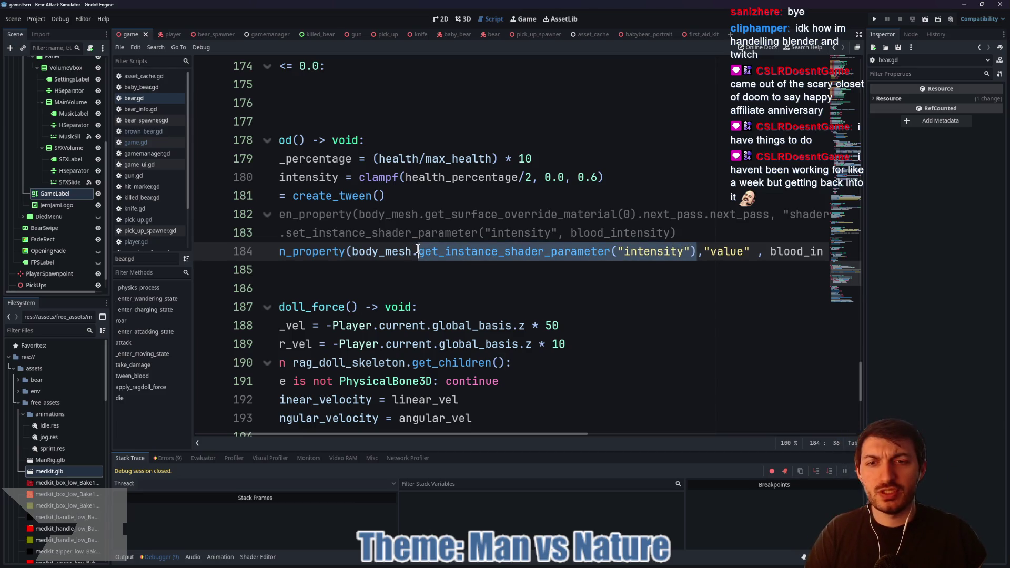
key(BackSpace)
key(BackSpace)
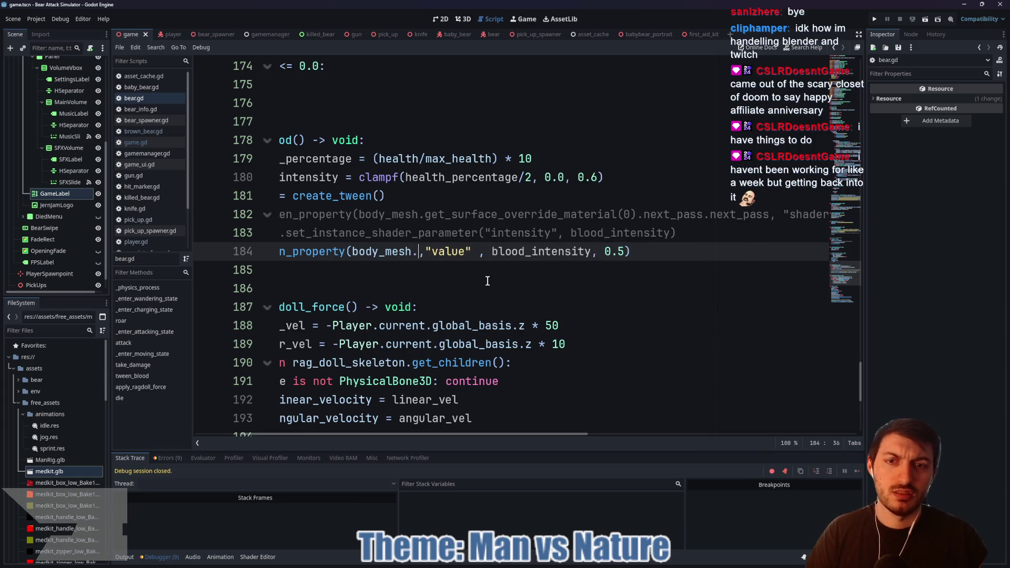
drag(457, 251, 425, 252)
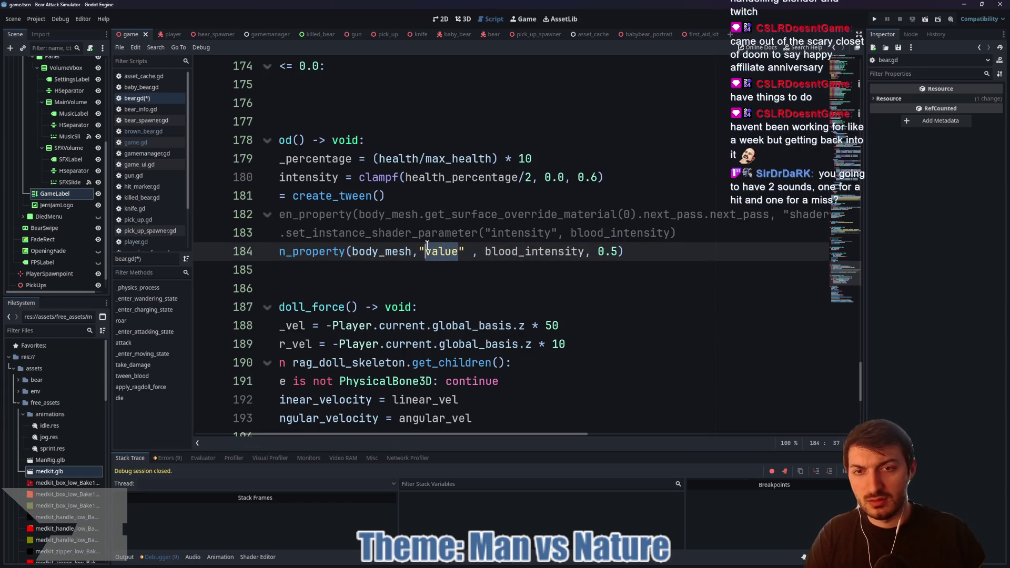
text(get_instance_shader_parameter("intensity"))
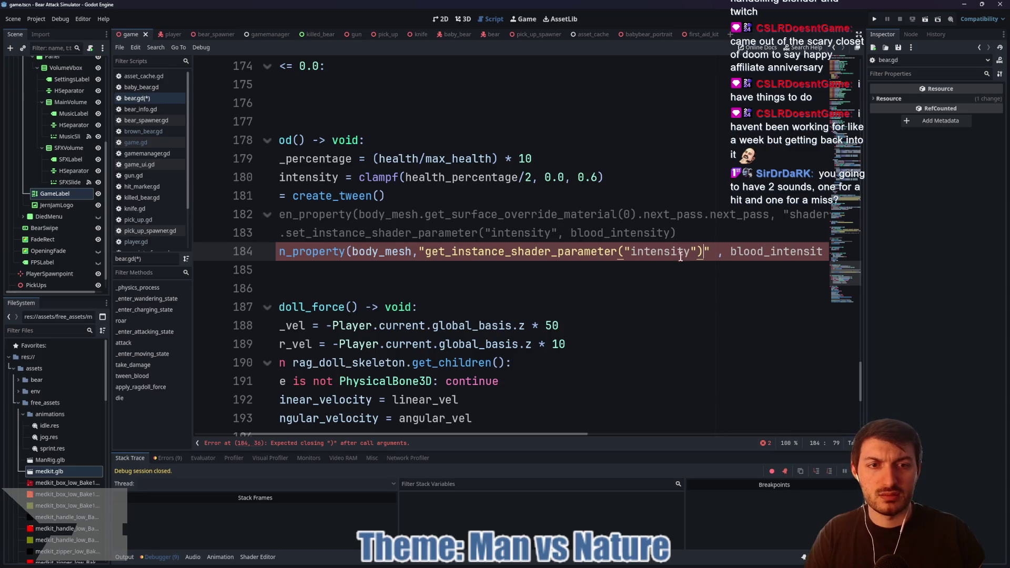
click(697, 252)
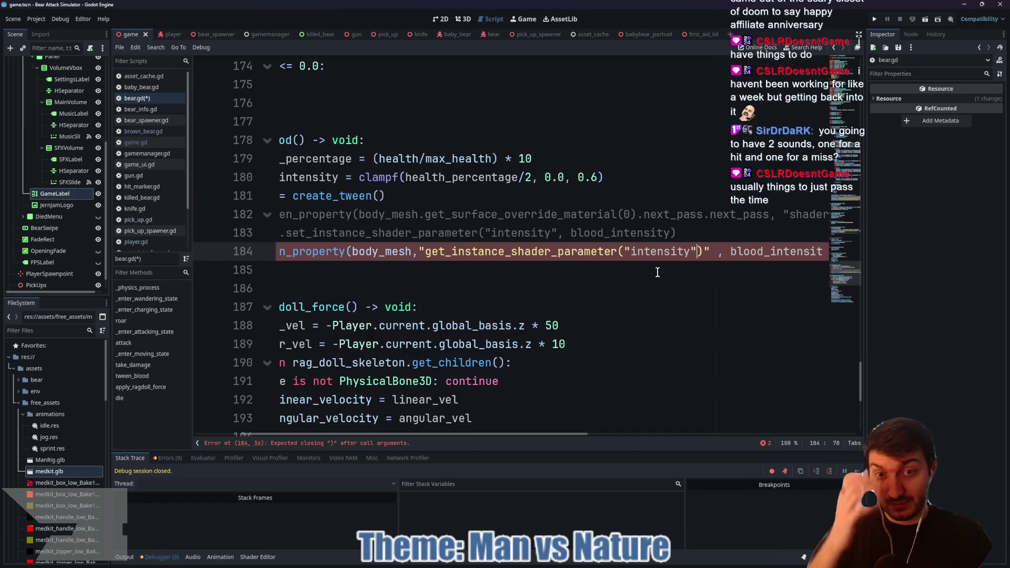
click(432, 251)
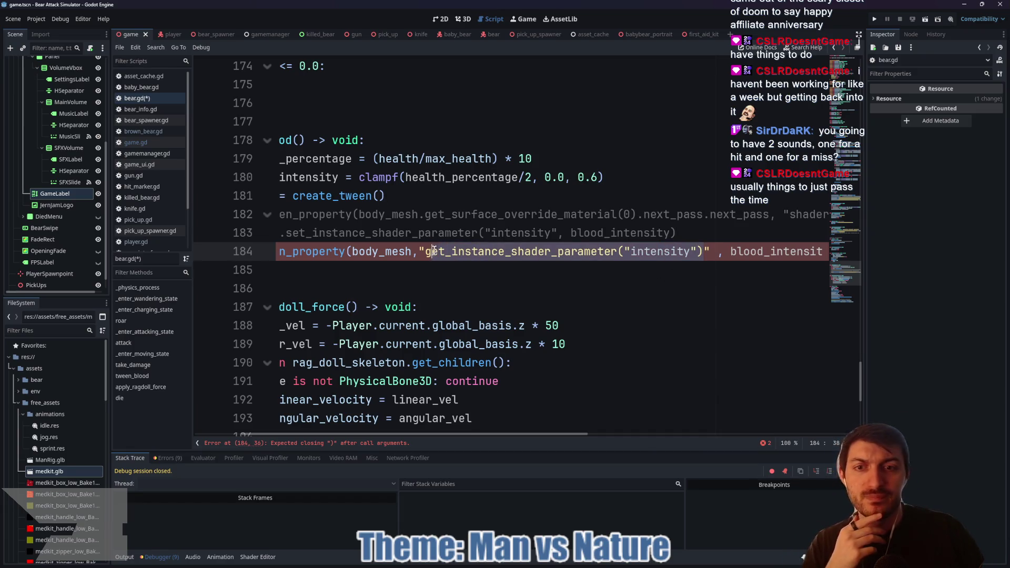
key(Left)
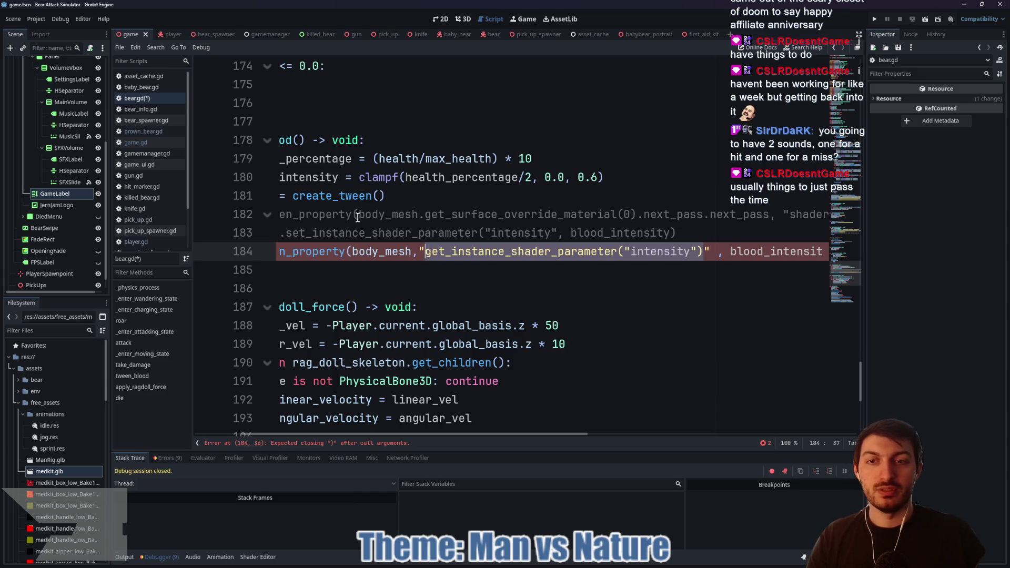
Paste line 182's material next_pass path into line 184, removing the old call and duplicate body_mesh
drag(357, 215, 770, 214)
key(ctrl+c)
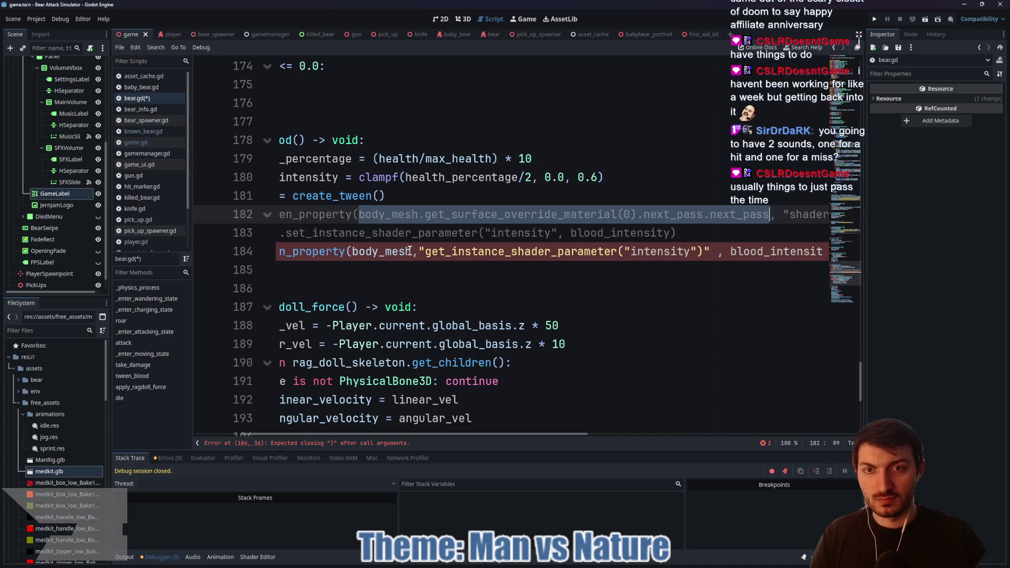
click(409, 251)
key(ctrl+v)
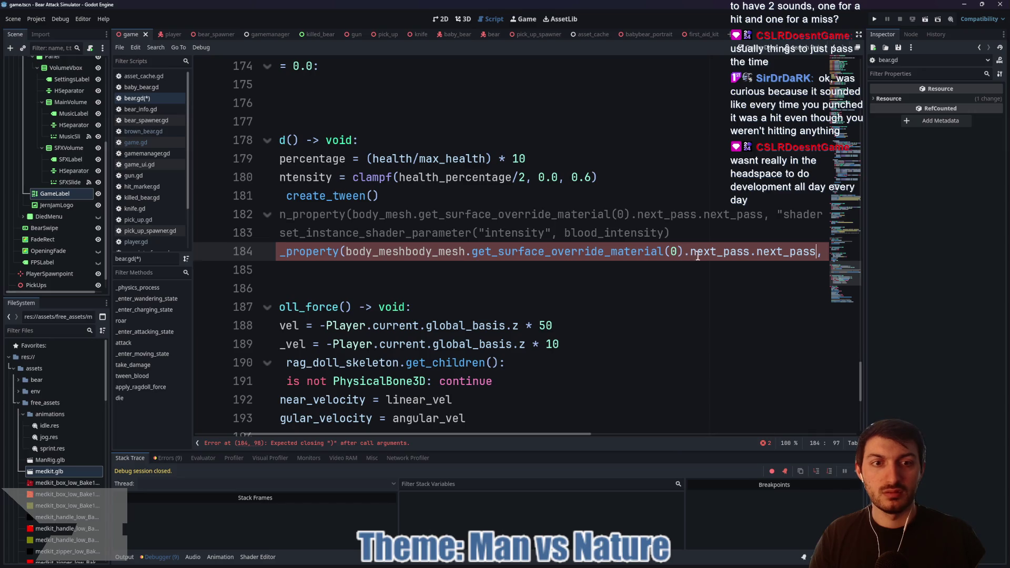
drag(553, 433, 621, 401)
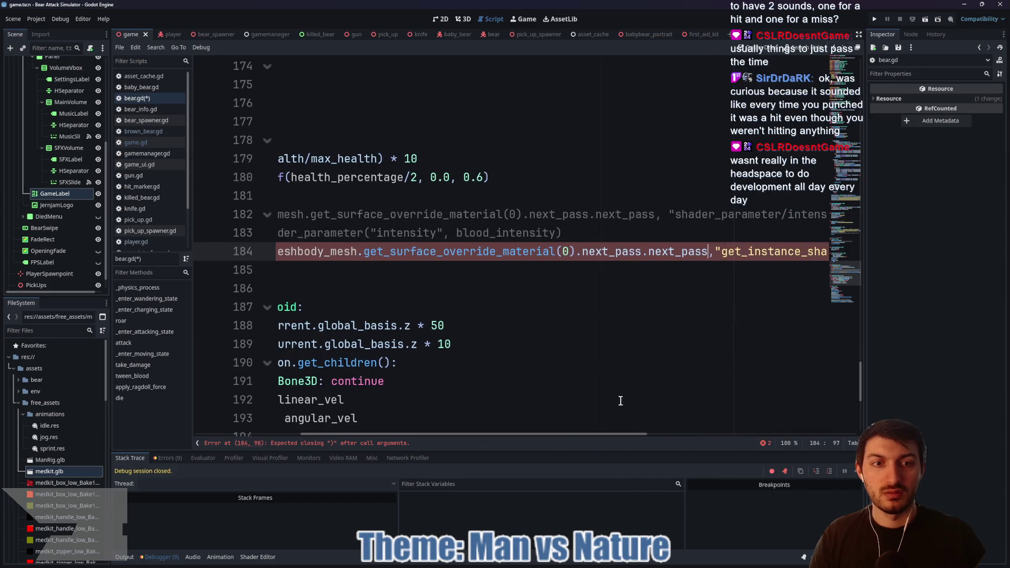
mouse_move(585, 430)
mouse_down()
mouse_move(617, 437)
mouse_move(688, 355)
mouse_up()
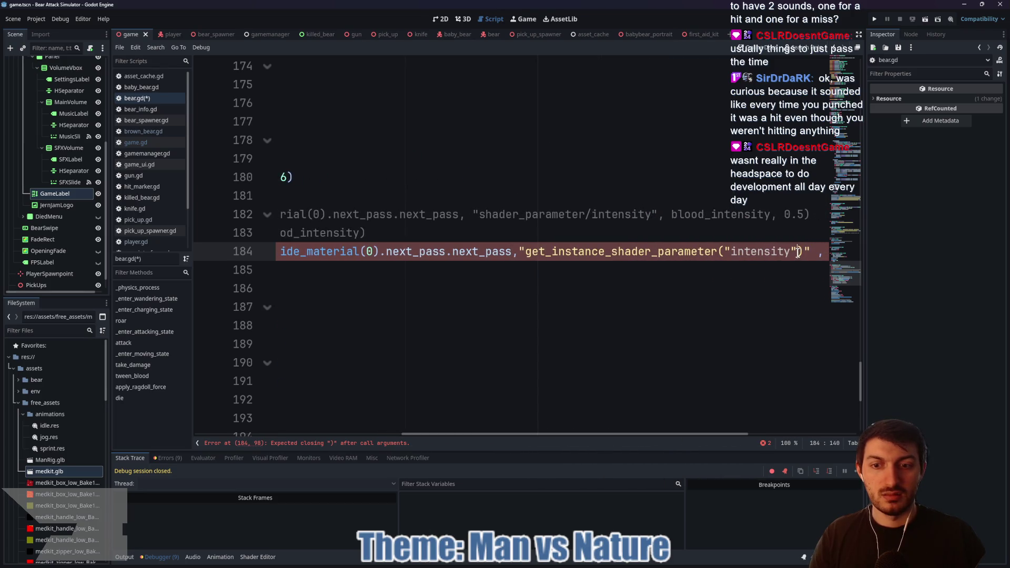
drag(798, 253, 524, 258)
key(BackSpace)
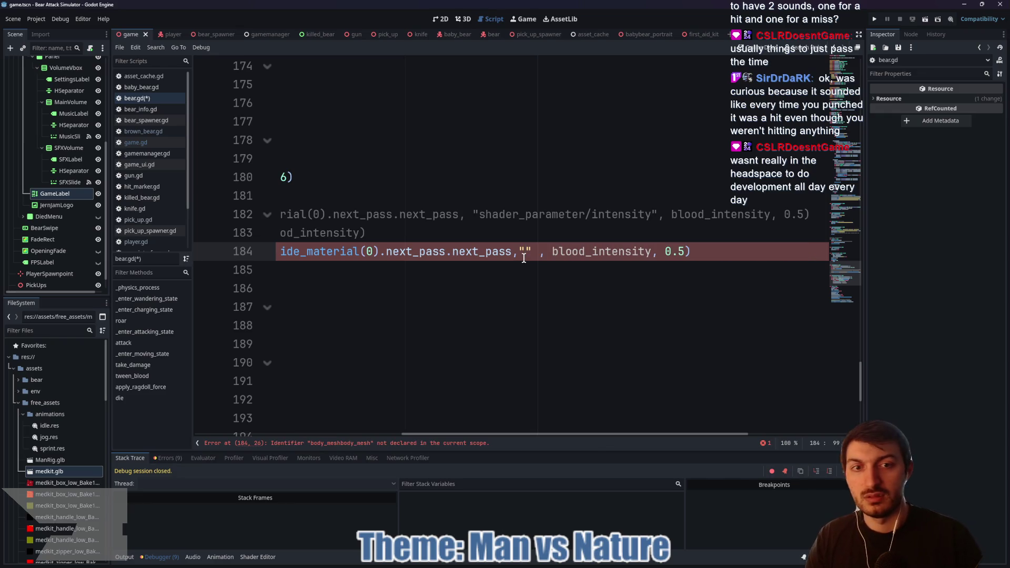
drag(535, 435, 369, 427)
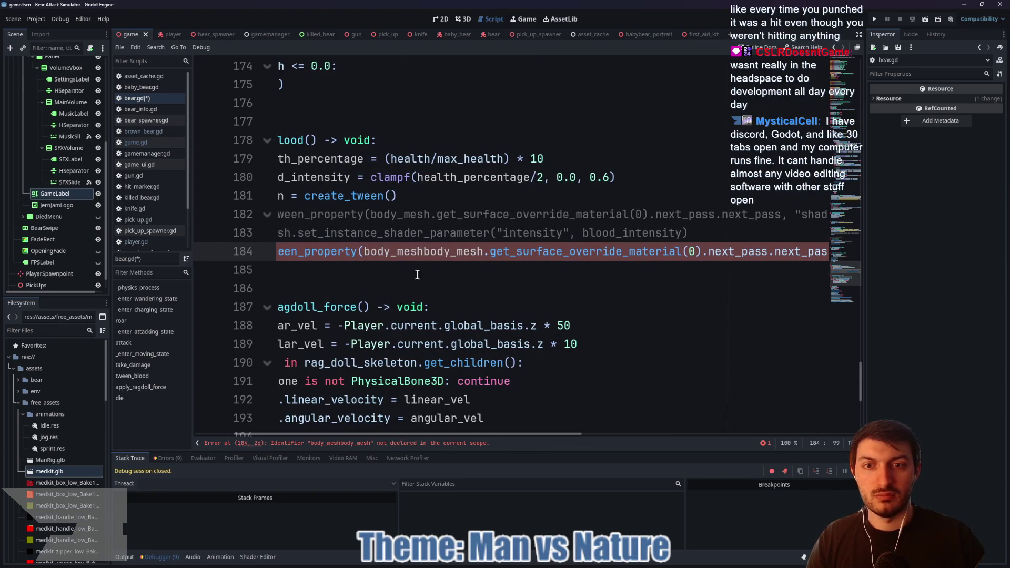
drag(422, 250, 363, 250)
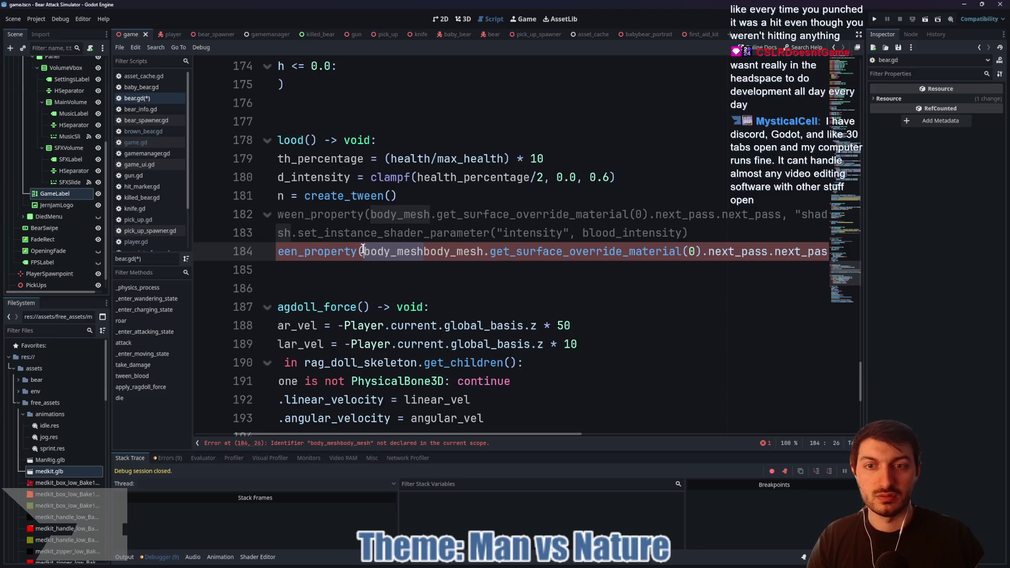
key(BackSpace)
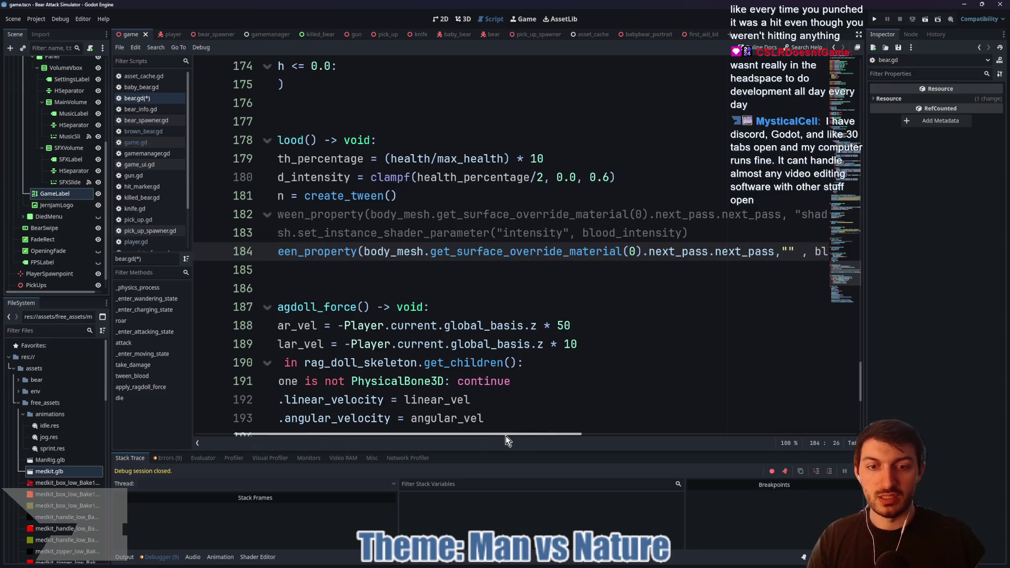
Set the tweened property to "instance_shader_parameter/intentsity", save bear.gd and run the game
drag(506, 436, 659, 436)
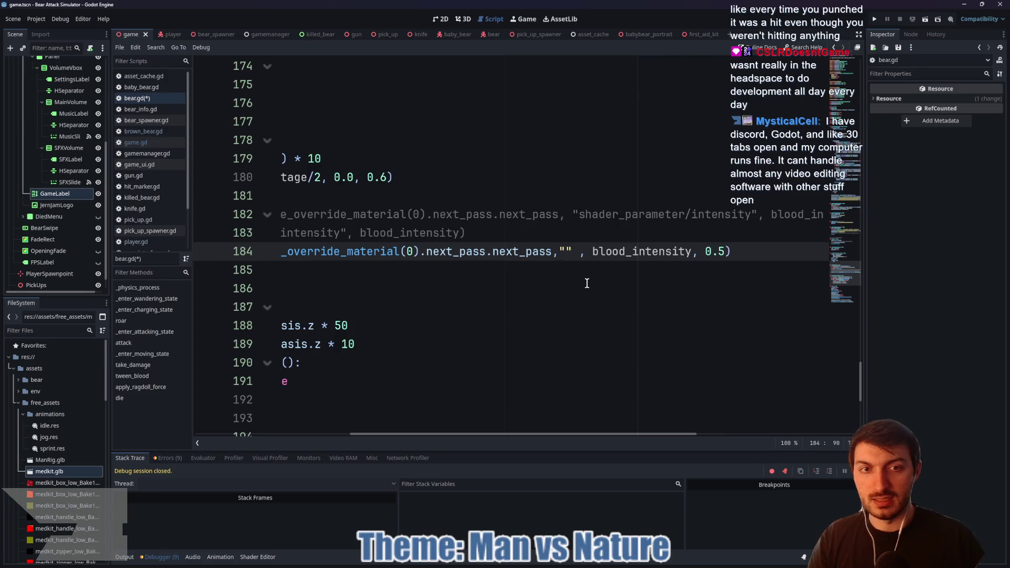
text(instance)
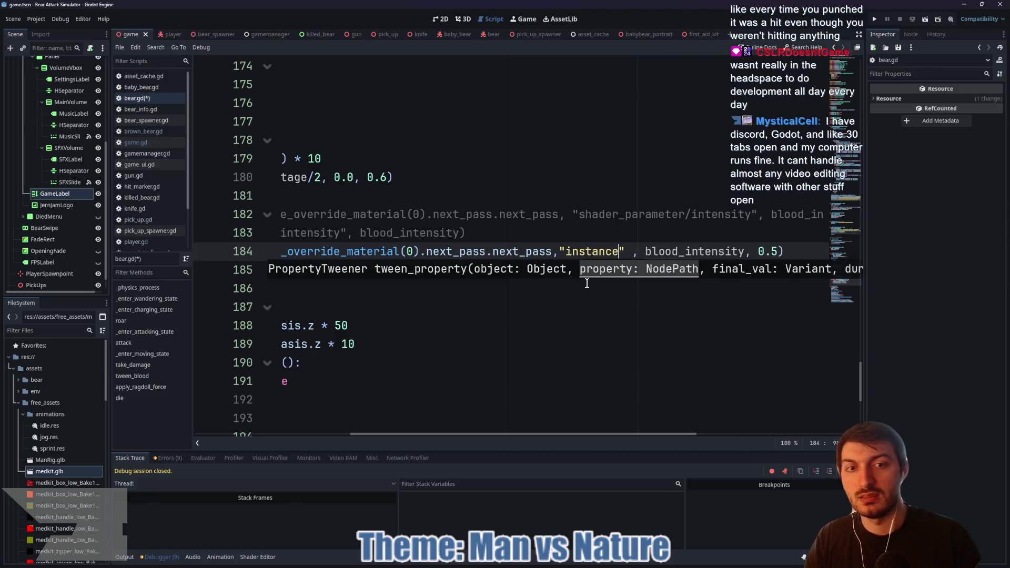
text(_shader_)
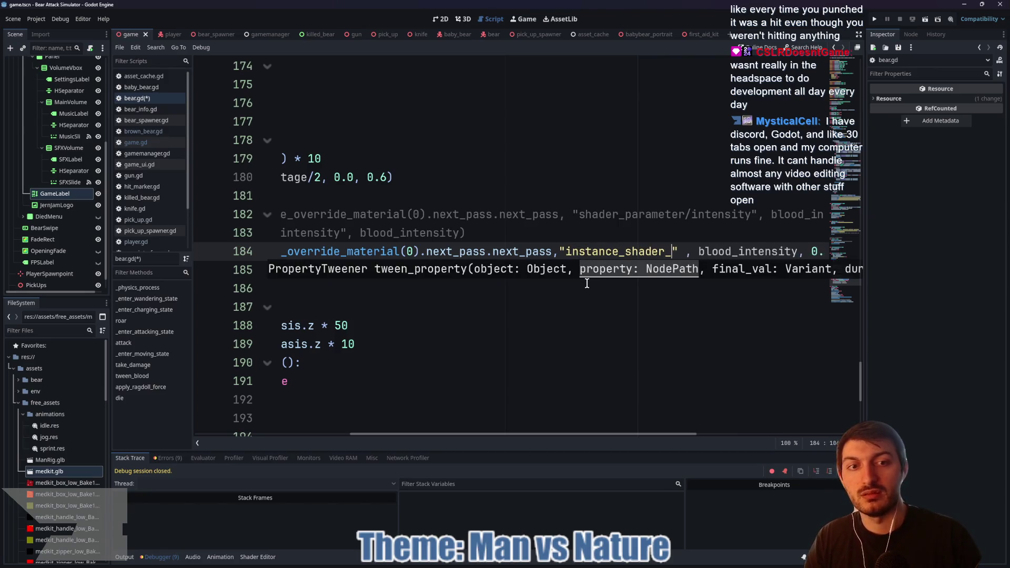
text(parameter/int)
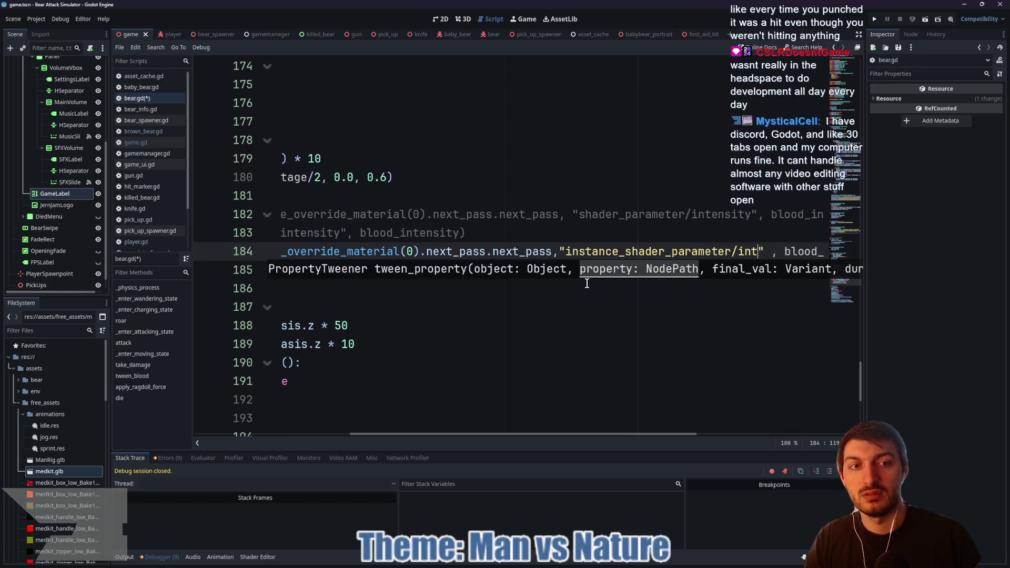
text(entsity)
key(Up)
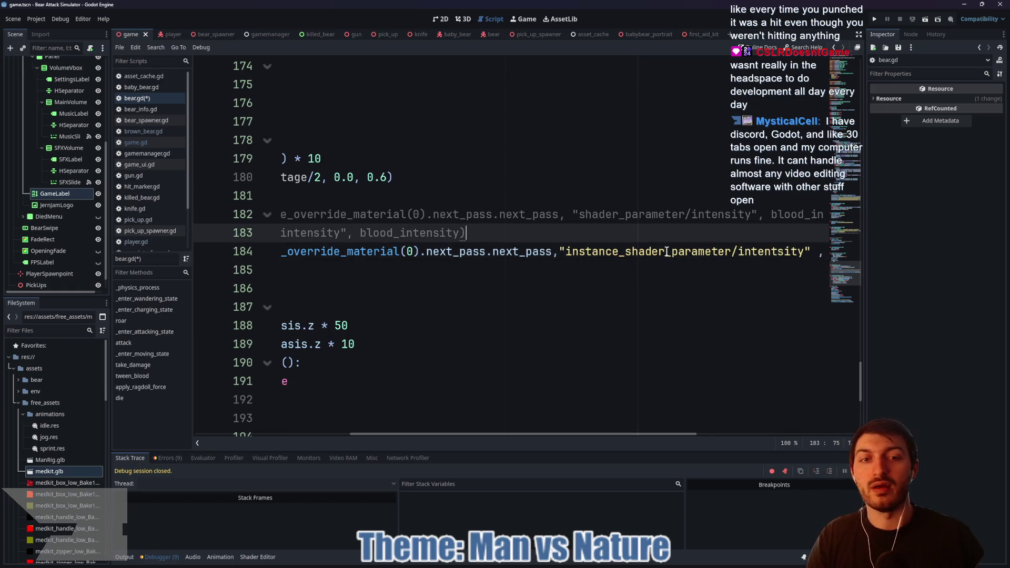
scroll(603, 427, right, 3)
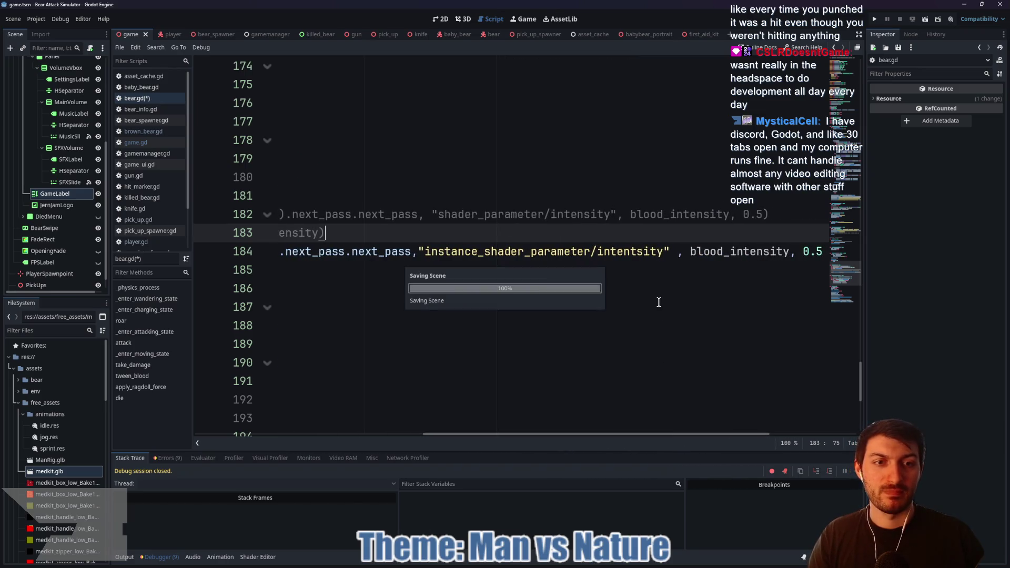
key(ctrl+s)
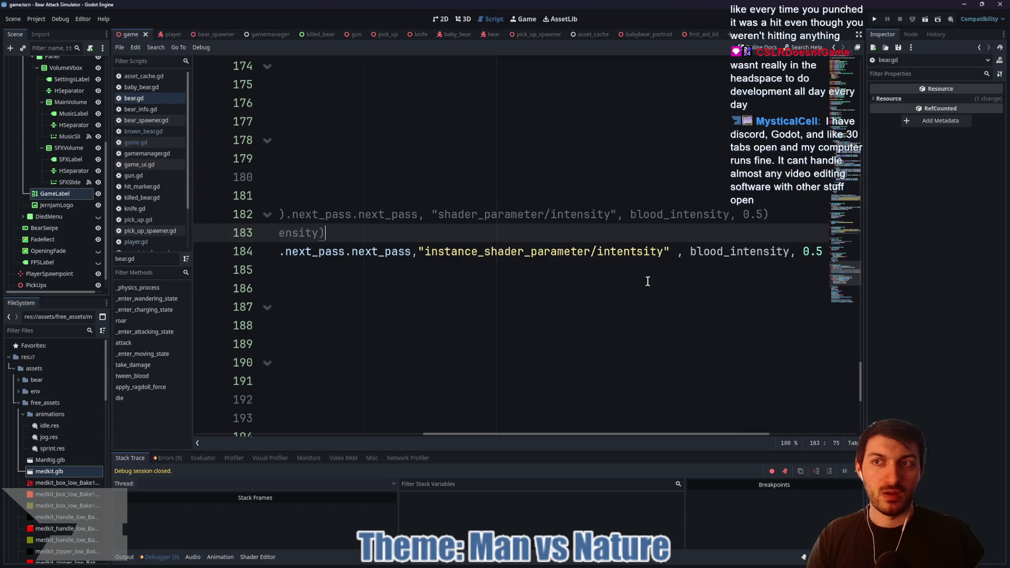
key(F5)
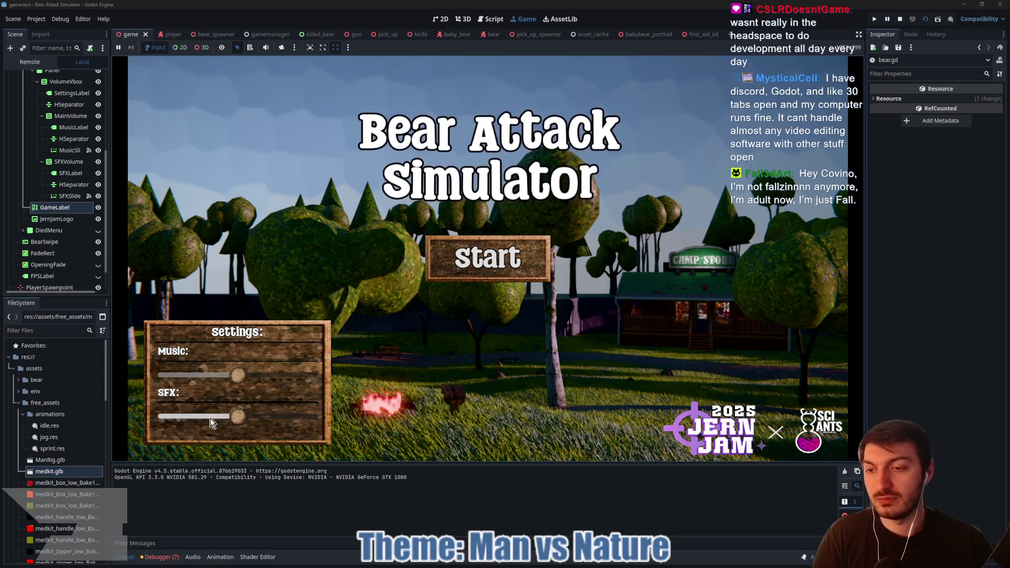
click(166, 375)
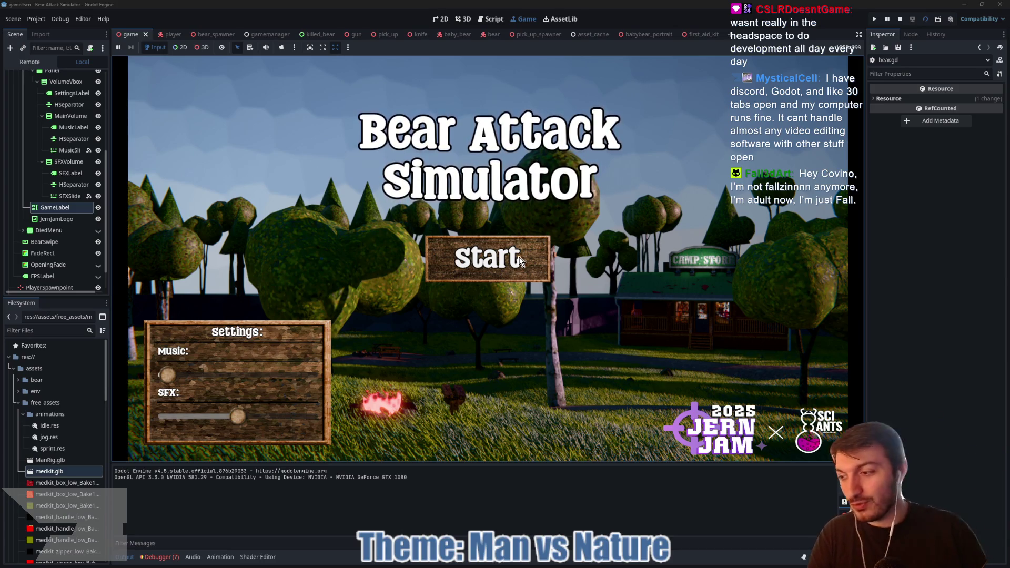
click(487, 263)
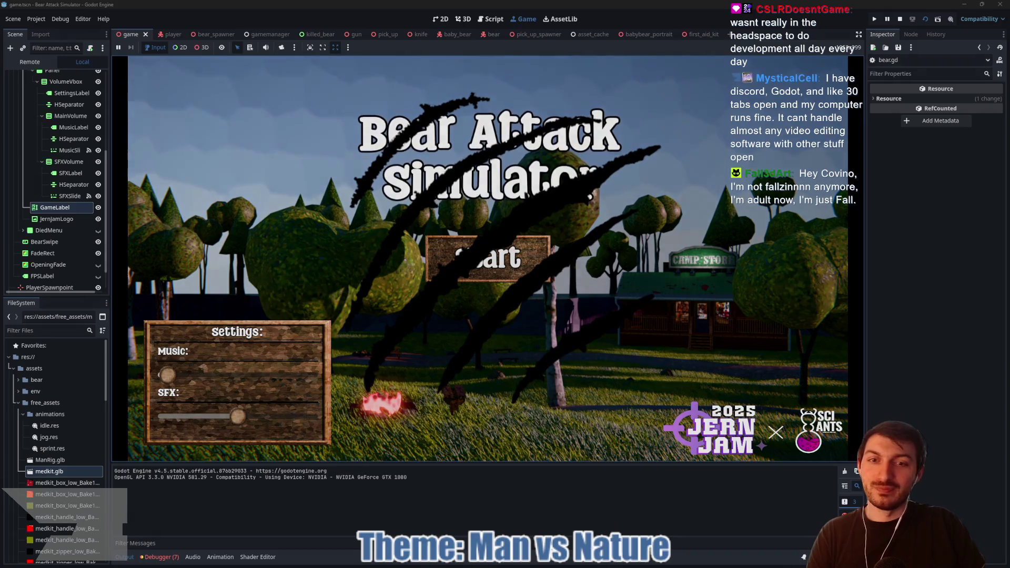
key(w)
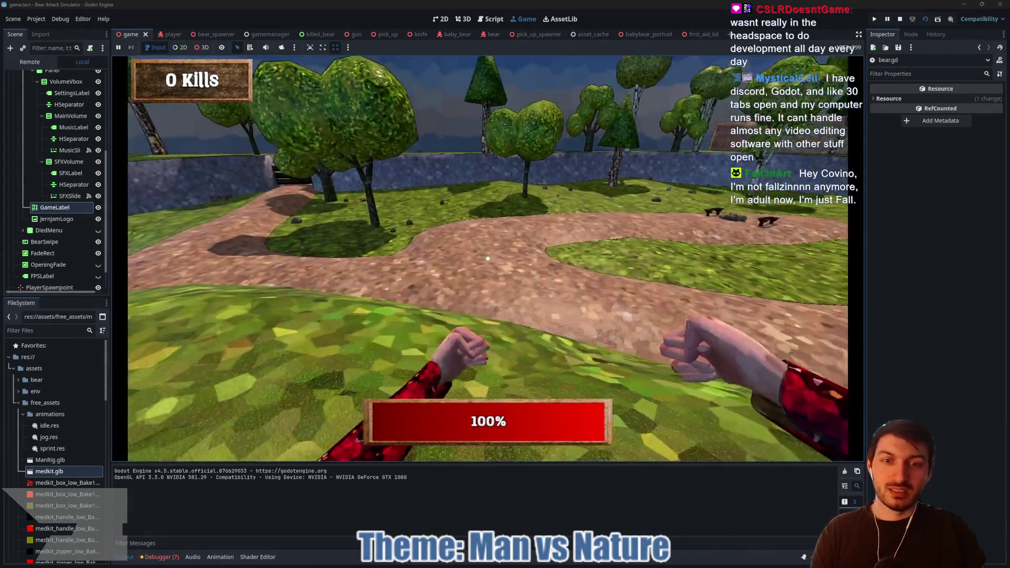
key(w)
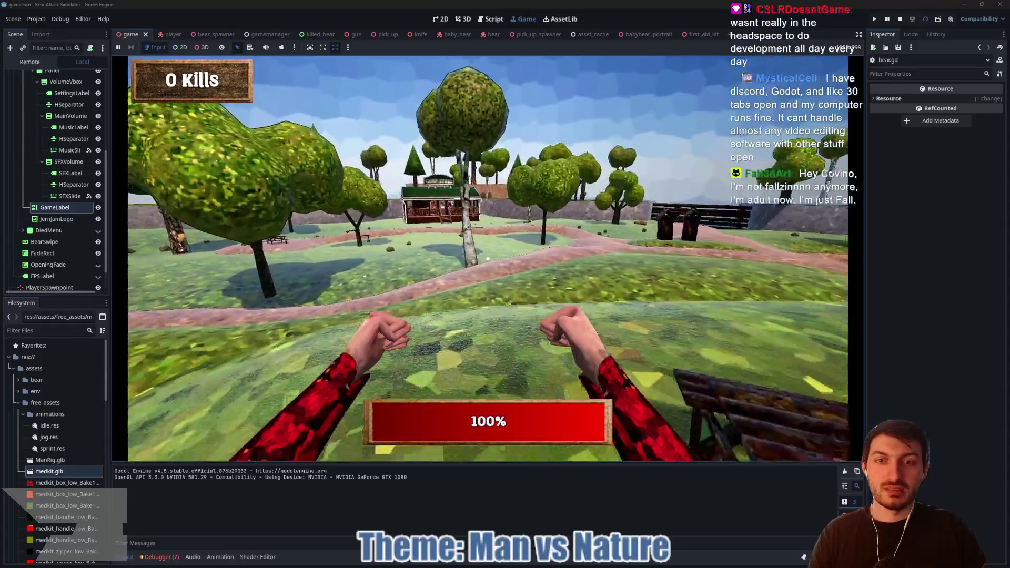
key(w)
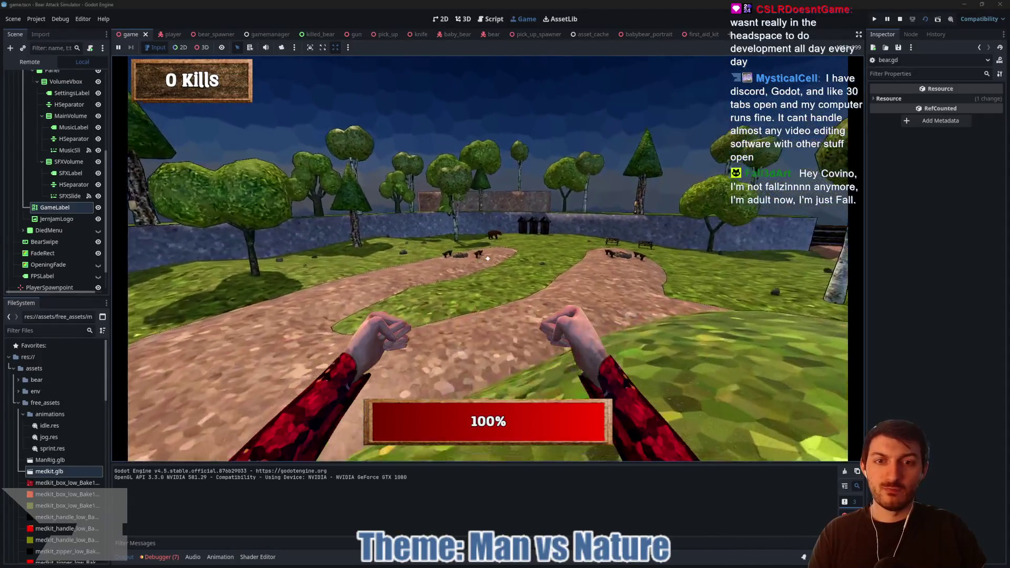
key(w)
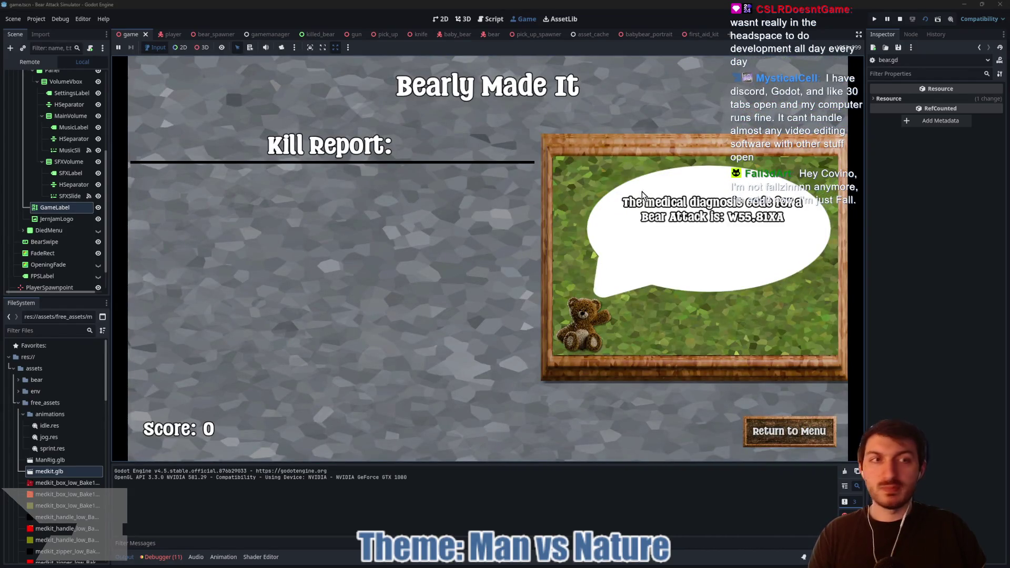
click(900, 19)
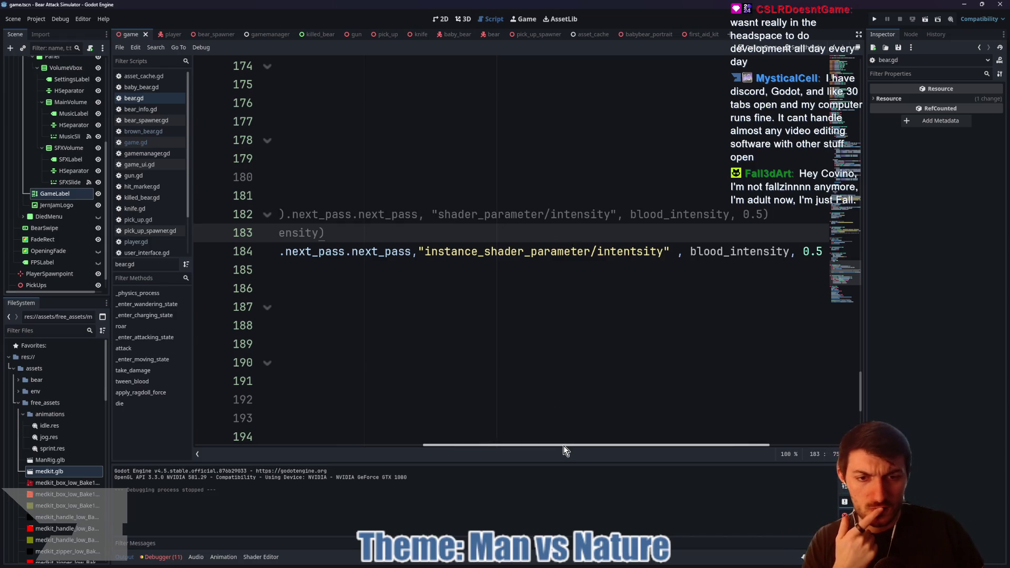
Change the blood tween duration on line 184 to 0.25 and save bear.gd
mouse_move(563, 445)
mouse_down()
mouse_move(617, 452)
mouse_move(387, 442)
mouse_move(333, 424)
mouse_move(629, 435)
mouse_move(702, 251)
mouse_up()
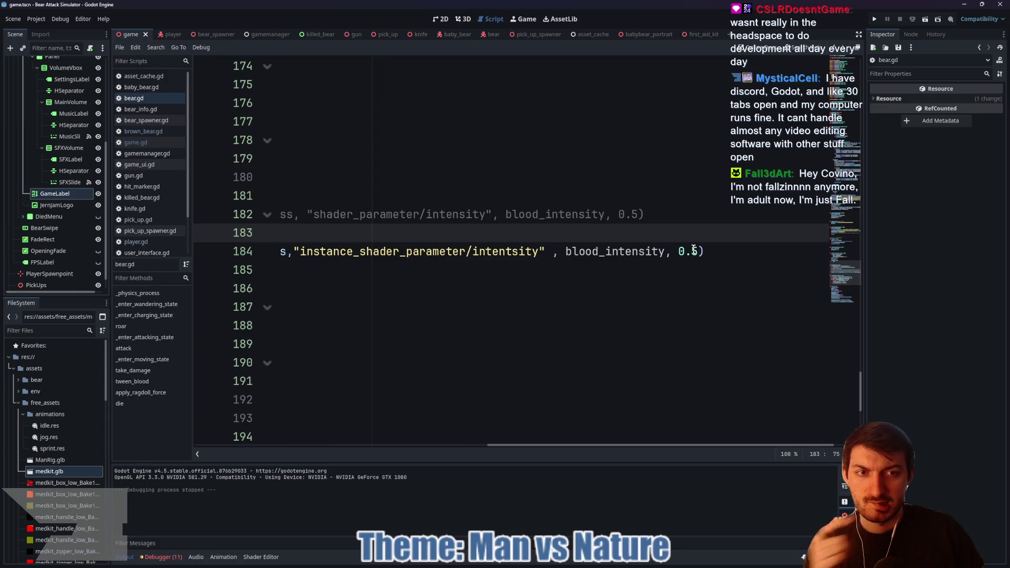
click(694, 249)
key(BackSpace)
text(25)
click(587, 239)
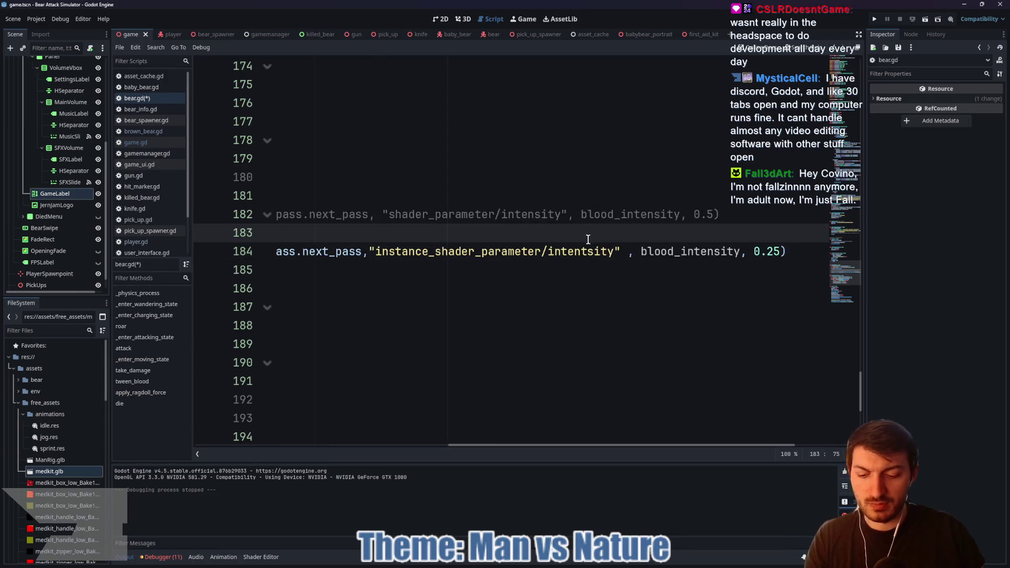
key(ctrl+s)
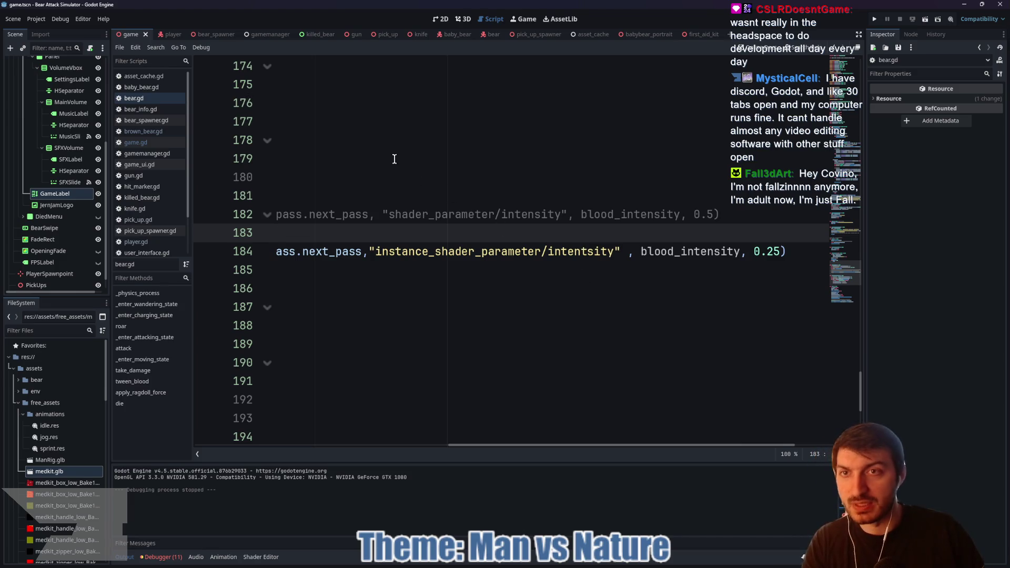
Set the Player node's Max Health to 1000 and launch the game
click(168, 34)
scroll(58, 74, up, 2)
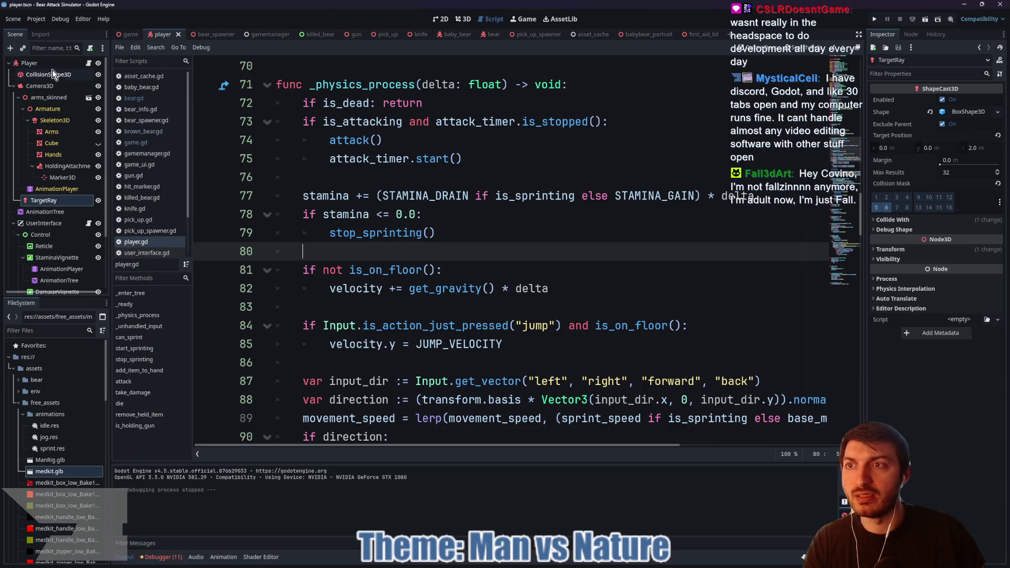
click(30, 63)
click(962, 109)
text(1000)
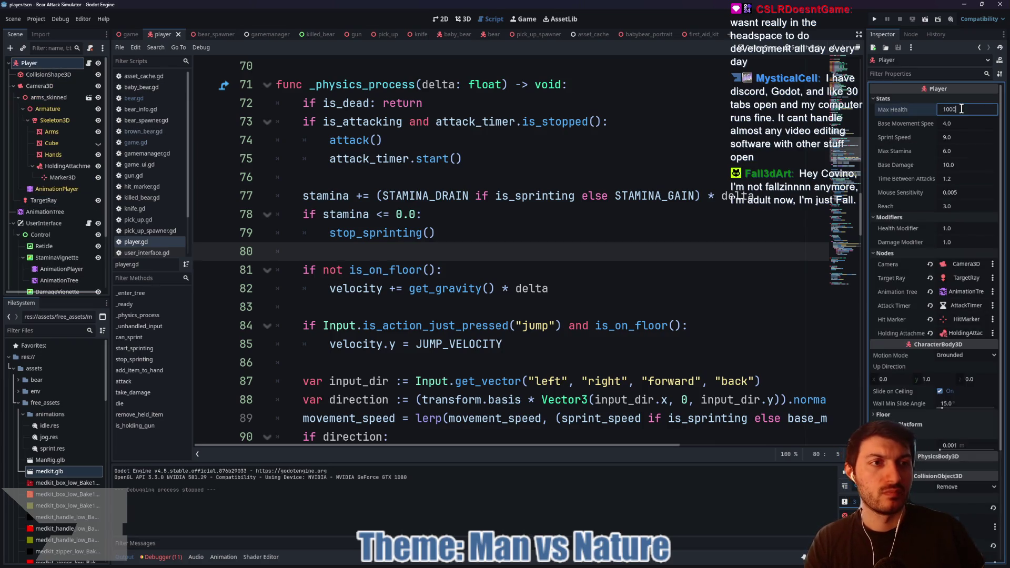
key(Return)
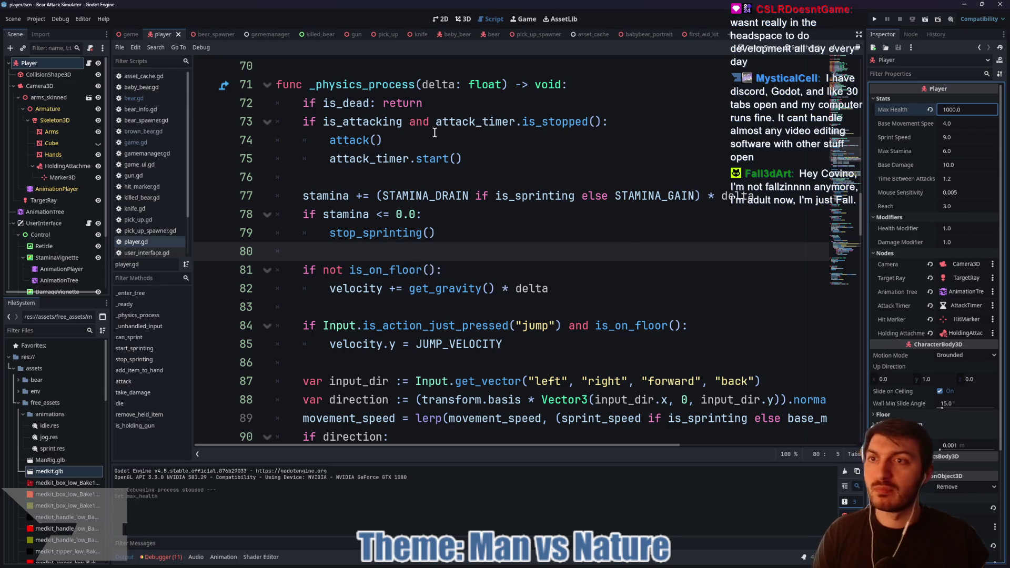
click(128, 37)
key(F5)
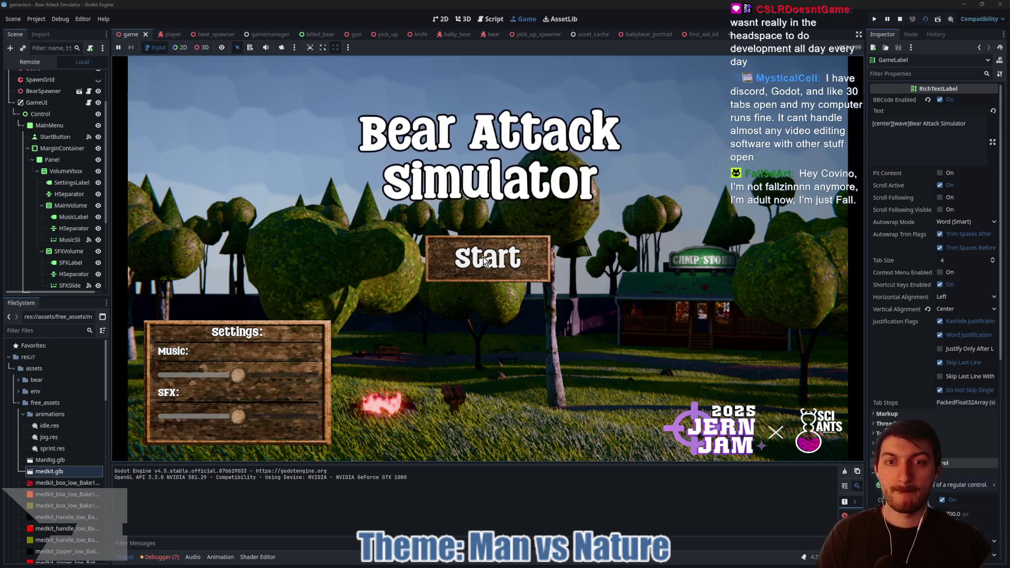
Start a round, walk along the path and punch the nearby bears
click(487, 258)
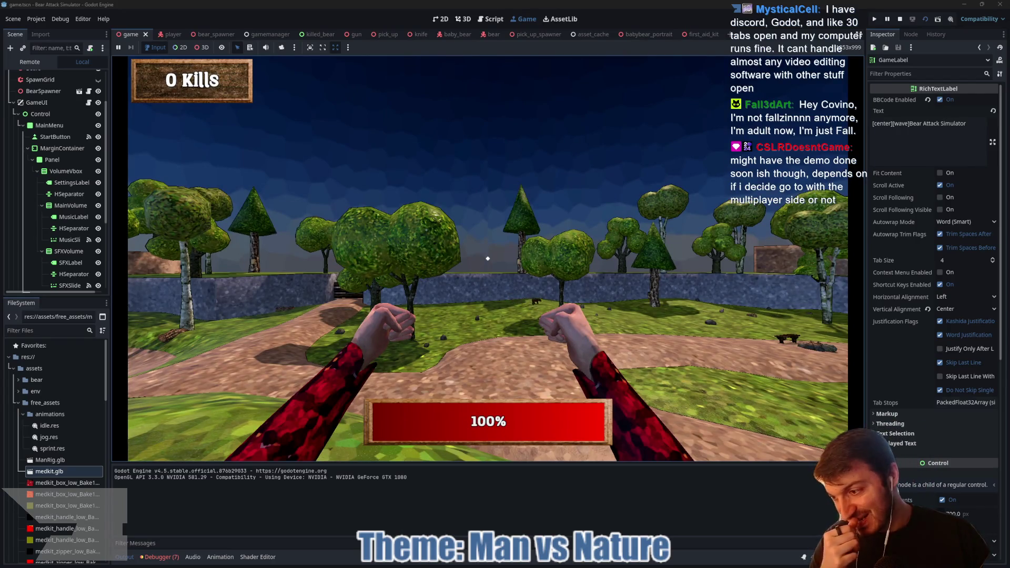
mouse_move(488, 259)
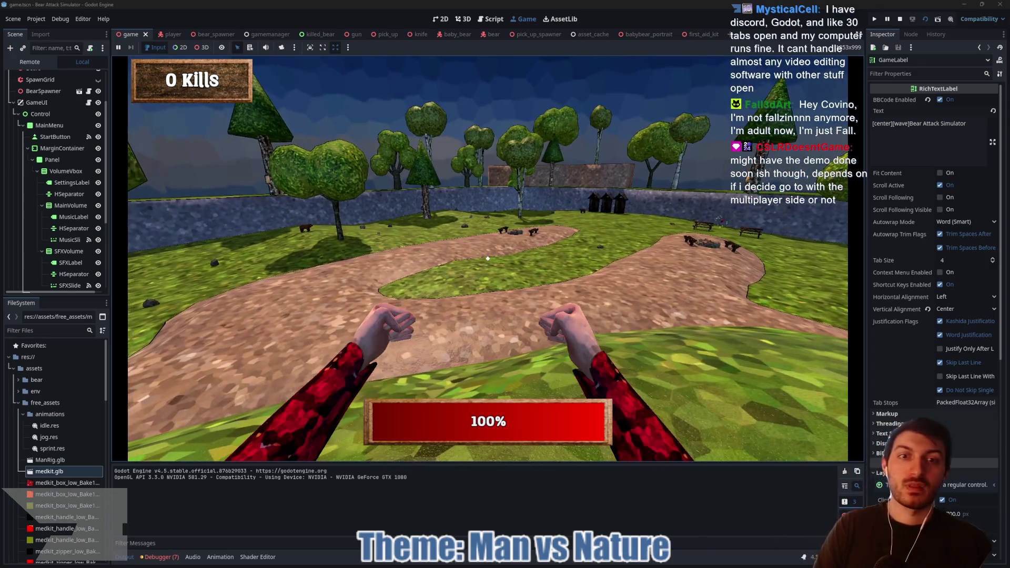
key(w)
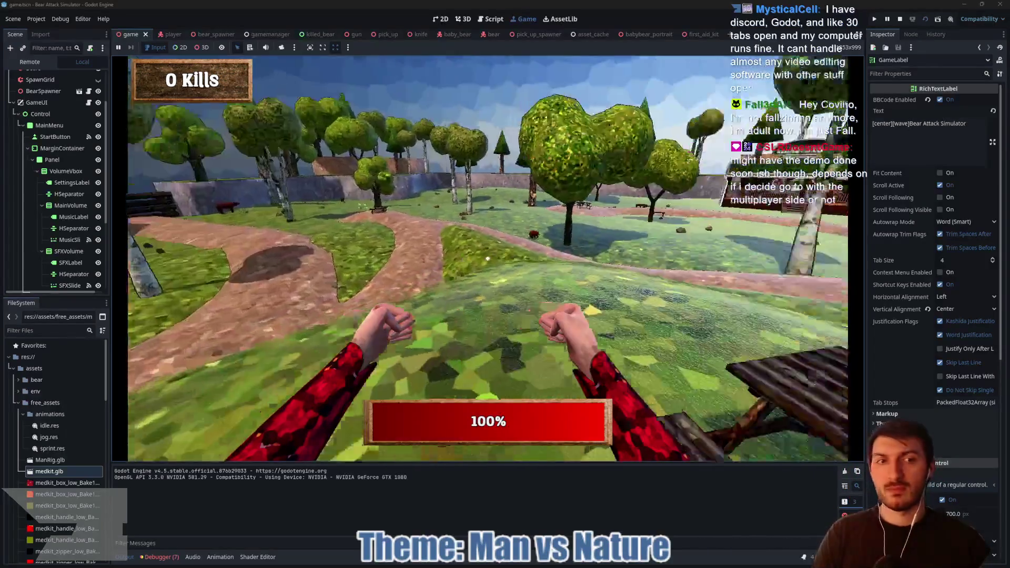
key(w)
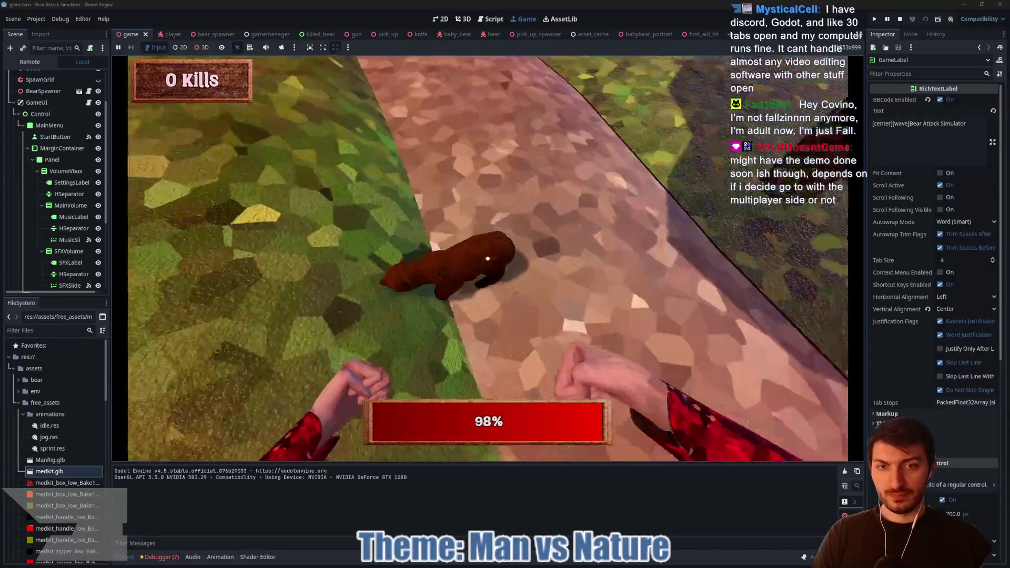
click(488, 258)
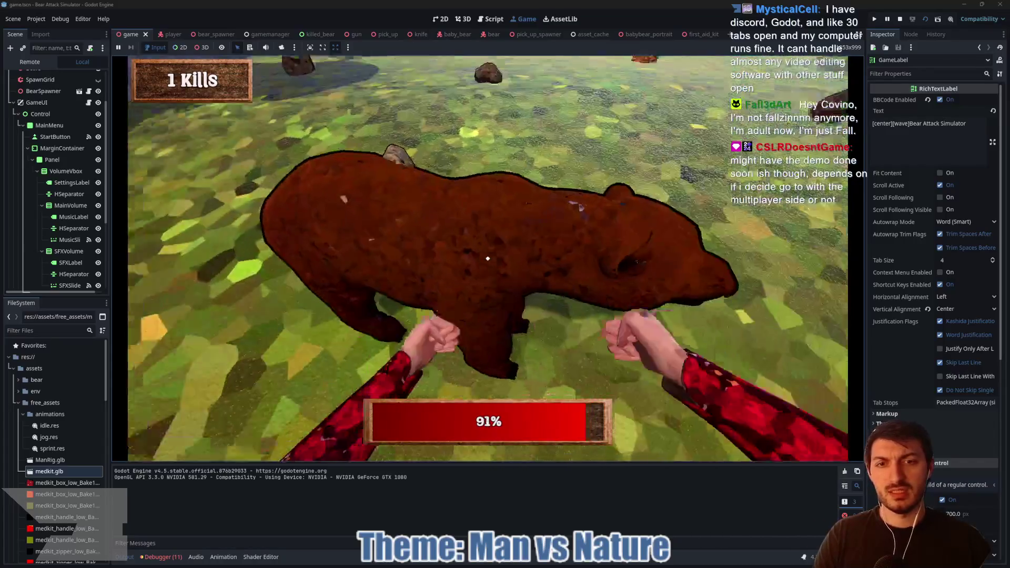
click(488, 258)
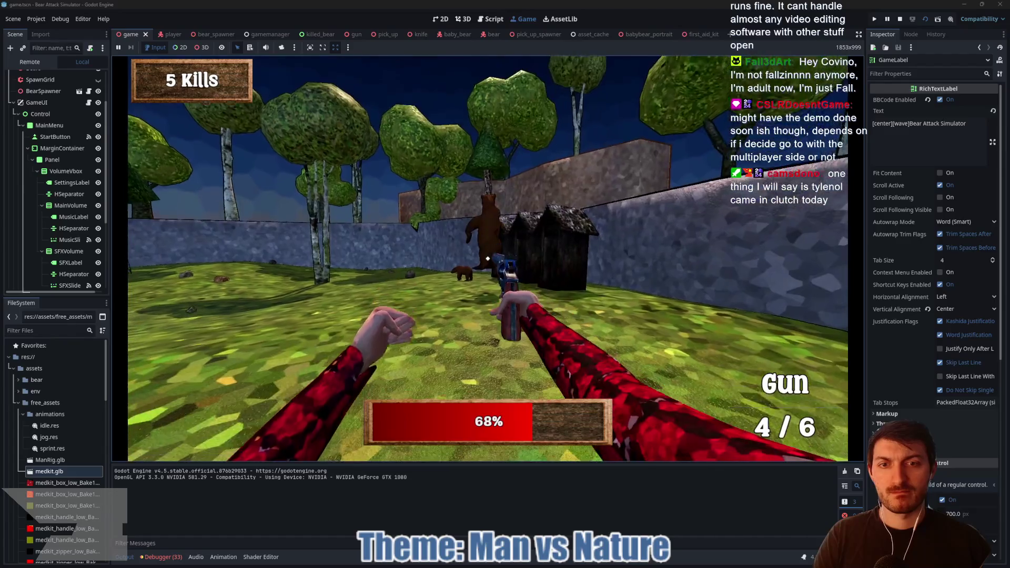
Shoot bears until the revolver is empty, then stop the game and open gun.gd
click(488, 258)
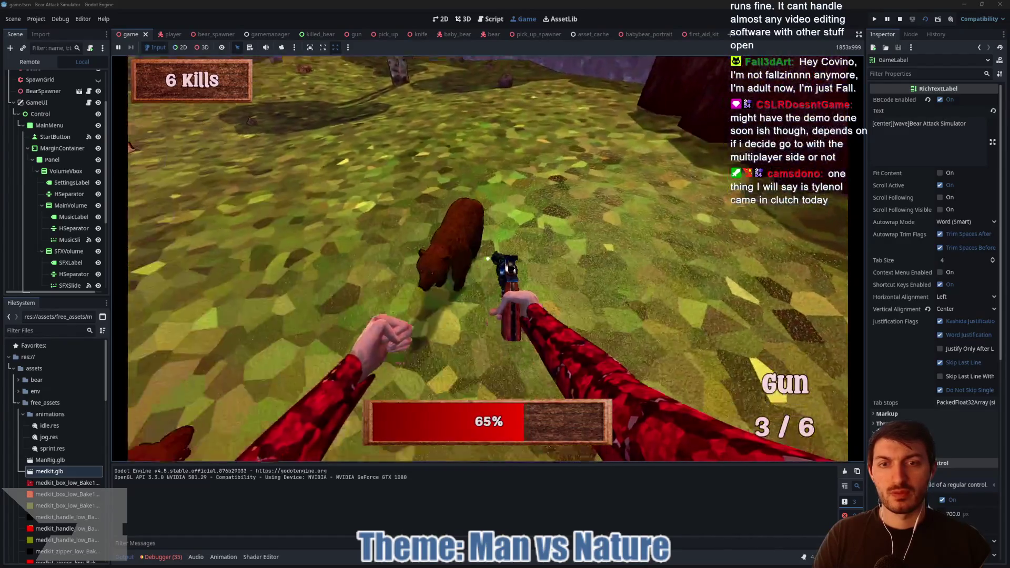
click(487, 258)
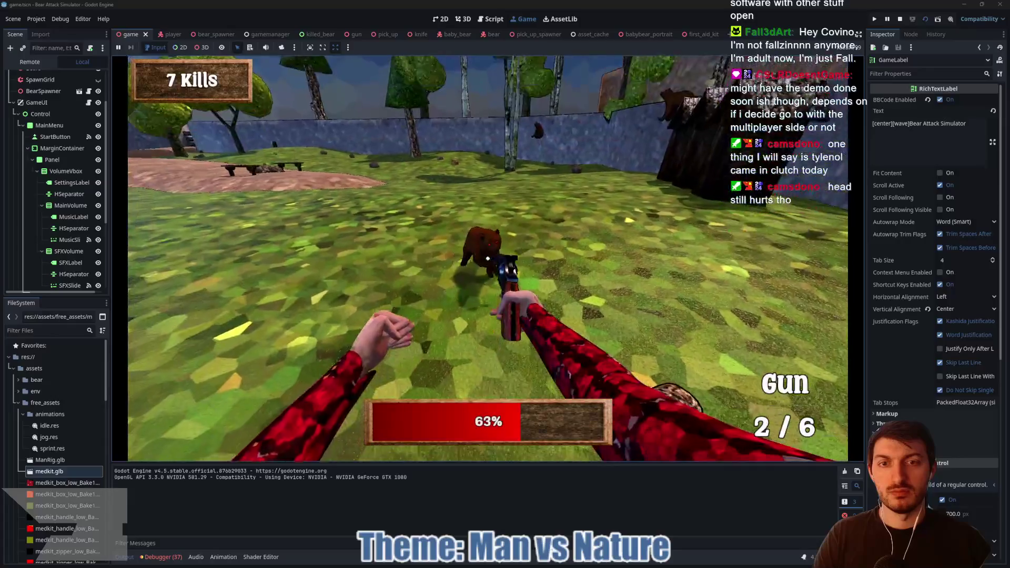
click(487, 259)
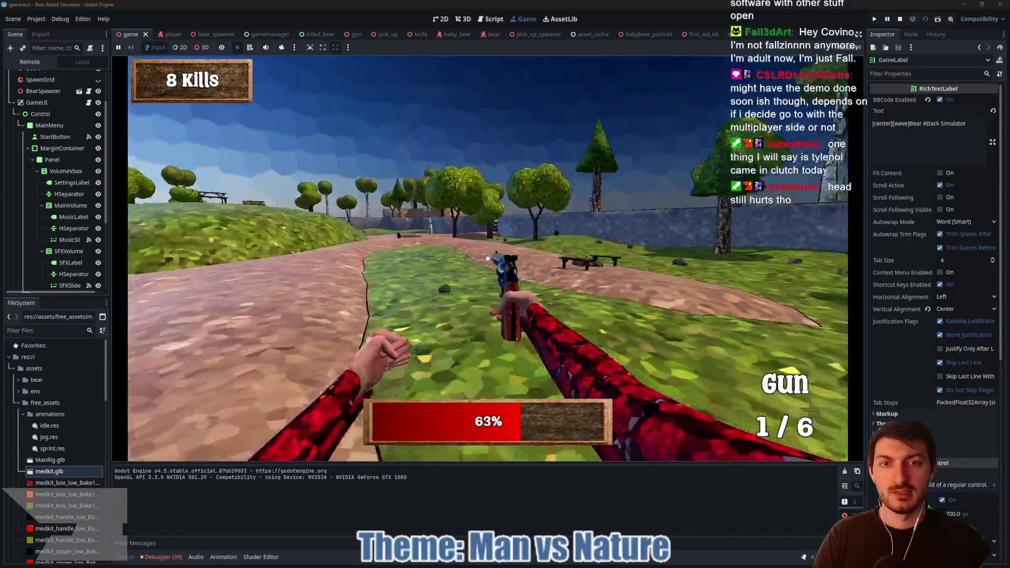
click(487, 259)
key(w)
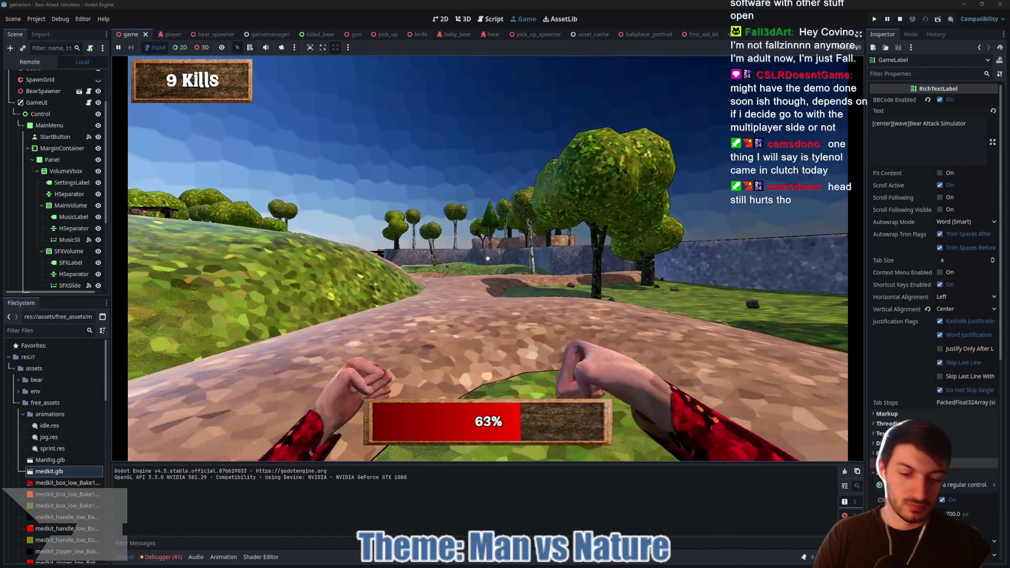
key(F8)
click(358, 35)
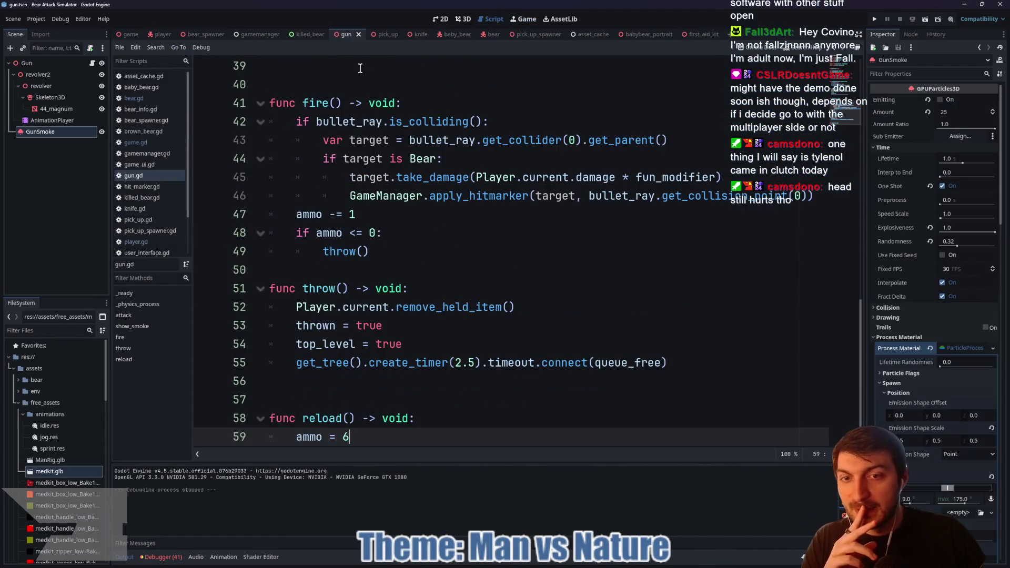
Add 'await animation_player.animation_finished' above the throw() call in fire()
click(350, 251)
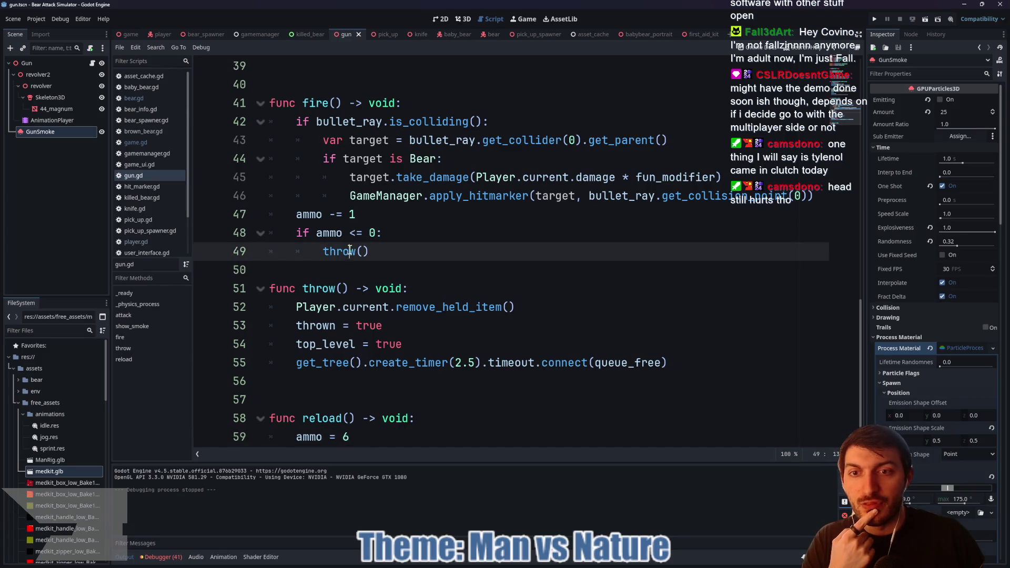
click(396, 237)
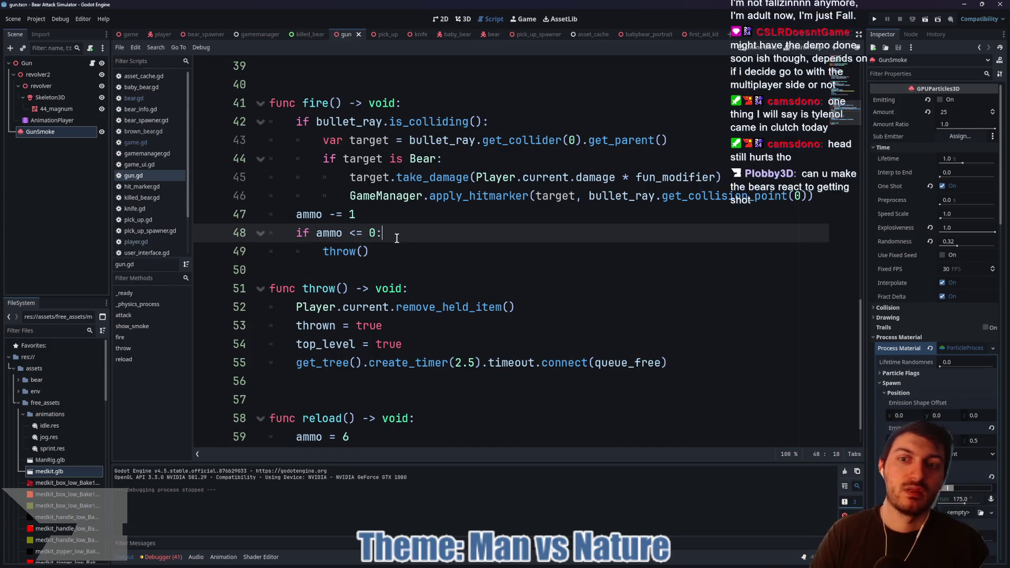
key(Return)
text(await)
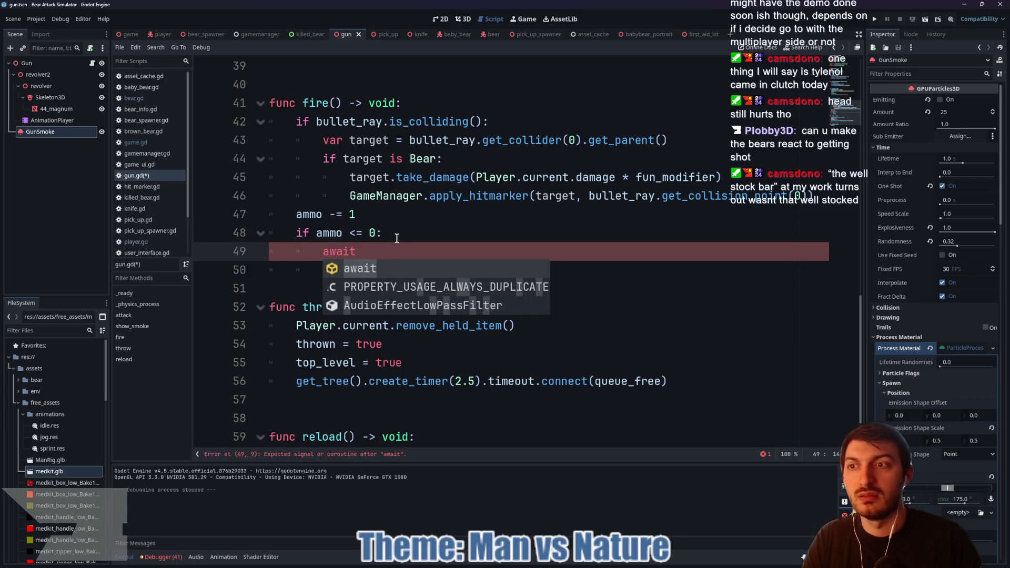
text( anima)
key(Return)
text(.fi)
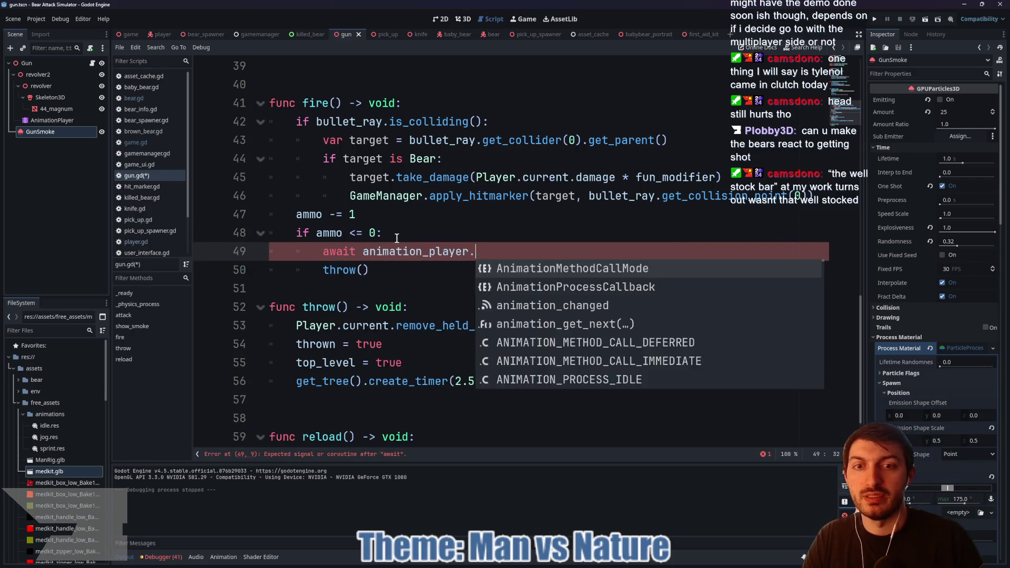
key(BackSpace)
key(BackSpace)
text(anim)
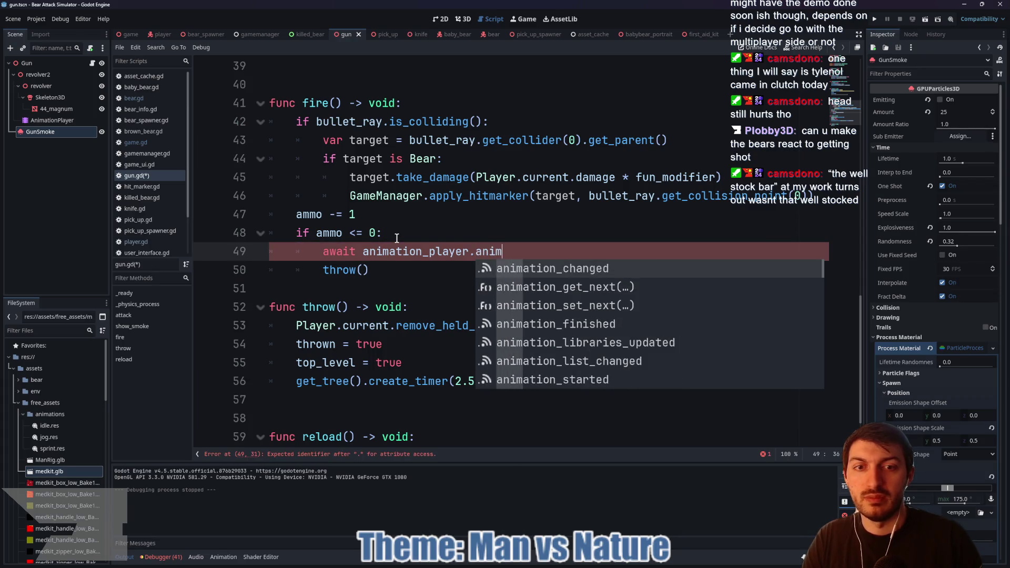
key(Down)
key(Down)
key(Down)
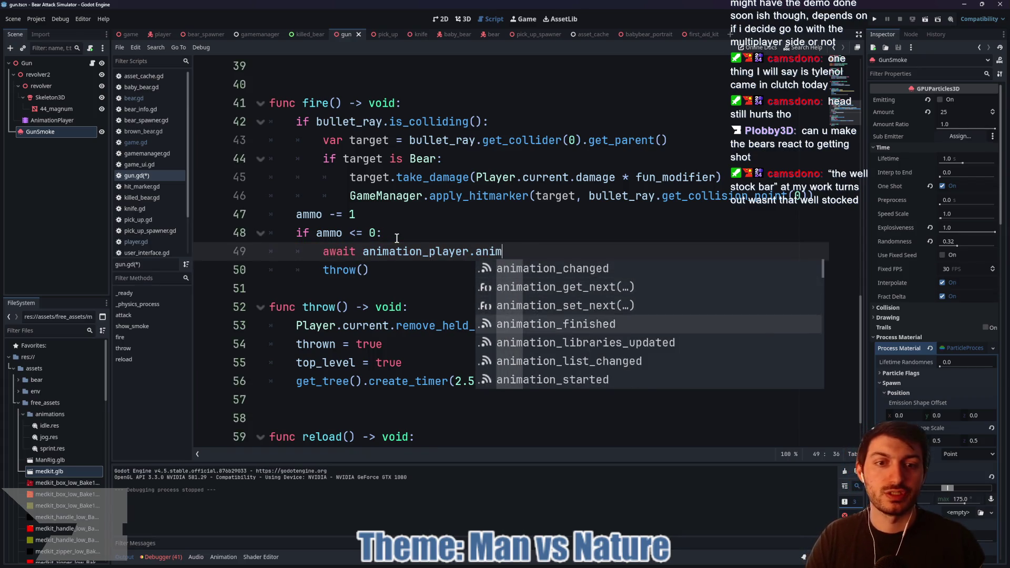
key(Return)
Save gun.gd and open the brown bear script
key(ctrl+s)
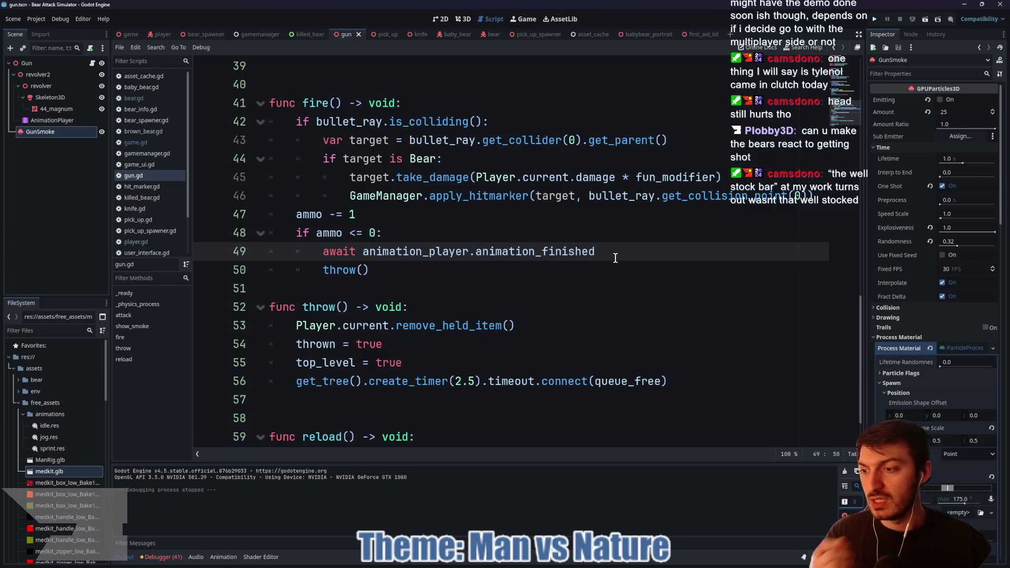
click(550, 269)
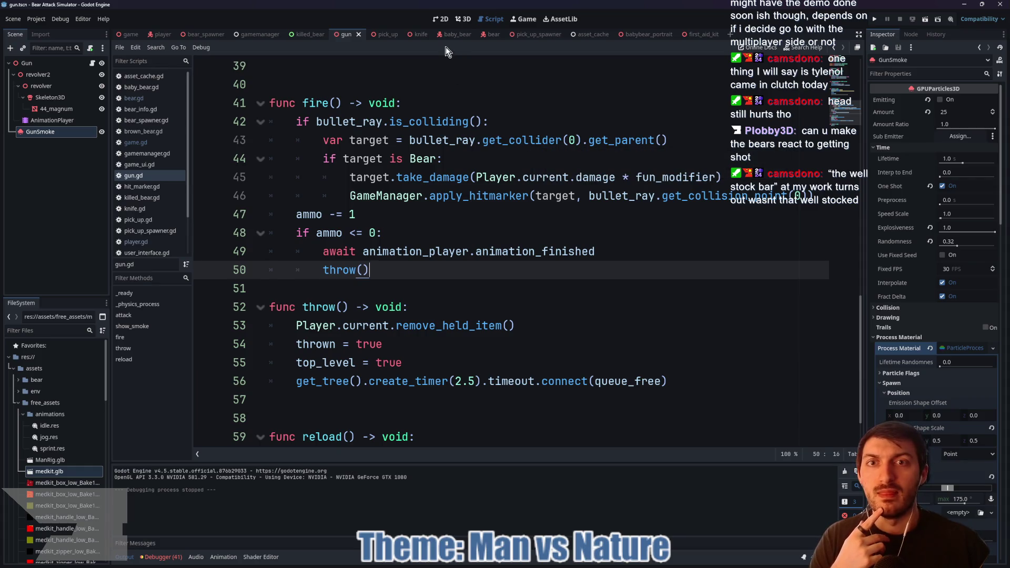
click(487, 35)
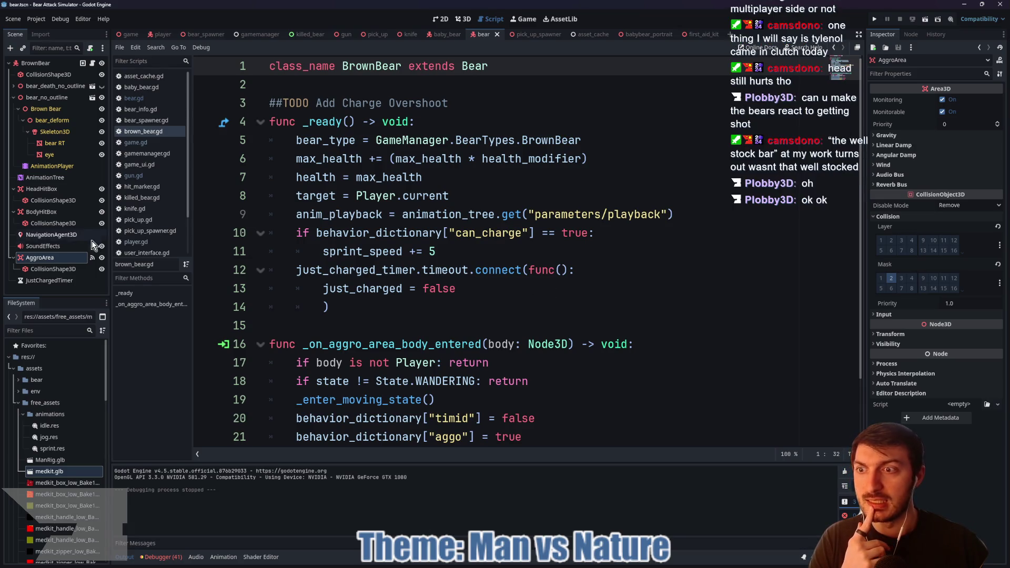
Select BrownBear, jump to its Bear base class script bear.gd, and bring the web browser forward
scroll(498, 280, down, 2)
scroll(499, 280, up, 2)
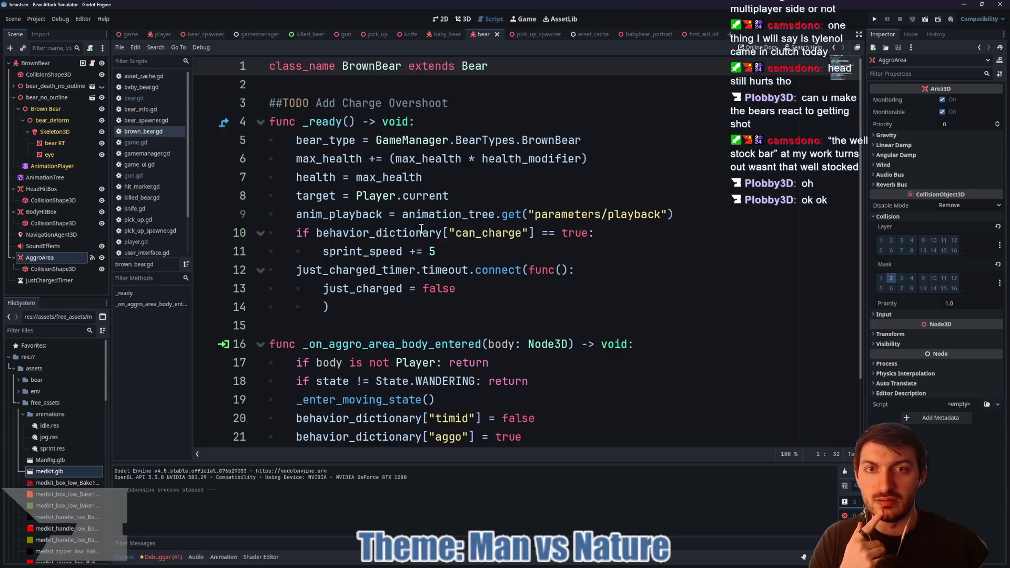
click(35, 63)
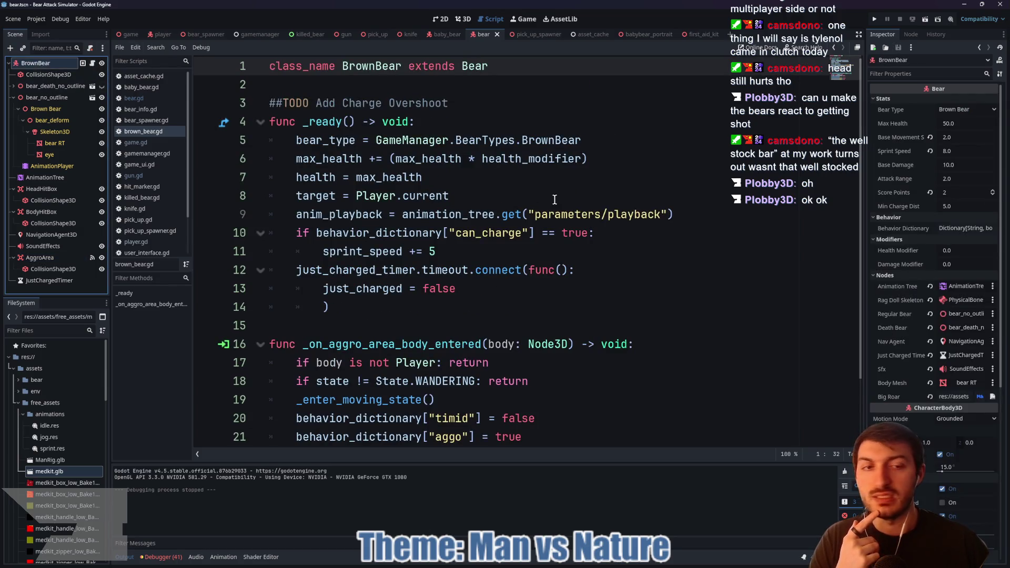
scroll(560, 236, down, 2)
scroll(559, 235, up, 2)
ctrl+click(479, 67)
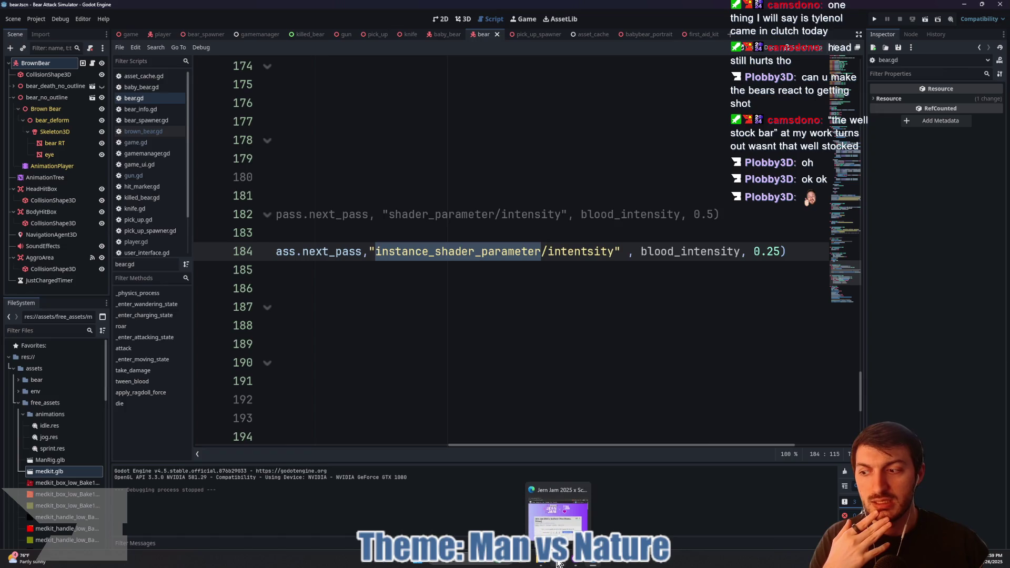
click(558, 563)
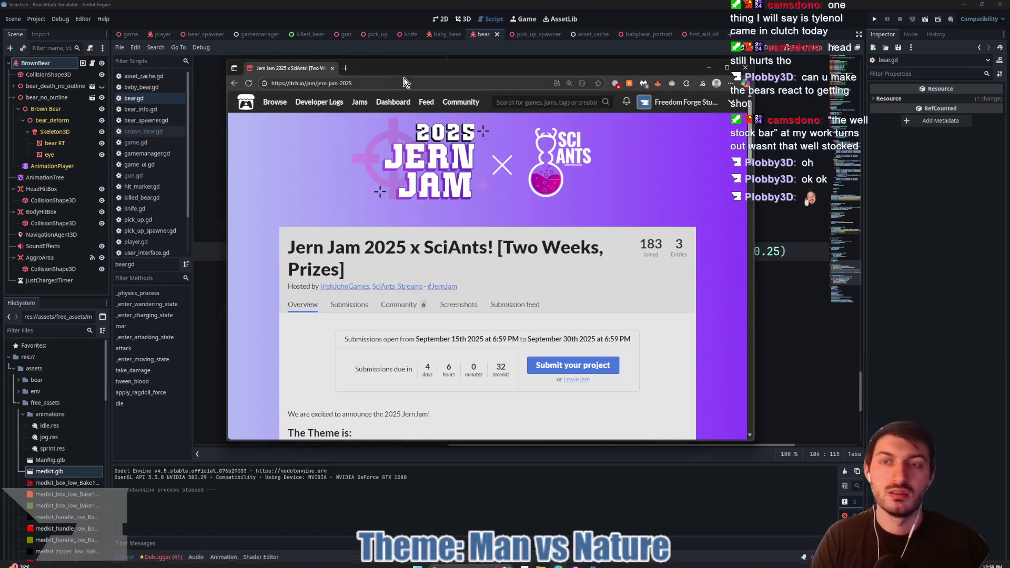
Search Google for 'godot how to tween instance shader parameter', skim results, and return to Godot
click(345, 71)
text(godot how to t)
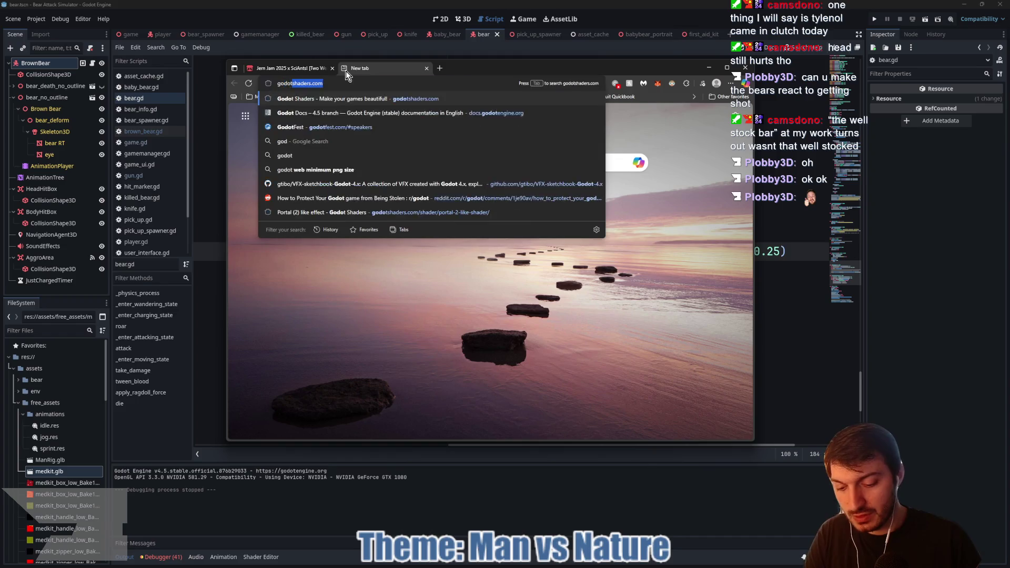
text(ween instance shade)
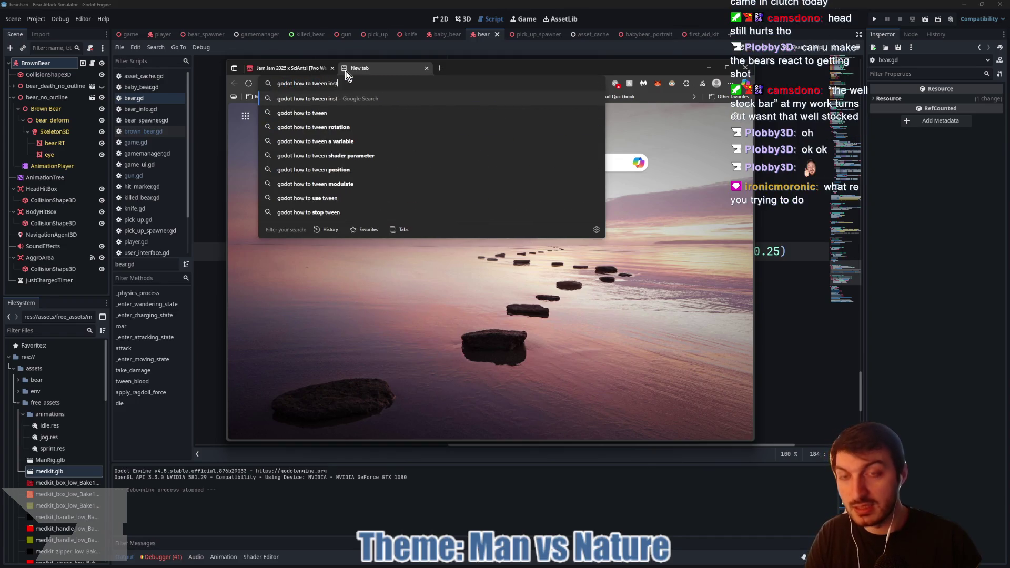
text(r parameter)
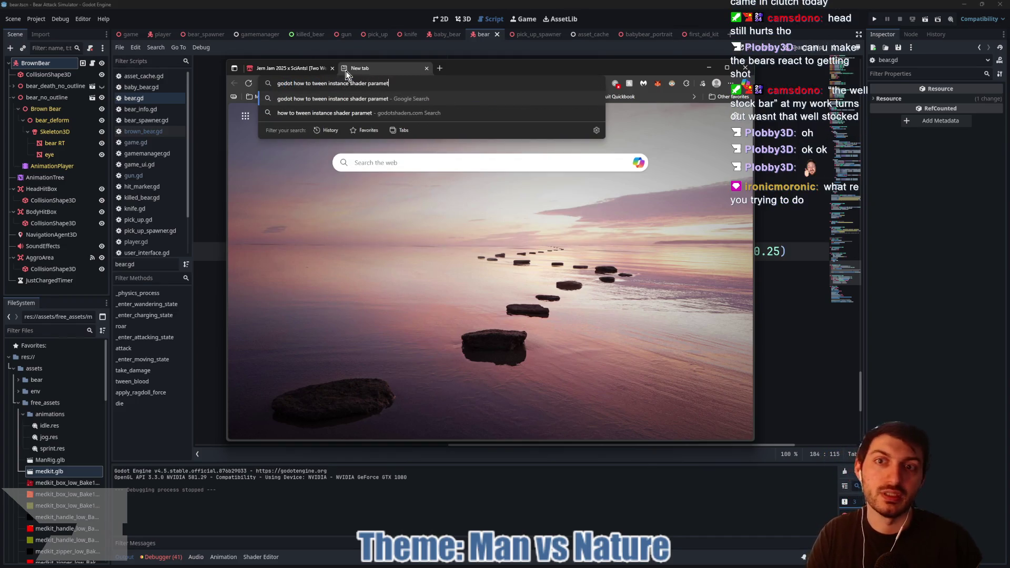
key(Return)
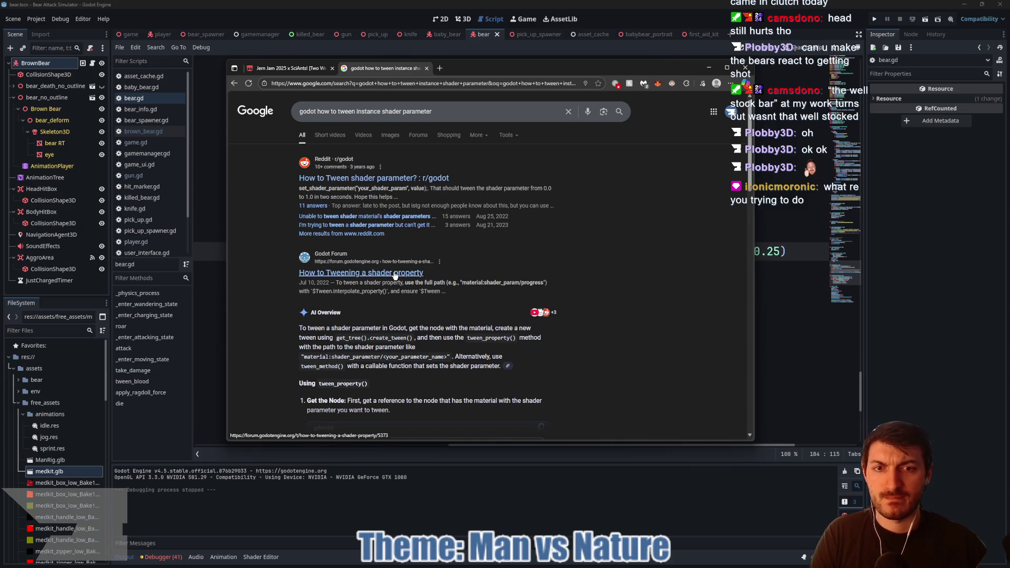
scroll(605, 243, down, 3)
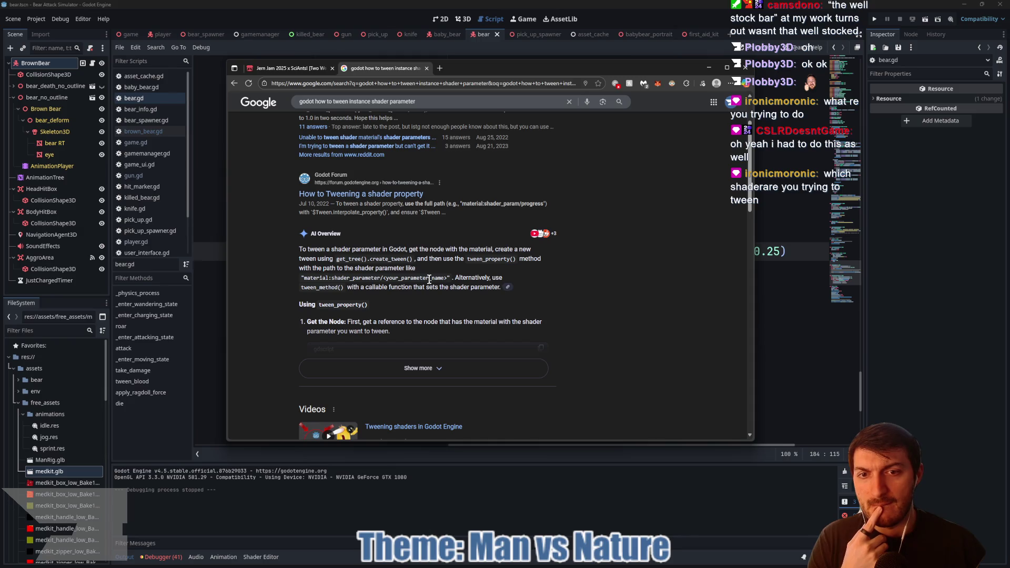
scroll(429, 279, down, 1)
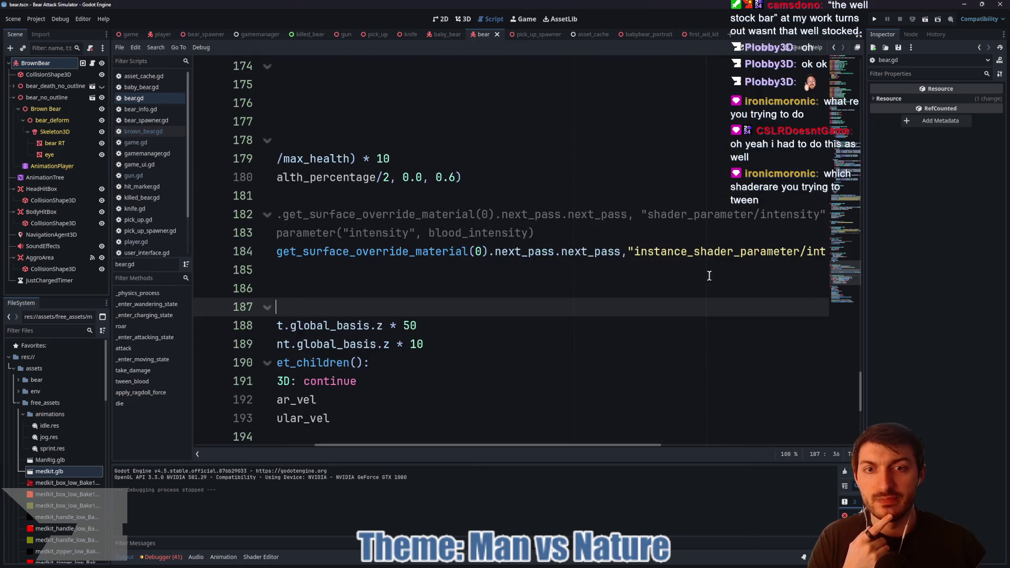
click(799, 305)
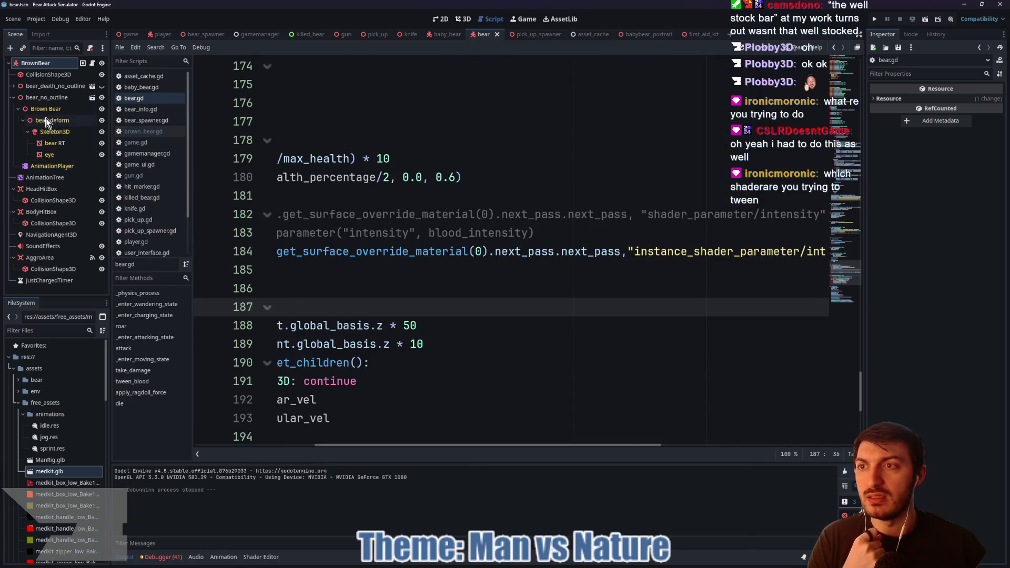
In the 3D view, select bear RT and open its next-pass blood.gdshader with shader parameters shown
click(463, 19)
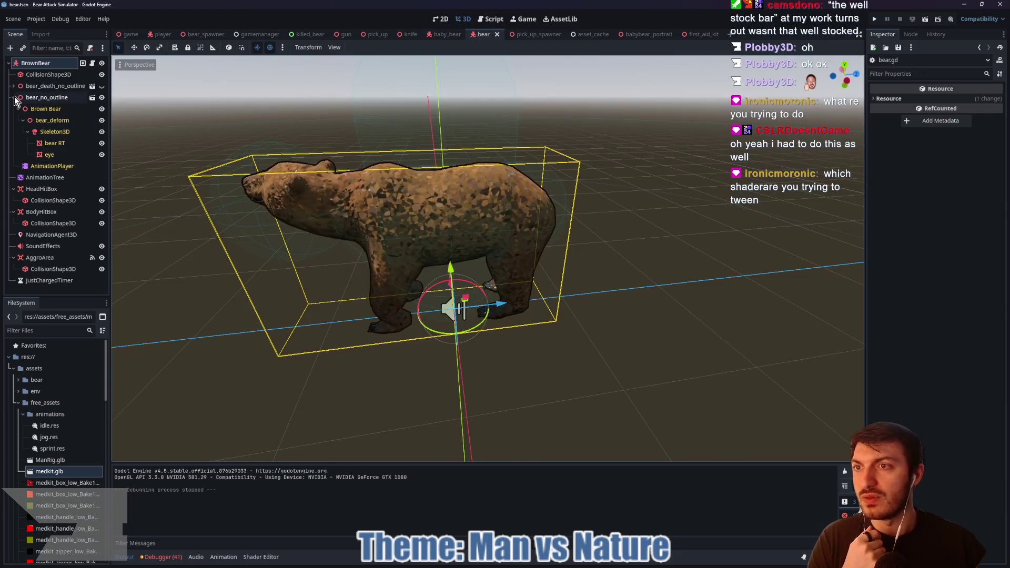
click(53, 143)
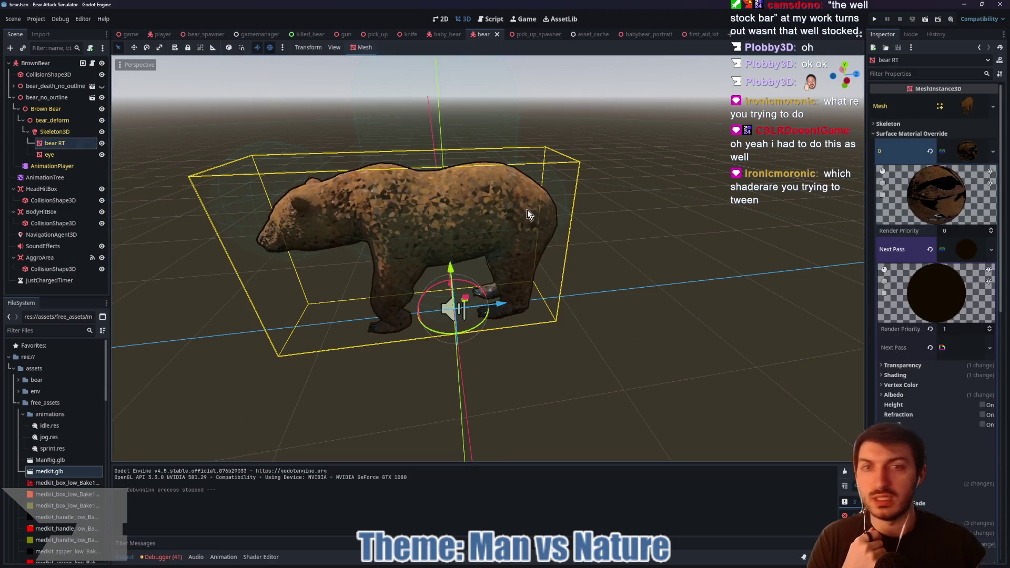
scroll(959, 290, down, 3)
click(946, 169)
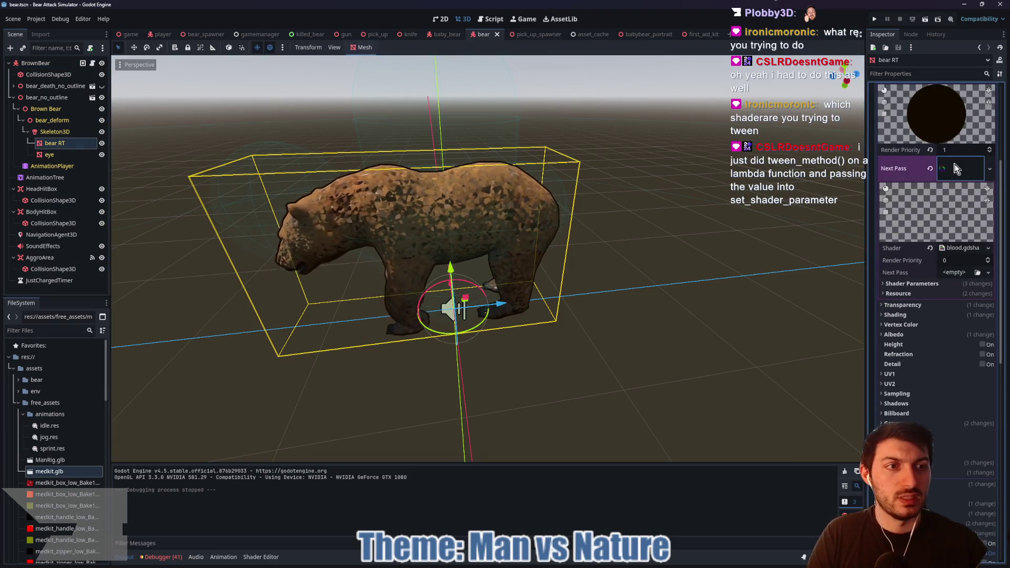
click(957, 248)
click(912, 297)
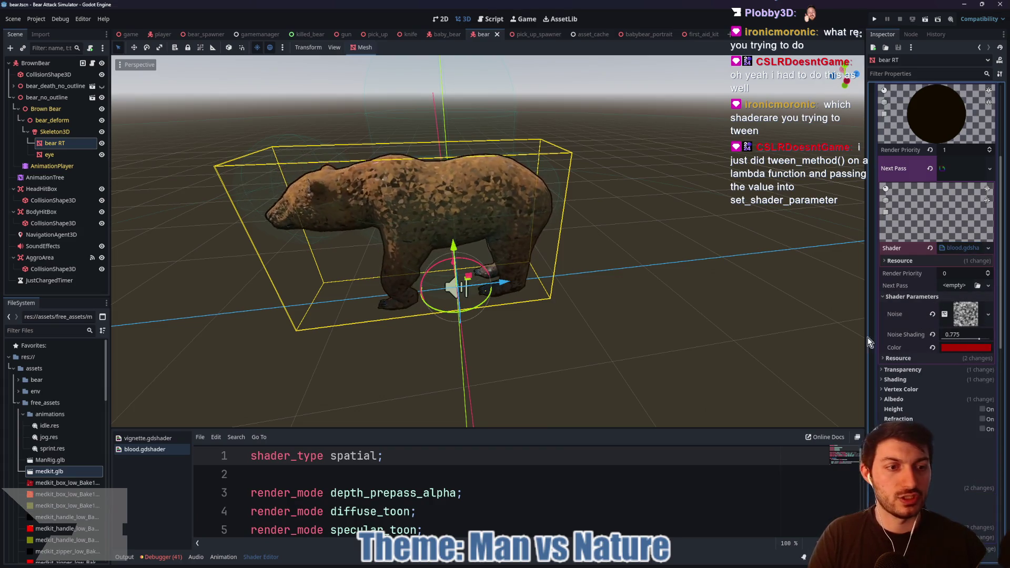
drag(493, 428, 494, 229)
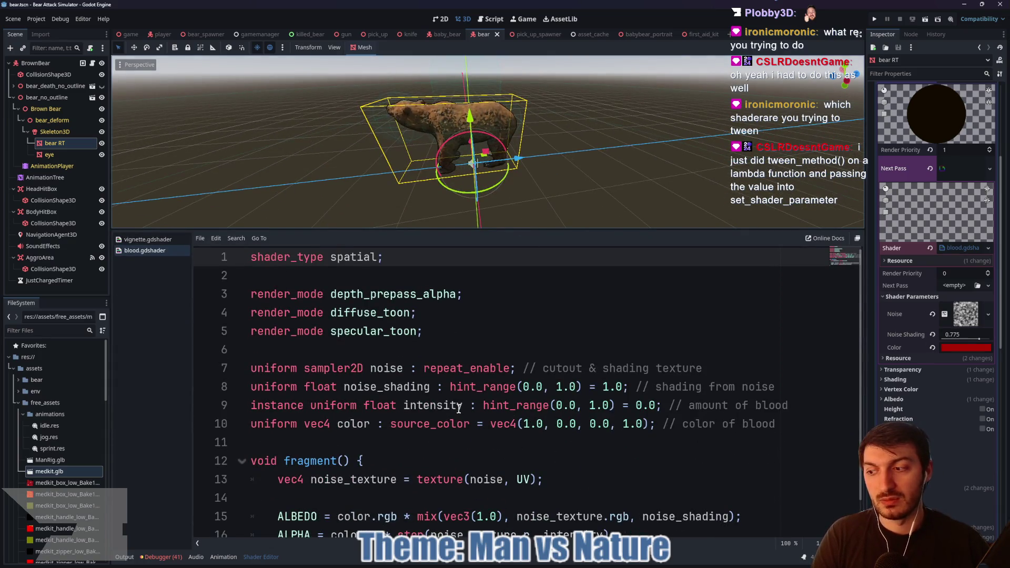
scroll(451, 404, down, 1)
drag(250, 368, 473, 371)
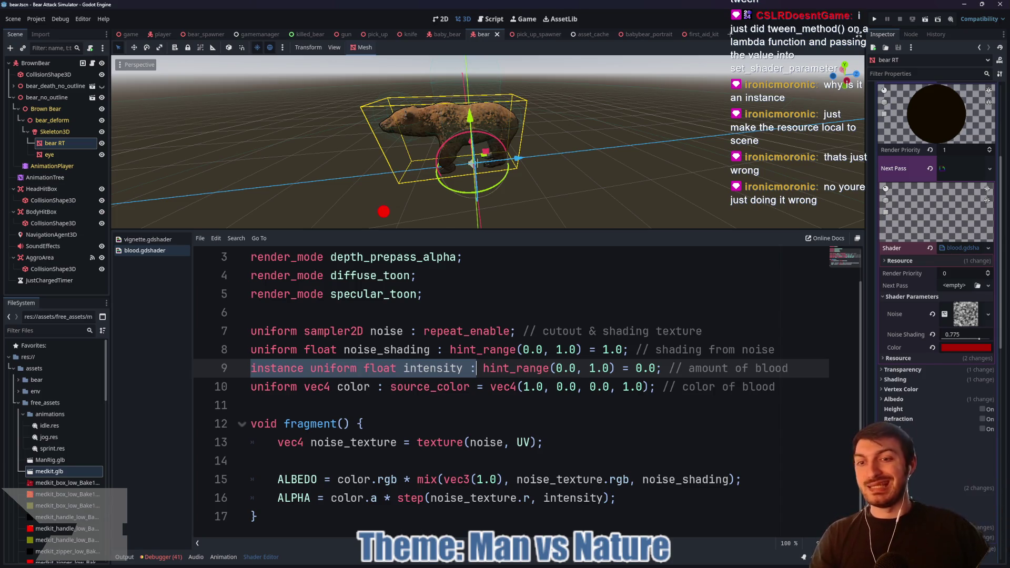
Annotate the intensity instance uniform and material resource settings, then open the BrownBear script
drag(245, 384, 335, 385)
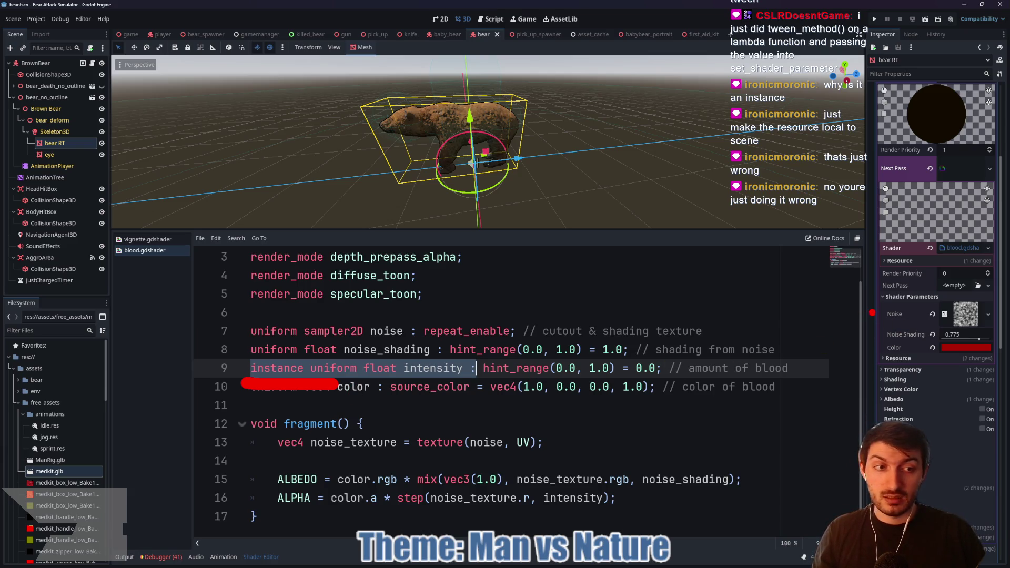
drag(780, 301, 870, 310)
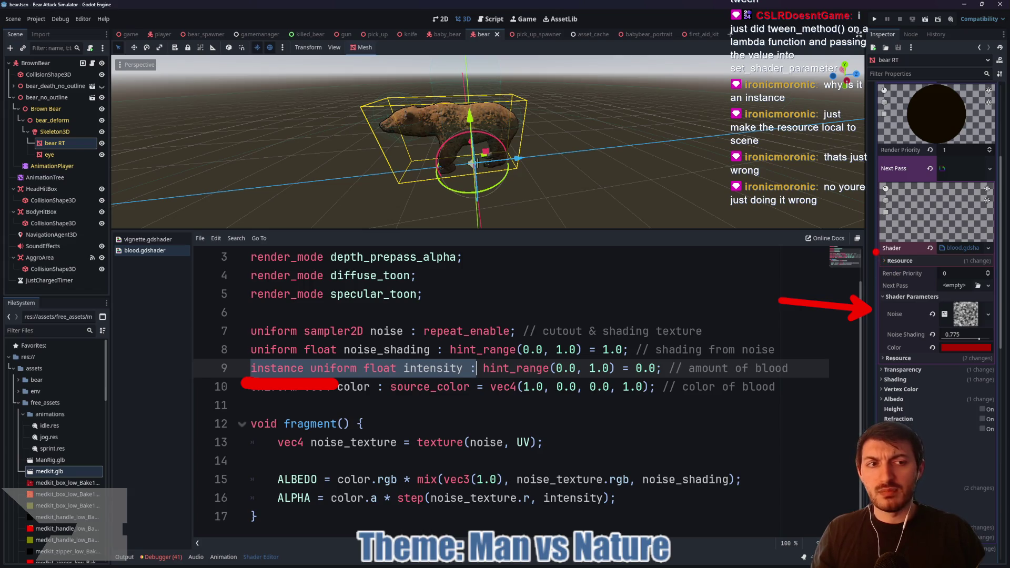
drag(761, 252, 875, 250)
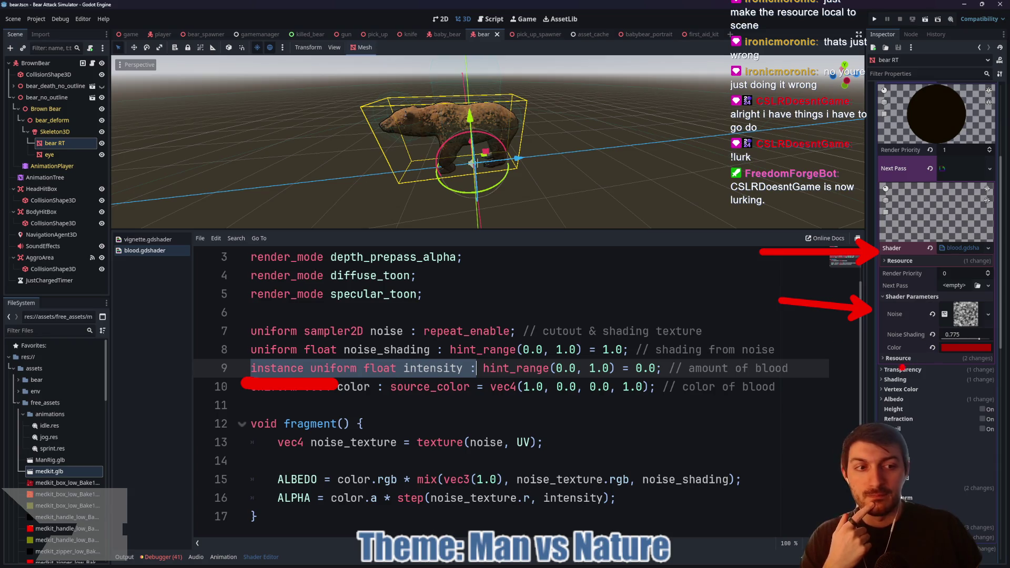
click(898, 358)
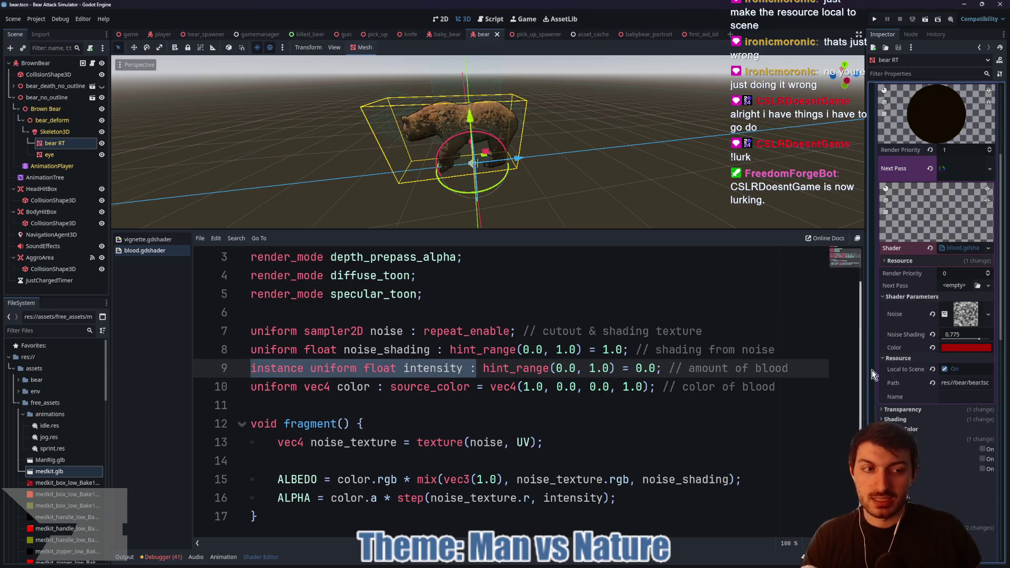
drag(760, 202, 878, 248)
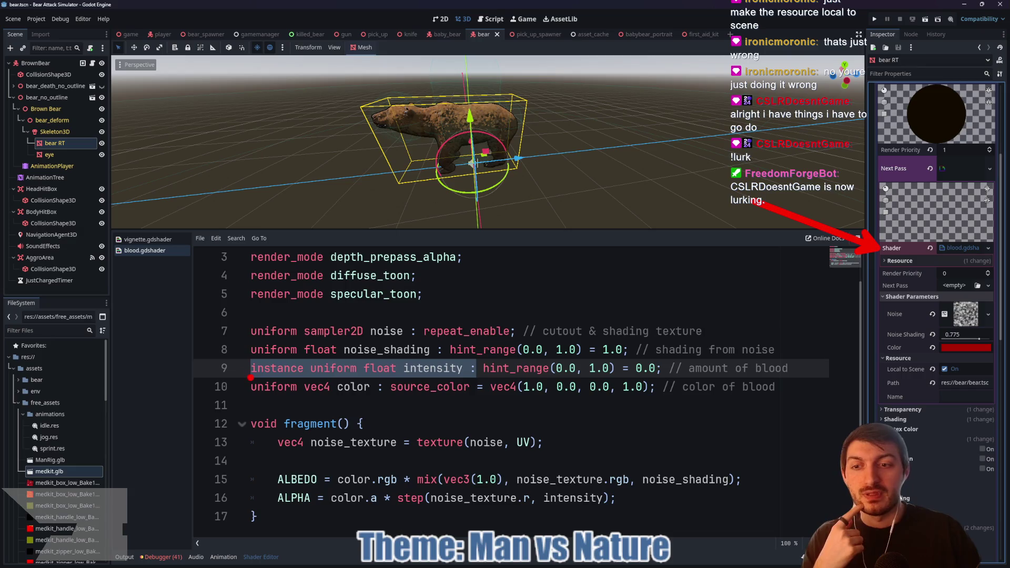
mouse_move(219, 372)
mouse_down()
mouse_move(252, 376)
mouse_move(234, 350)
mouse_move(262, 359)
mouse_up()
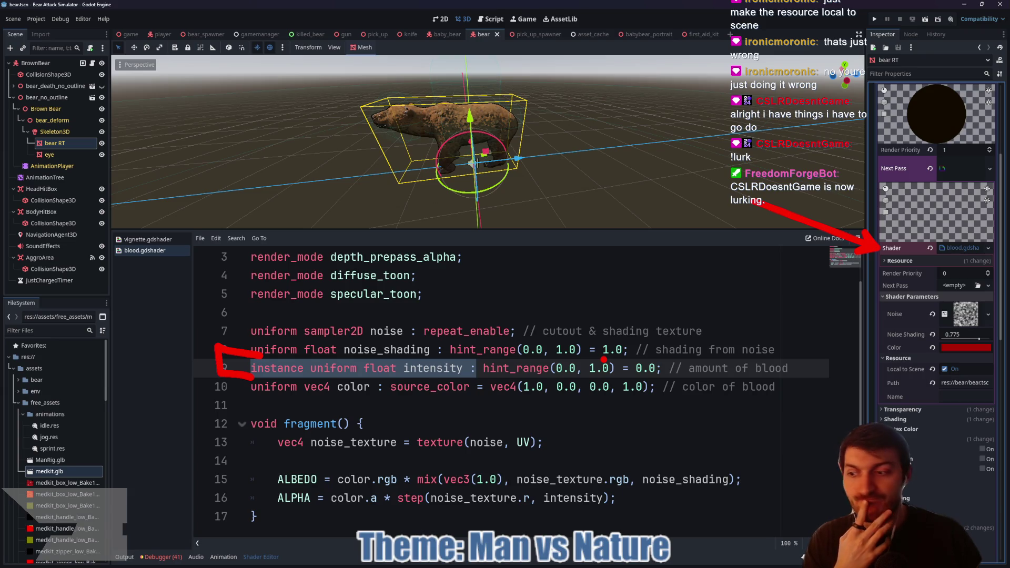
key(Escape)
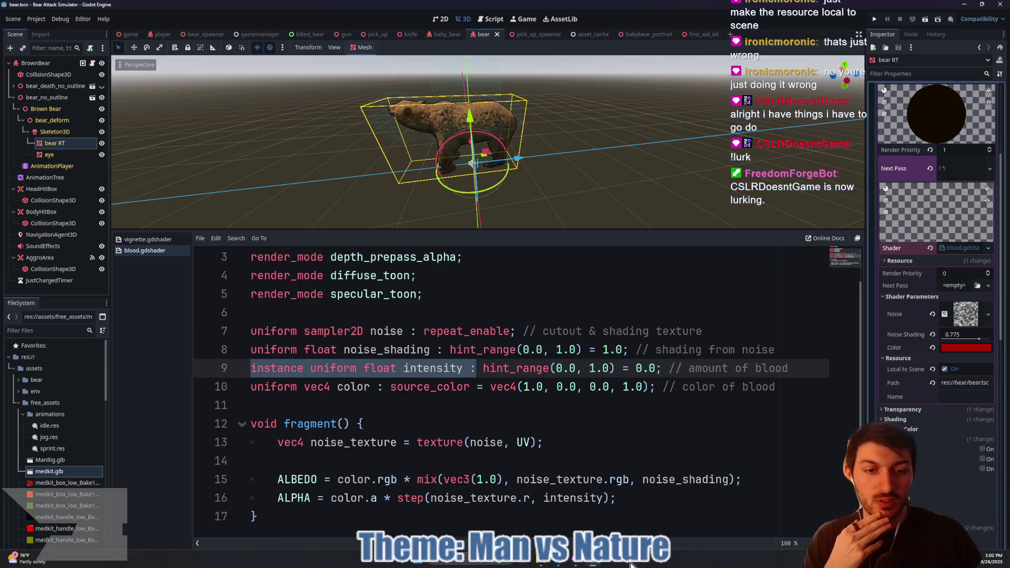
mouse_move(560, 563)
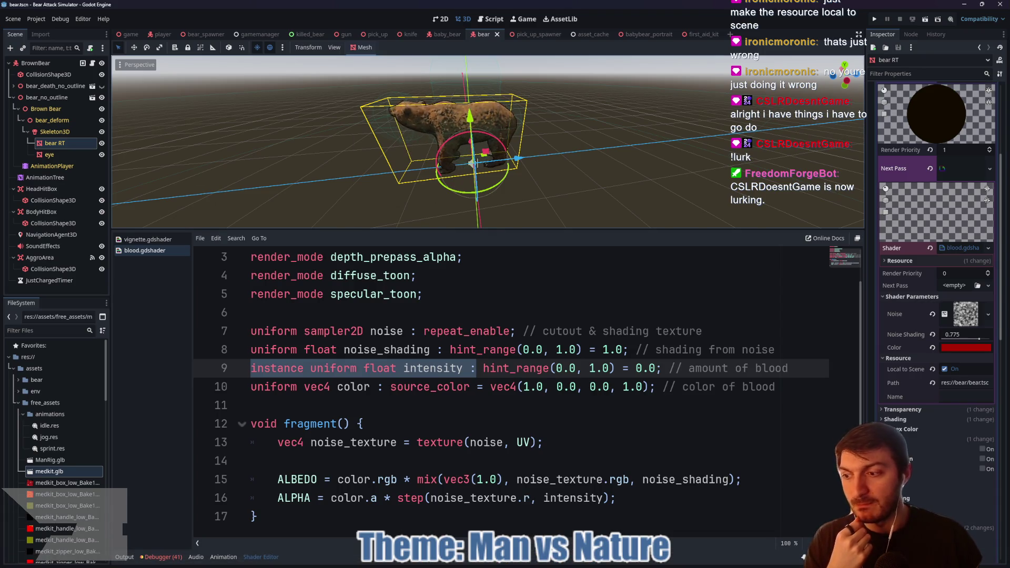
click(82, 64)
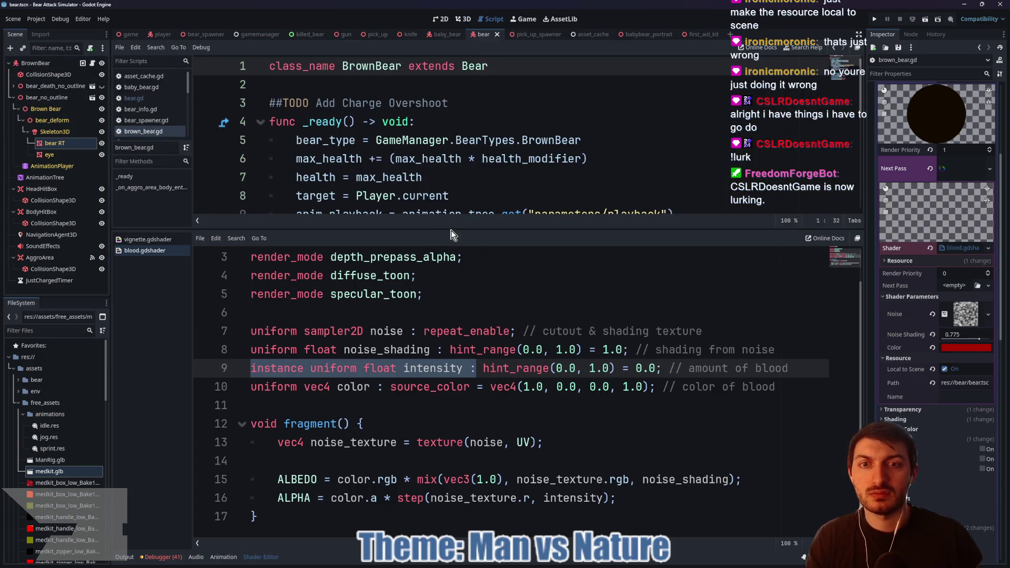
Enlarge the bear.gd editor and begin a tween.tween_method() call on line 185 of tween_blood
drag(452, 234, 480, 433)
ctrl+click(470, 67)
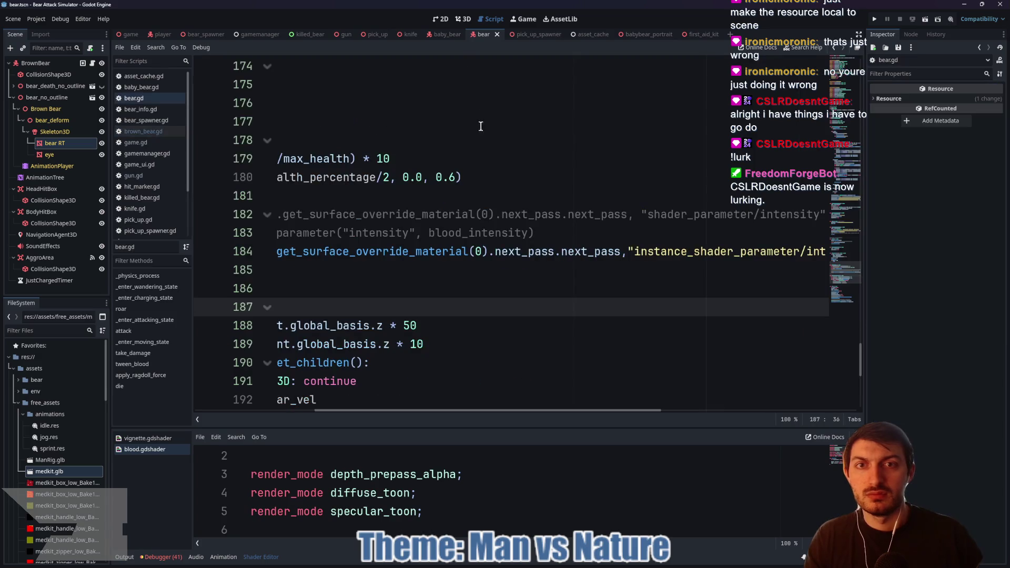
drag(428, 410, 308, 410)
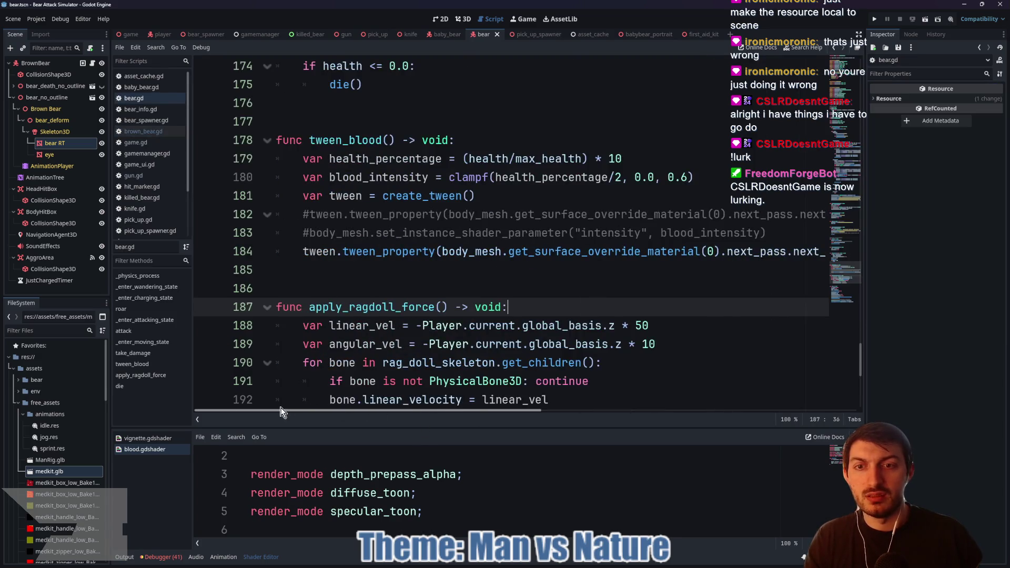
click(376, 258)
click(378, 269)
key(Tab)
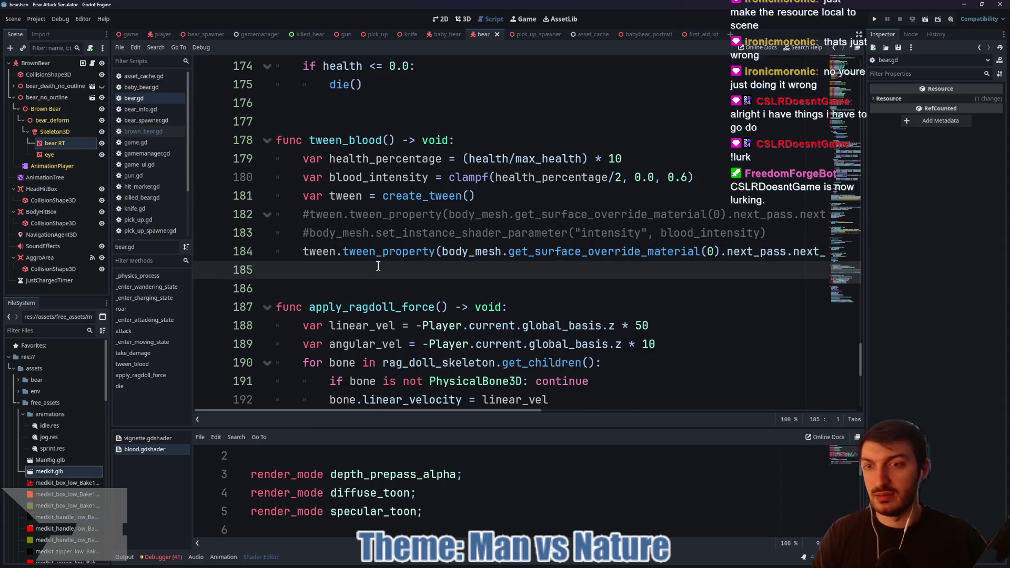
text(ween.me)
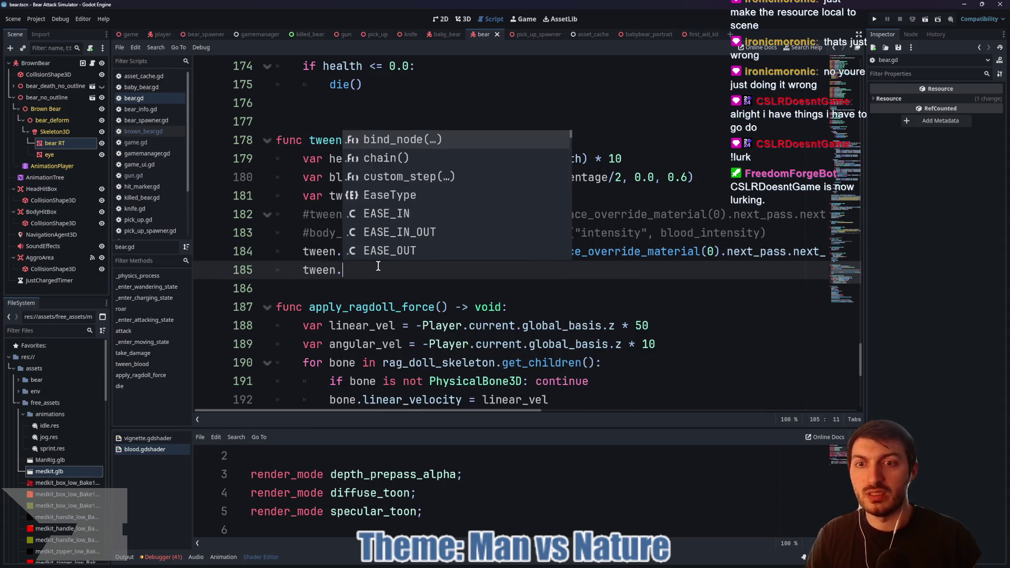
key(Return)
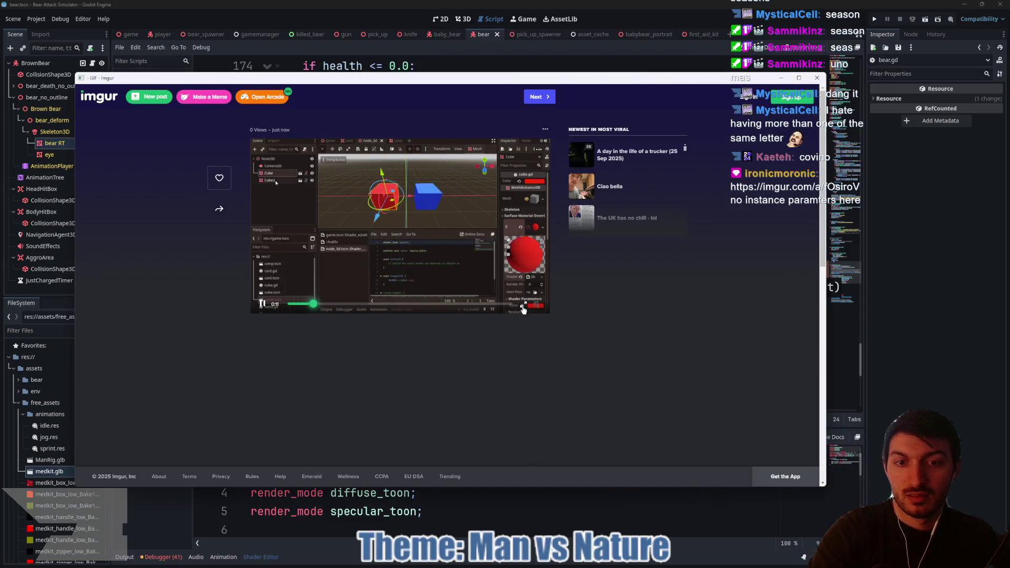
Watch the enlarged Imgur clip of coloured cubes, then return to bear.gd after tween_method()
click(524, 305)
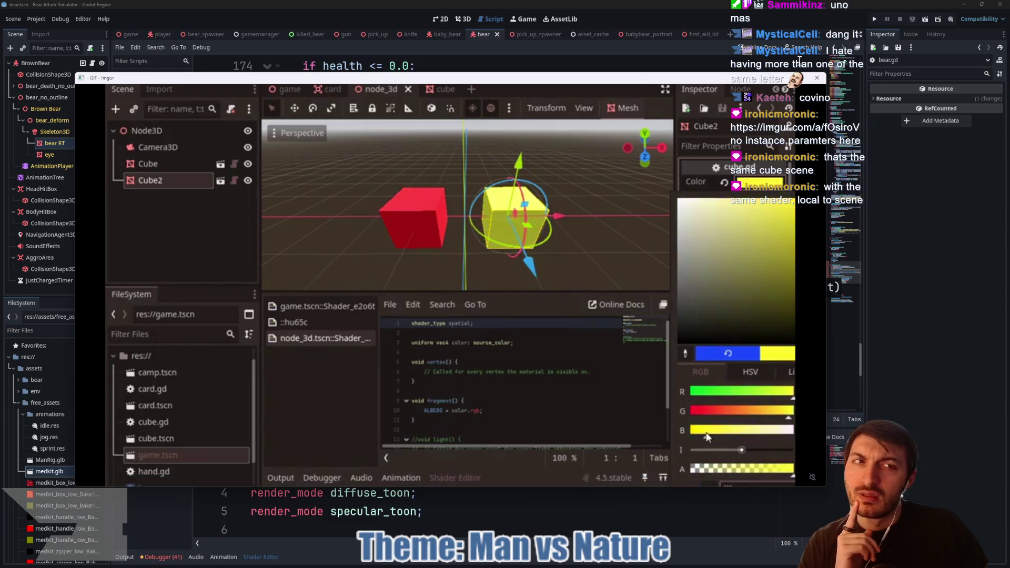
click(817, 79)
click(499, 264)
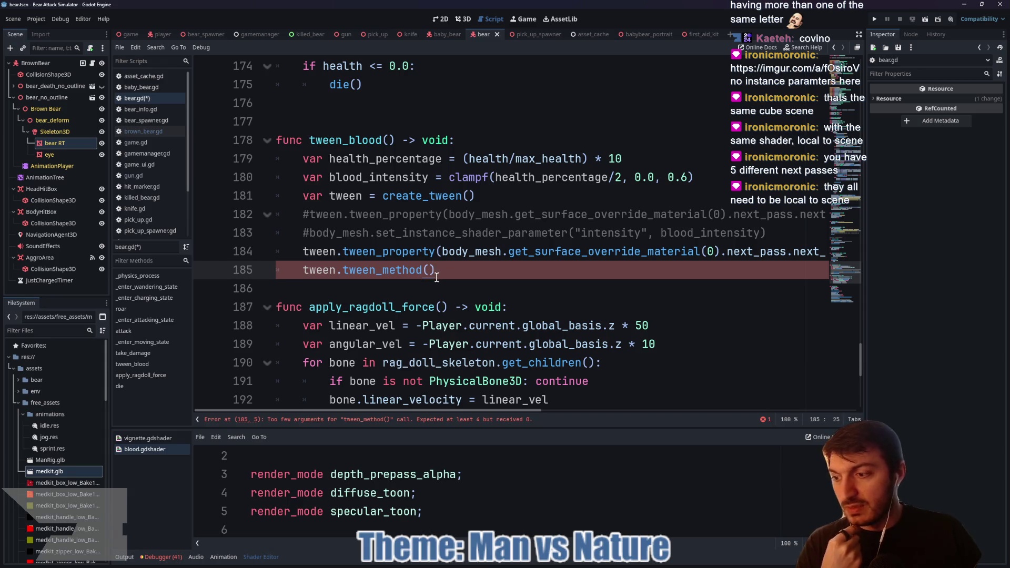
Delete the unfinished tween_method line and comment out the tween_property line in tween_blood
drag(443, 269, 303, 269)
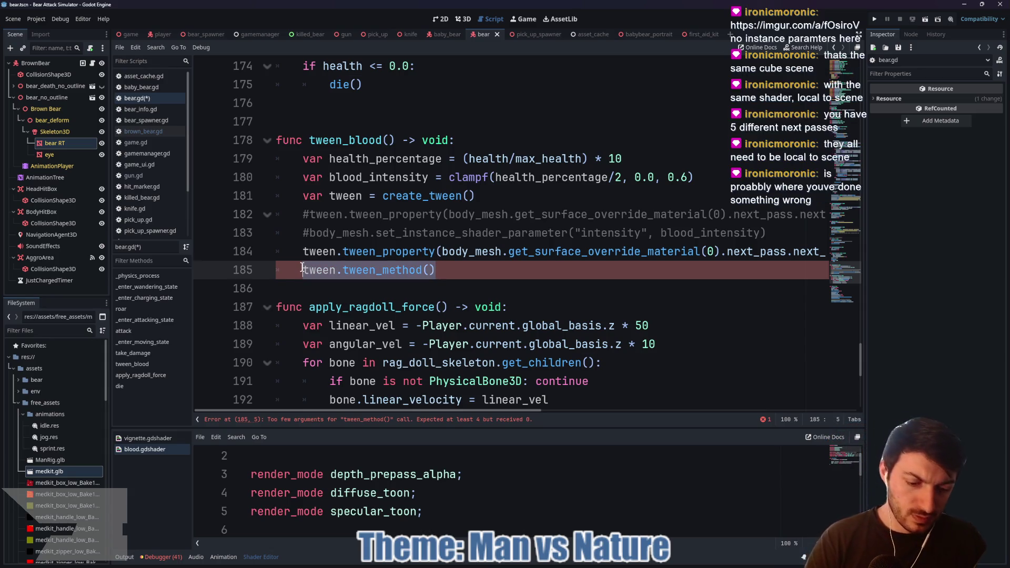
key(BackSpace)
click(303, 251)
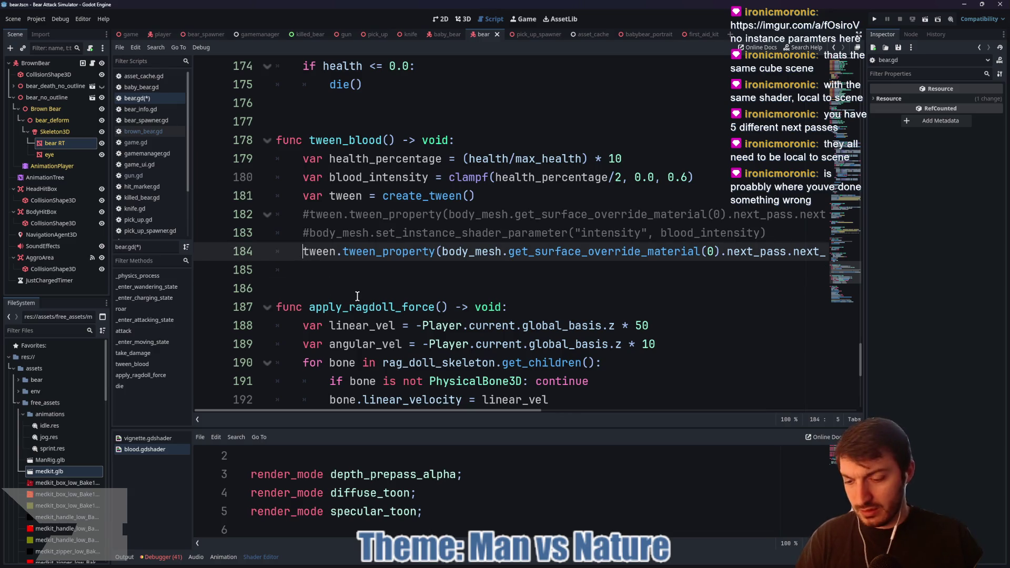
key(ctrl+k)
Uncomment lines 182–183 to restore tween_property and set_instance_shader_parameter, then save bear.gd
mouse_move(303, 214)
mouse_down()
mouse_move(527, 233)
mouse_move(768, 233)
mouse_up()
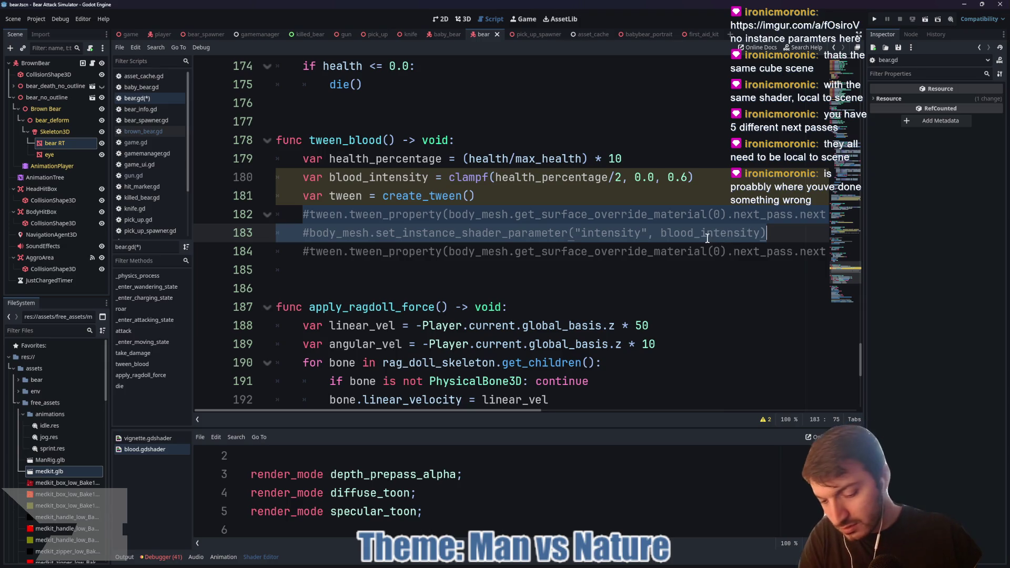
key(ctrl+k)
click(435, 214)
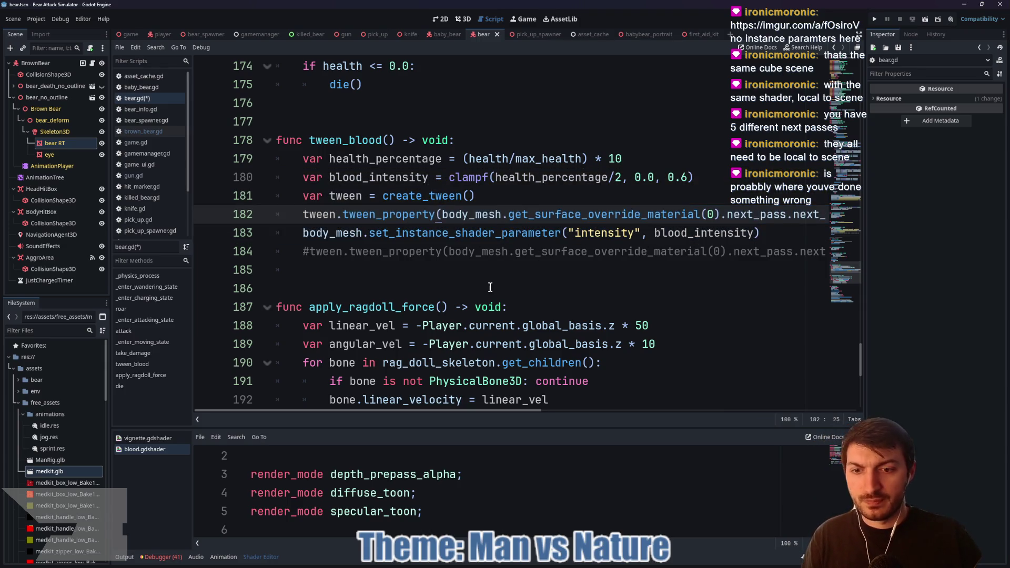
key(ctrl+s)
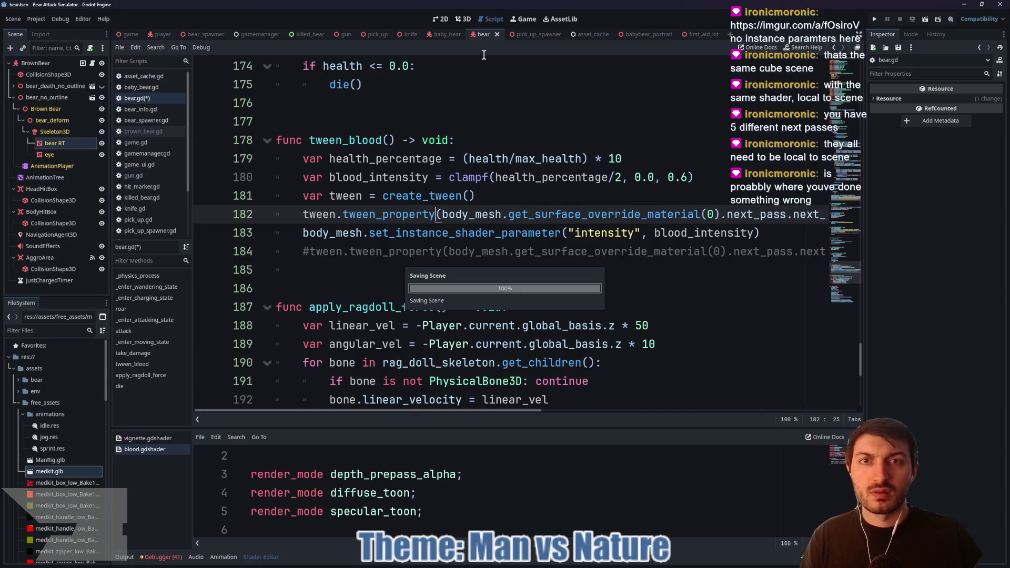
click(463, 18)
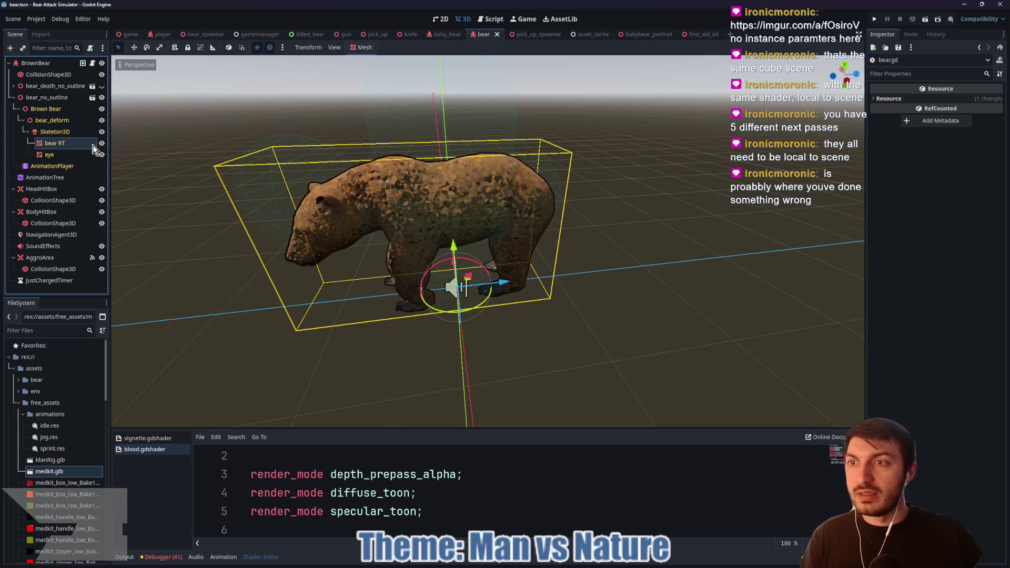
Remove 'instance' from the intensity uniform in blood.gdshader and save the shader
click(93, 146)
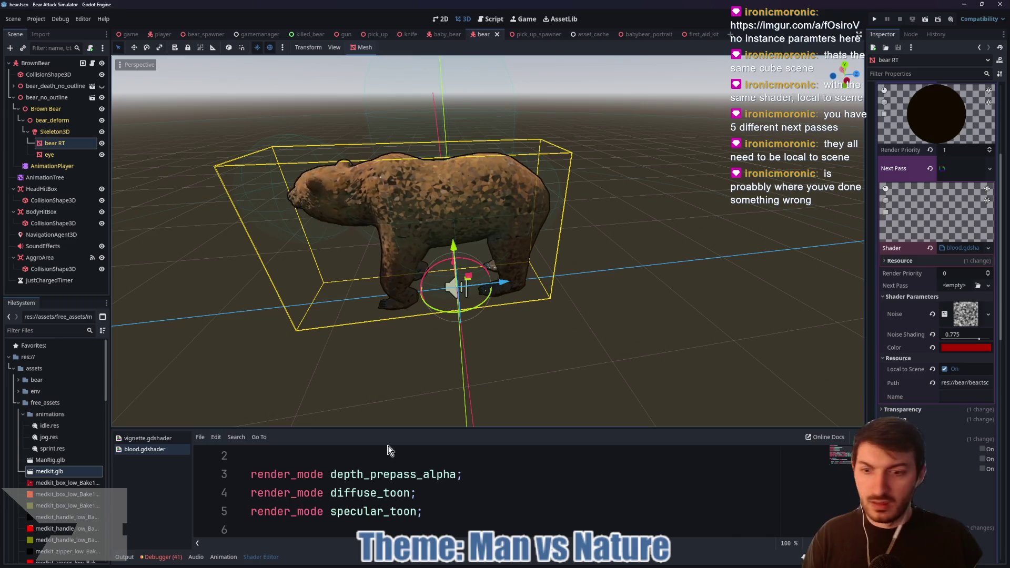
scroll(389, 450, down, 3)
click(962, 248)
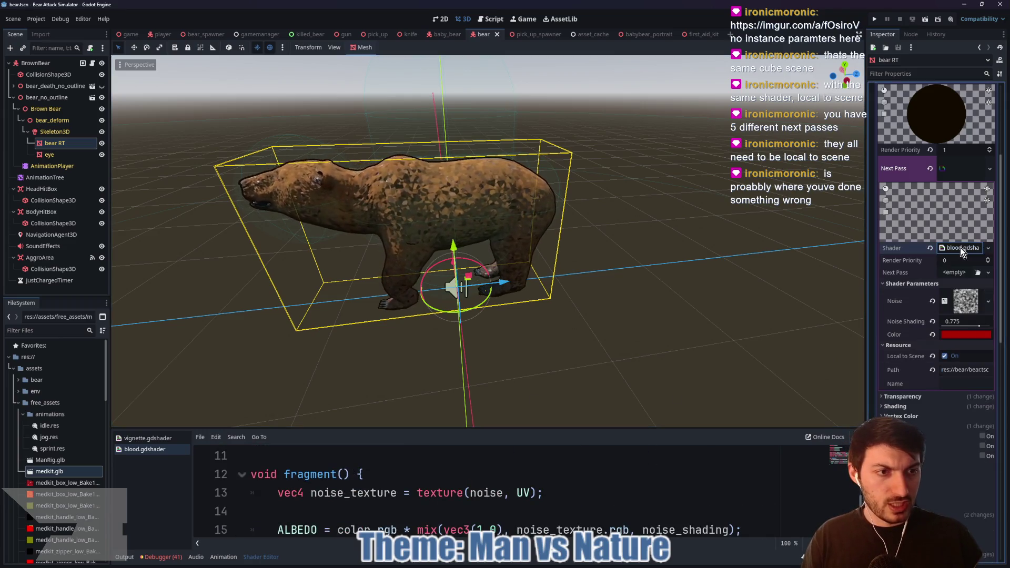
drag(439, 429, 445, 194)
drag(310, 370, 252, 369)
key(BackSpace)
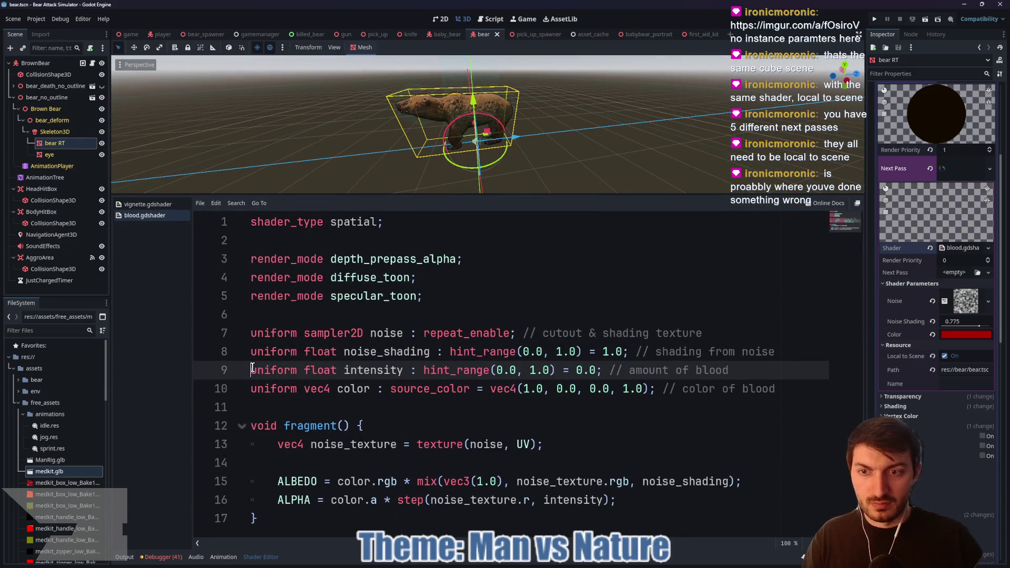
key(ctrl+s)
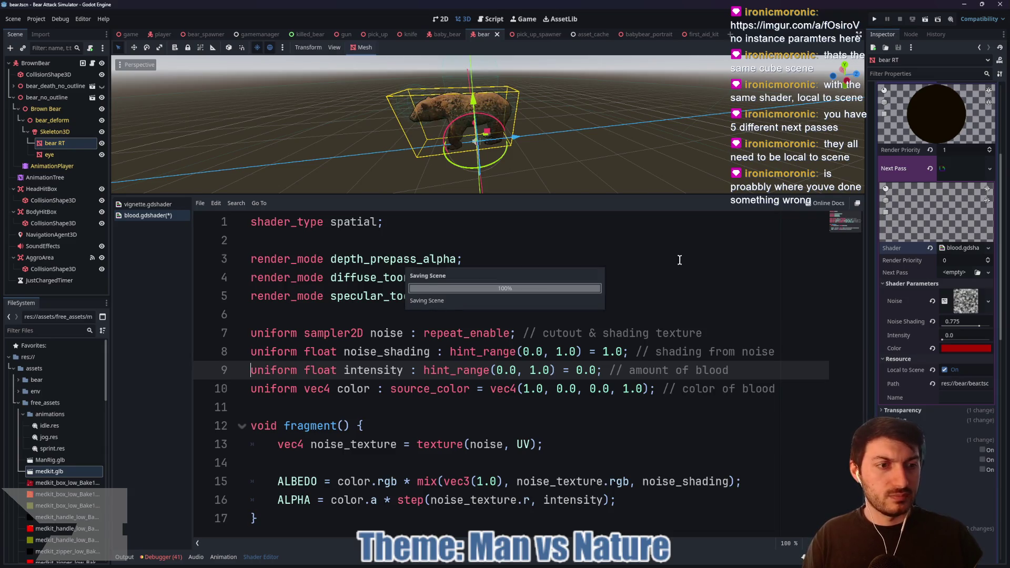
Inspect the bear RT surface material and its blood-shader next-pass material in the Inspector
drag(614, 194, 615, 389)
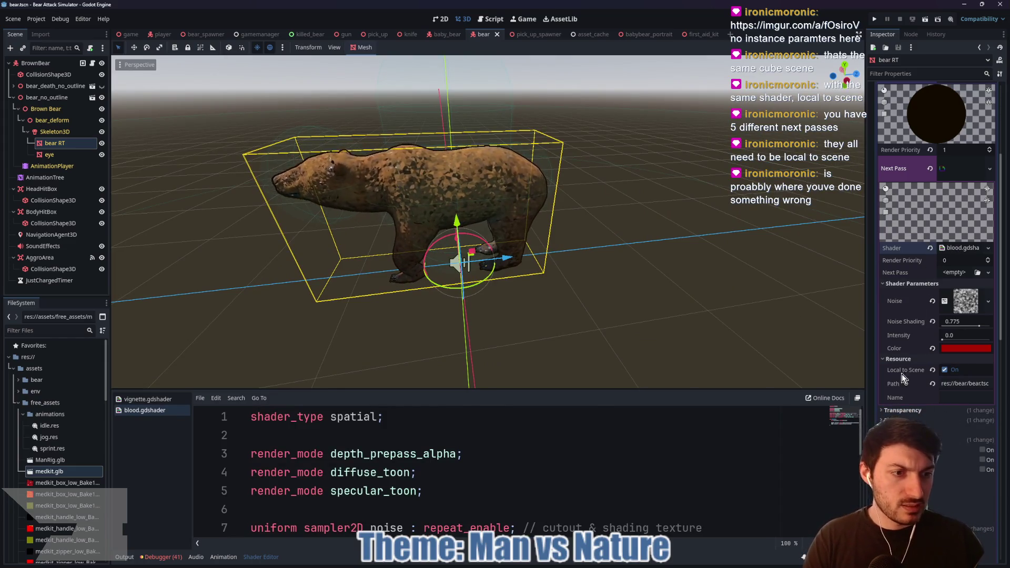
scroll(941, 232, up, 3)
click(958, 194)
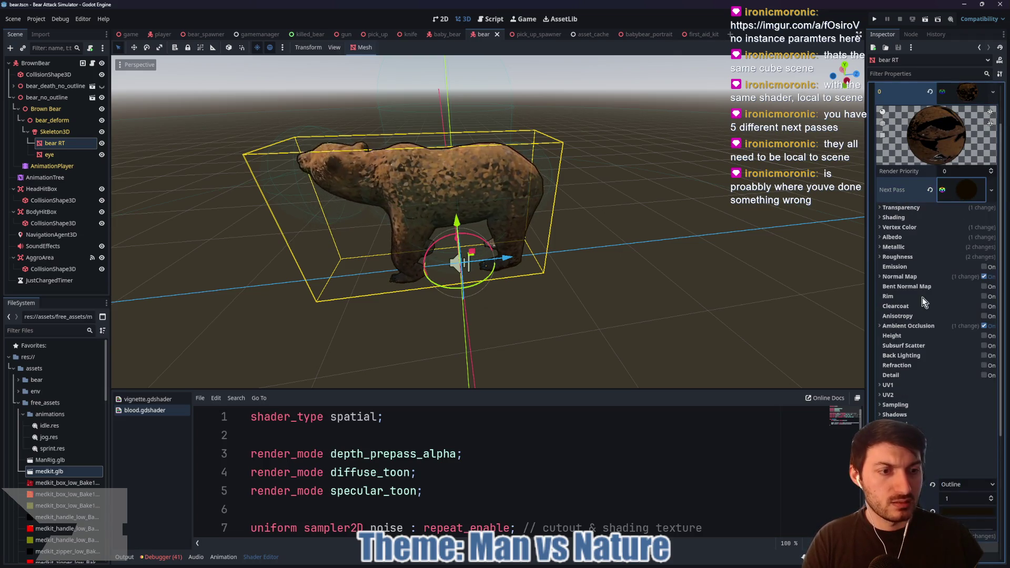
scroll(923, 298, down, 3)
click(944, 363)
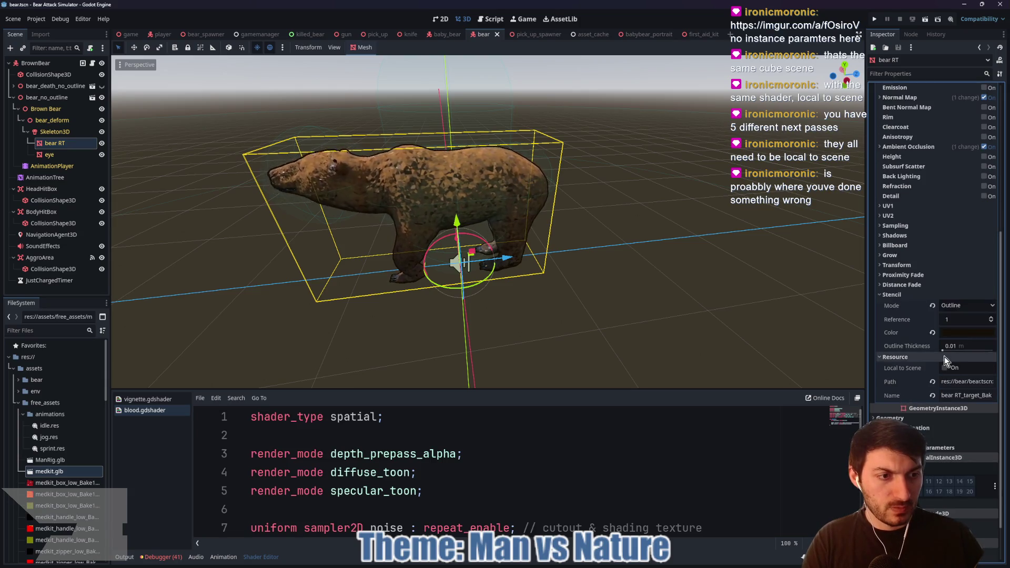
click(945, 373)
scroll(917, 354, up, 5)
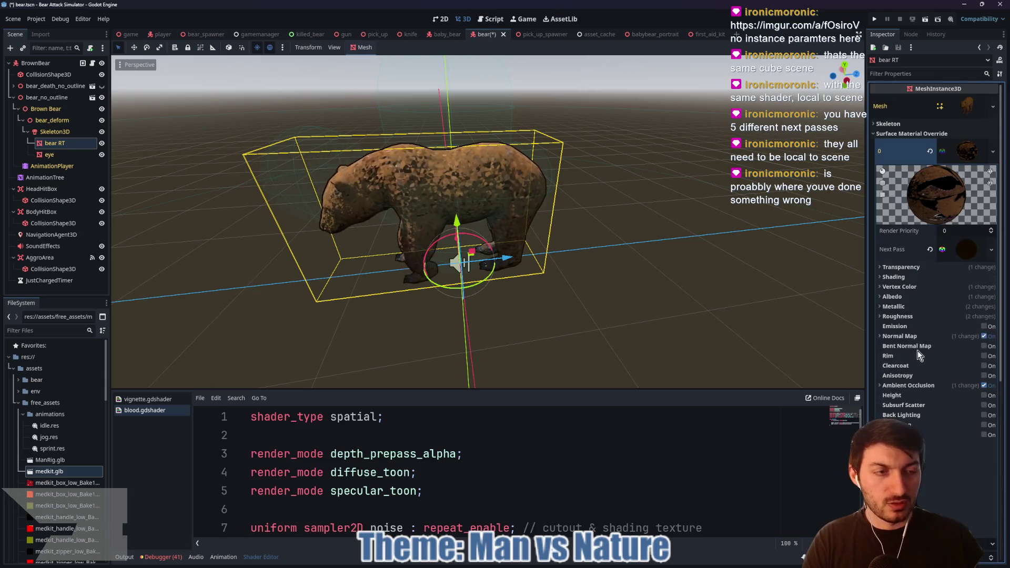
click(957, 152)
click(958, 157)
click(960, 243)
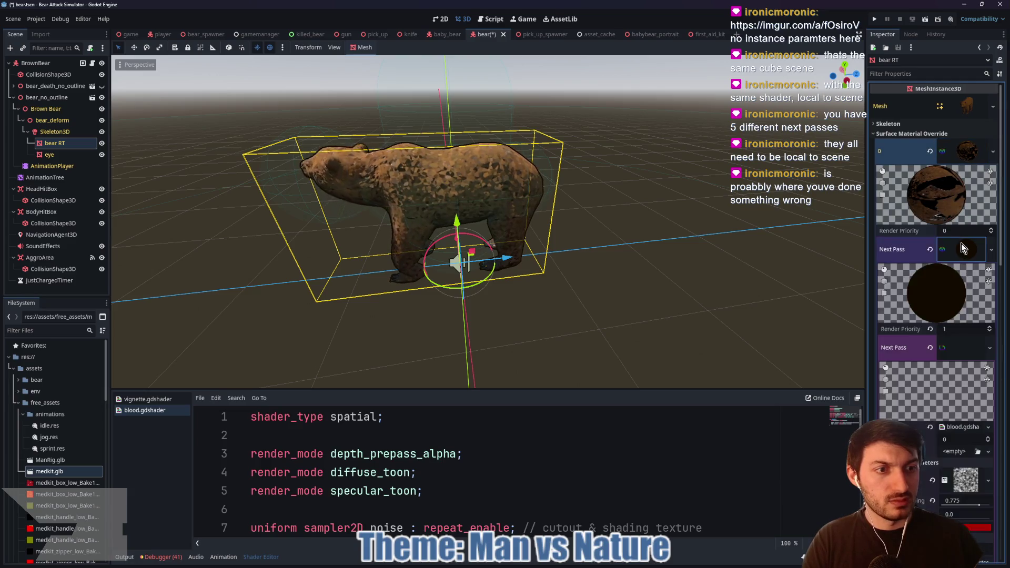
scroll(951, 279, down, 2)
click(934, 284)
scroll(904, 351, down, 5)
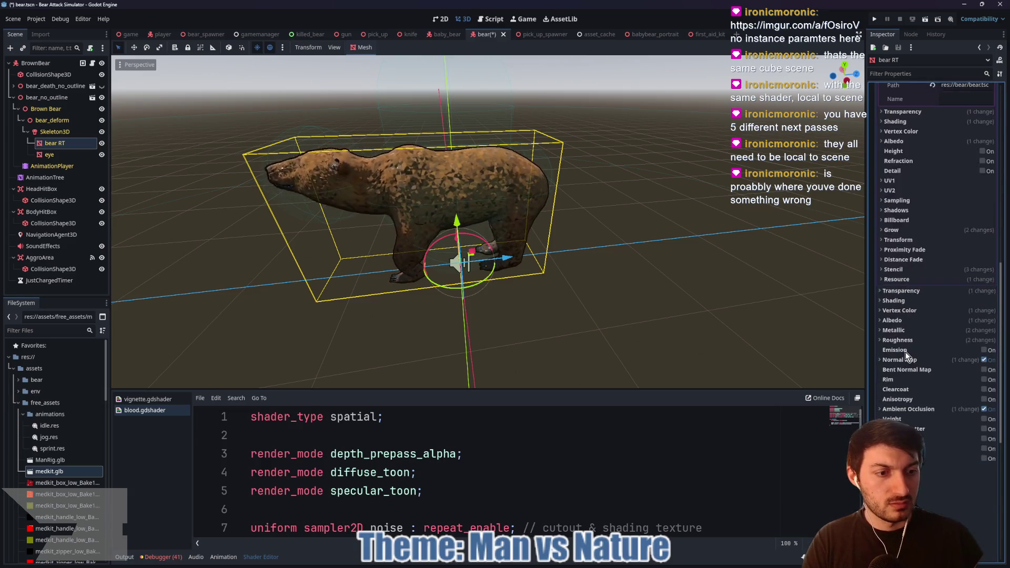
scroll(905, 352, up, 4)
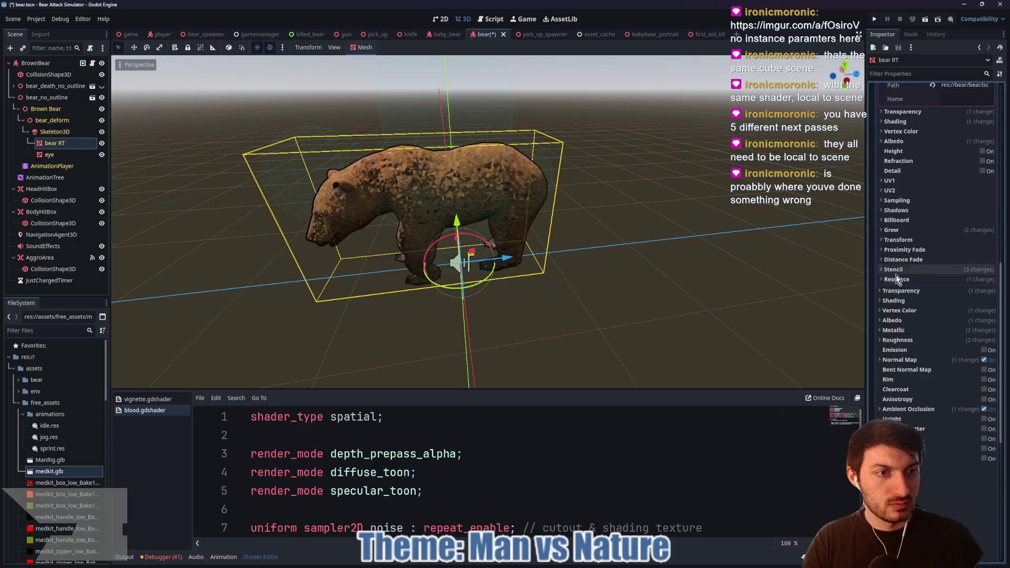
Enable Resource > Local to Scene on the next-pass material and save the bear scene
click(895, 279)
click(944, 290)
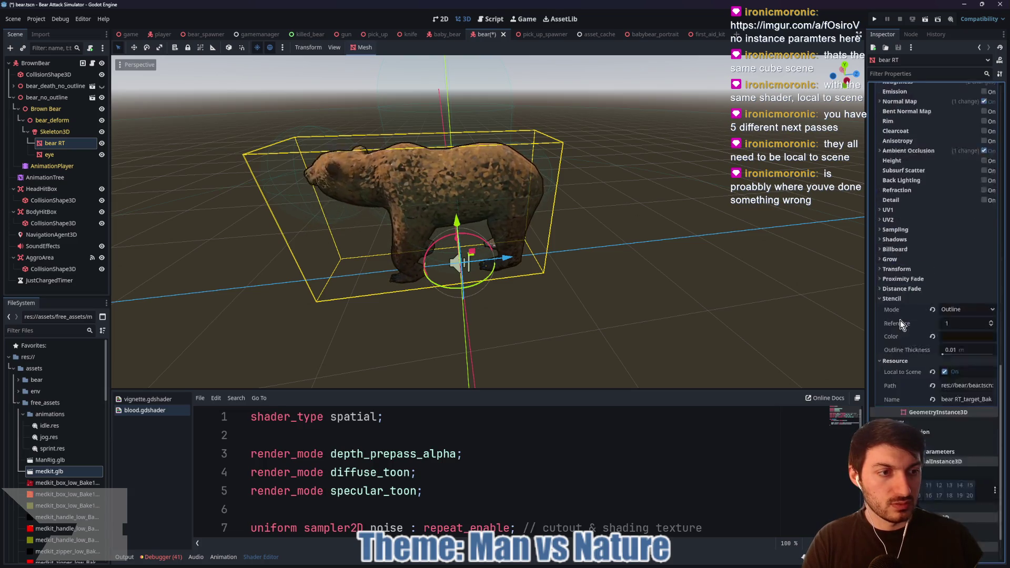
scroll(916, 323, up, 2)
scroll(917, 323, up, 8)
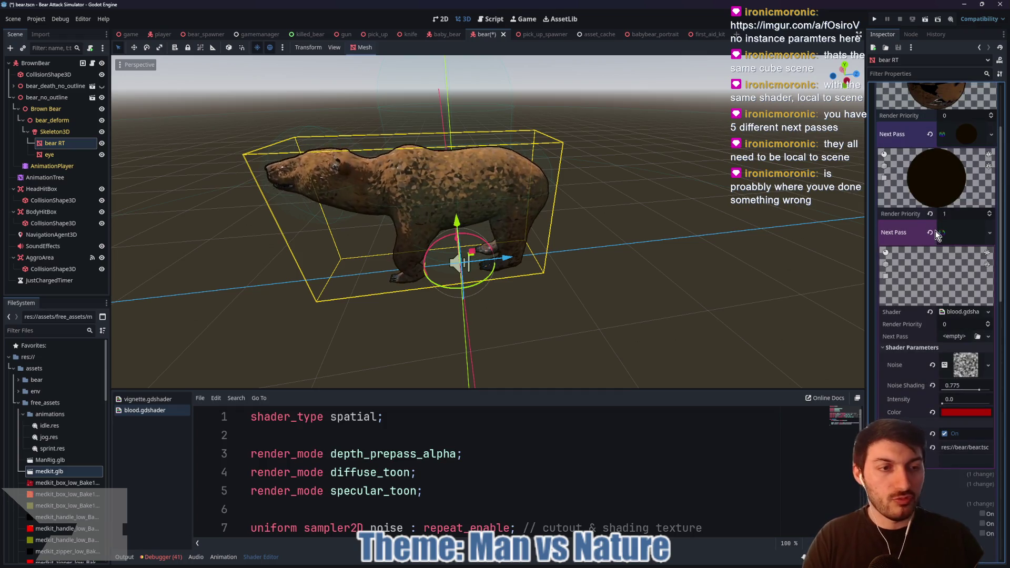
key(ctrl+s)
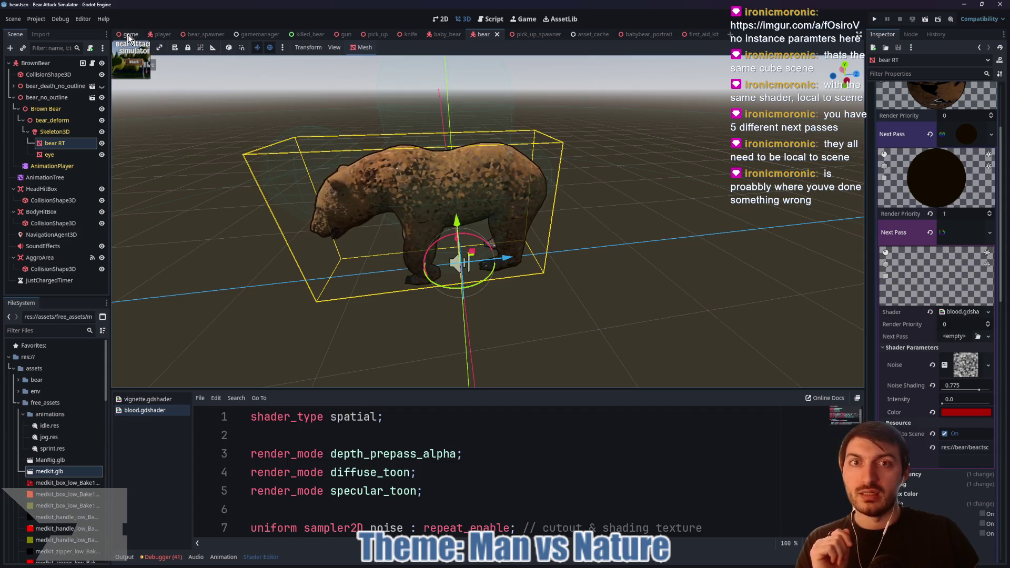
Run Bear Attack Simulator from the game scene with F5 and start a round
key(ctrl+Tab)
key(F5)
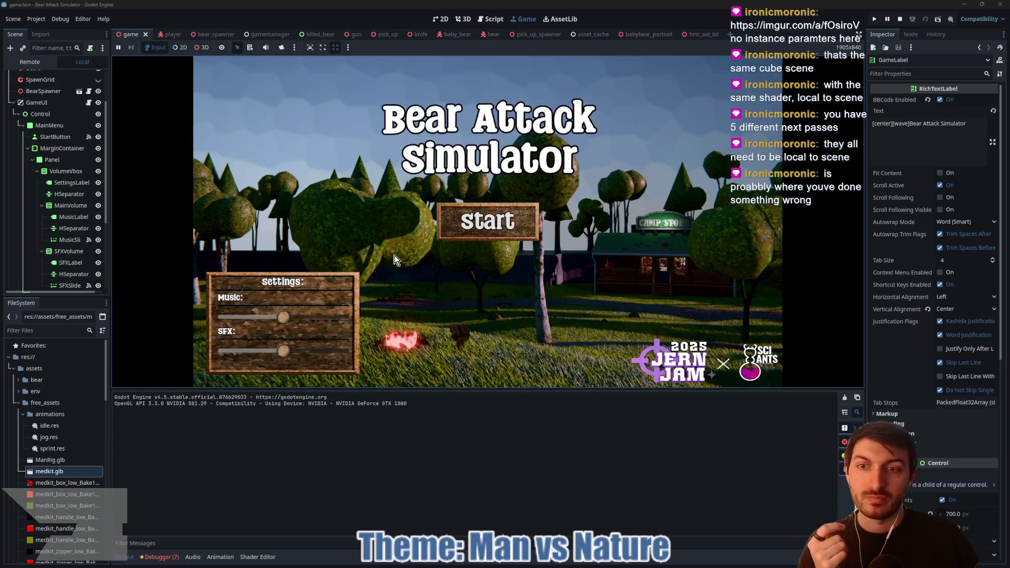
click(487, 221)
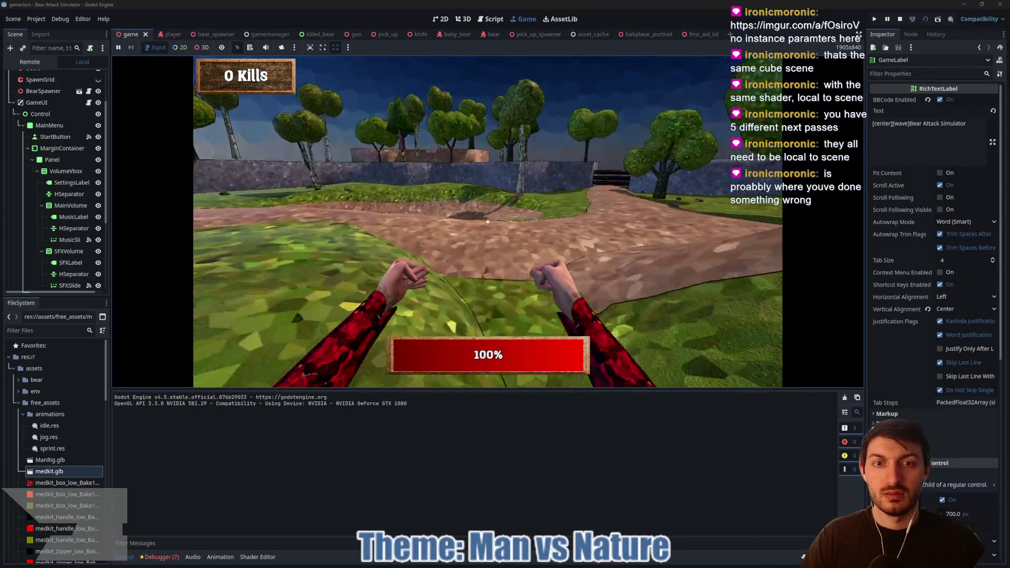
Punch bears in the pit and on the grass to check they bleed red
key(w)
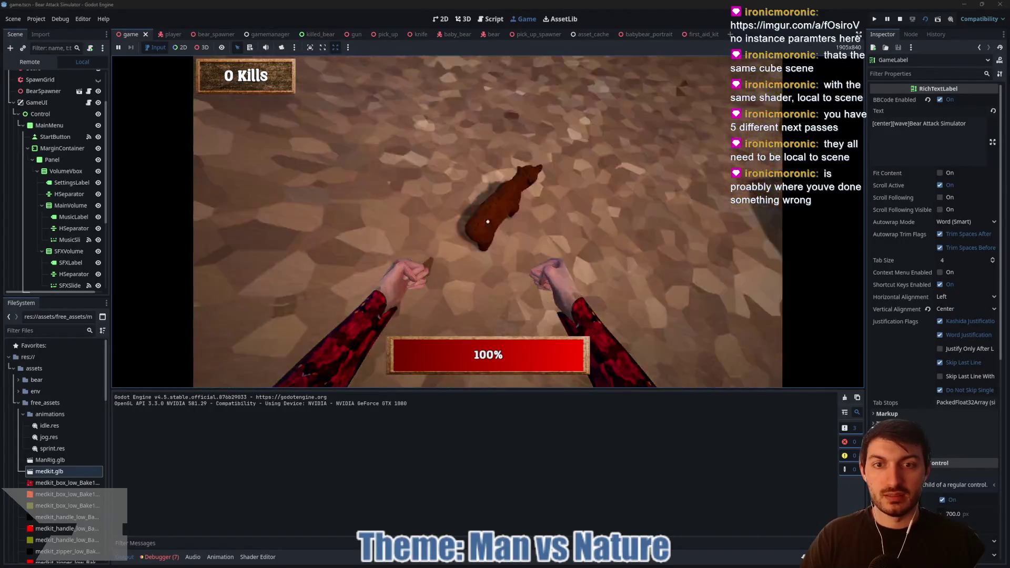
click(487, 221)
click(487, 222)
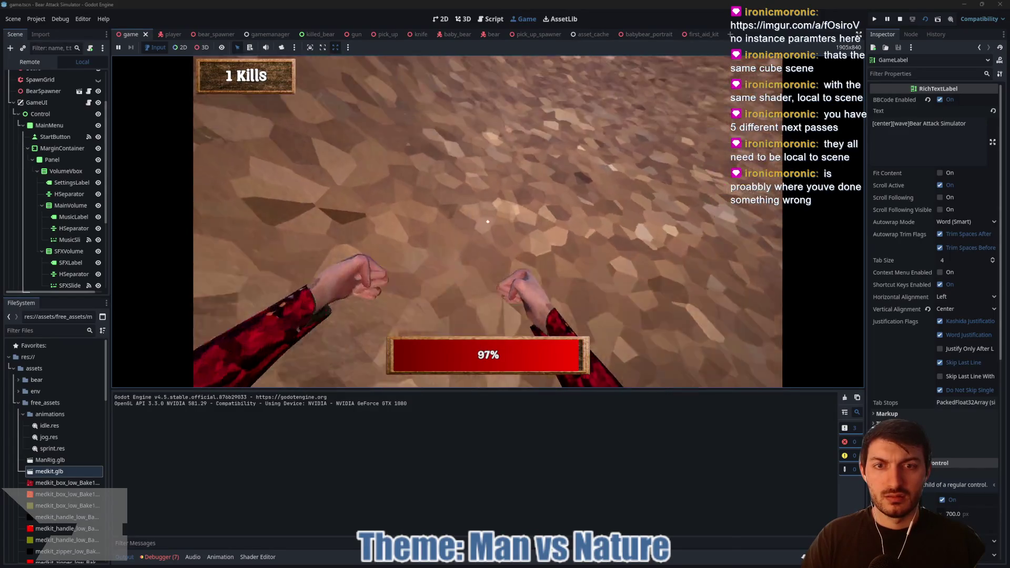
key(w)
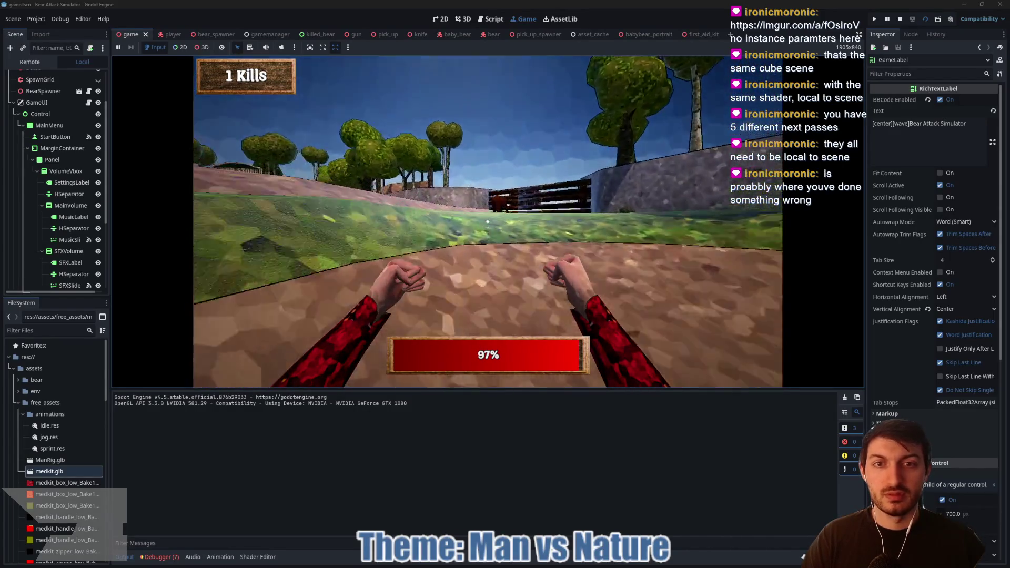
click(488, 222)
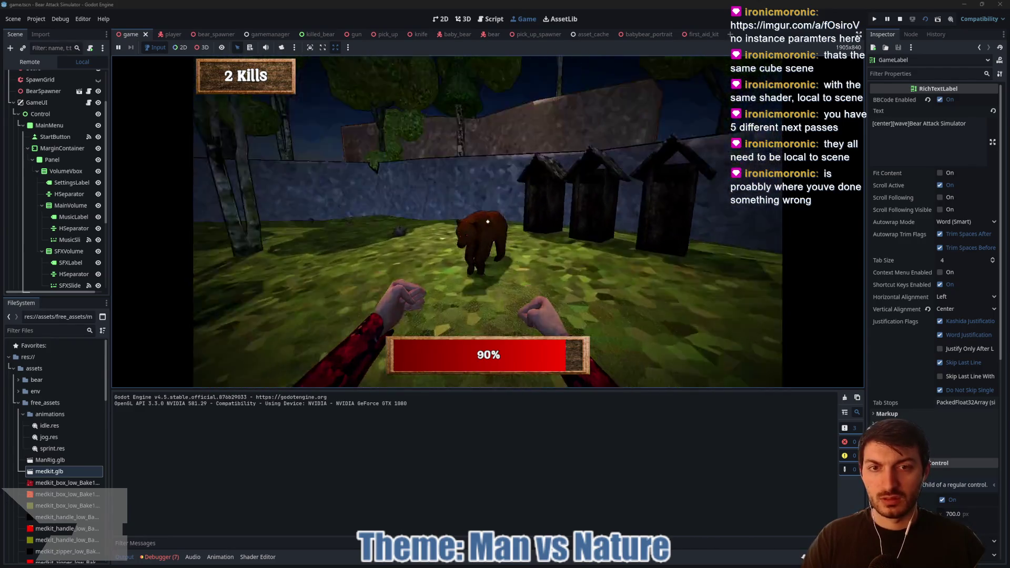
click(487, 222)
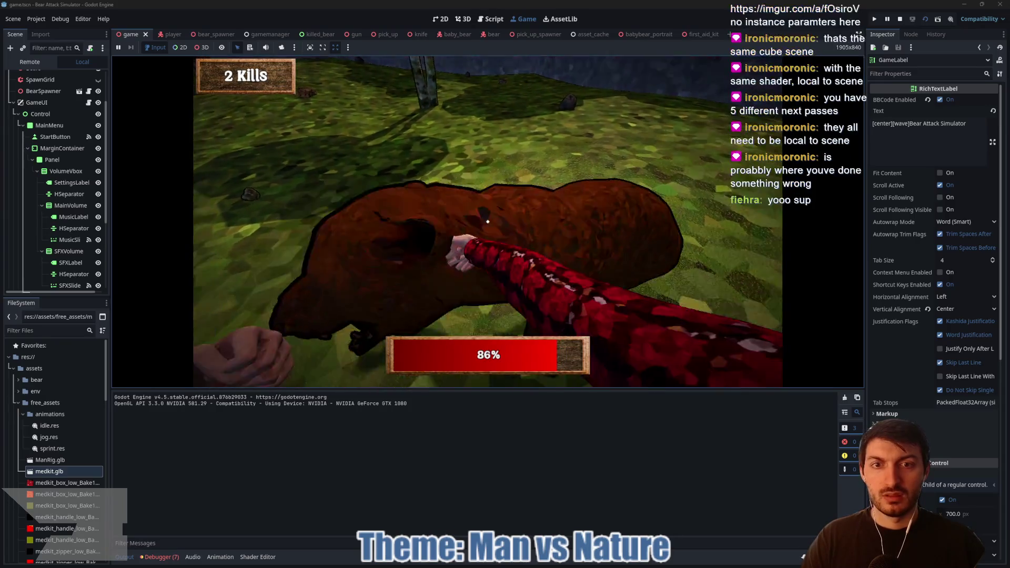
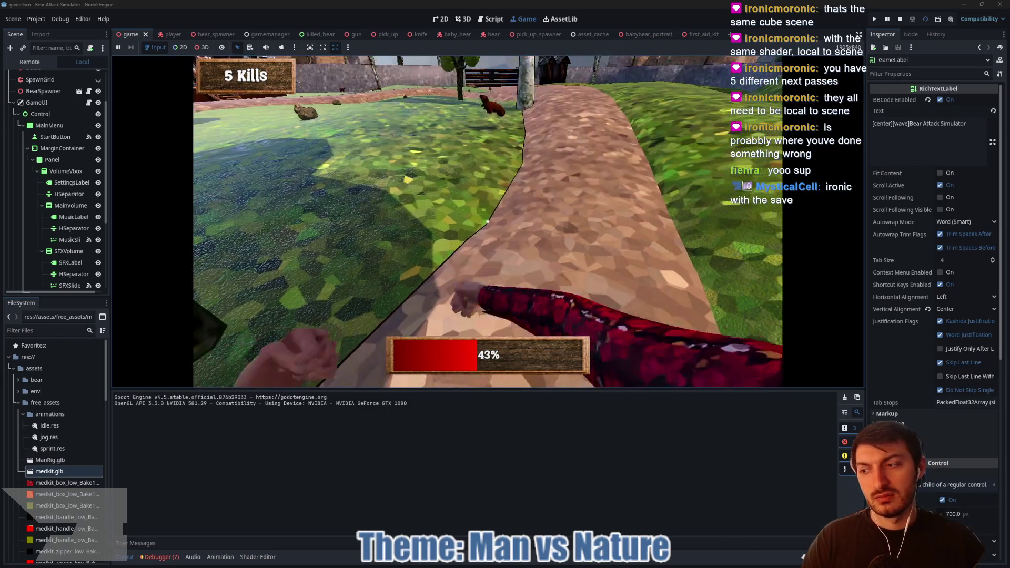
Stop the running game and scroll the scene tree down to the OpeningFade node
key(F8)
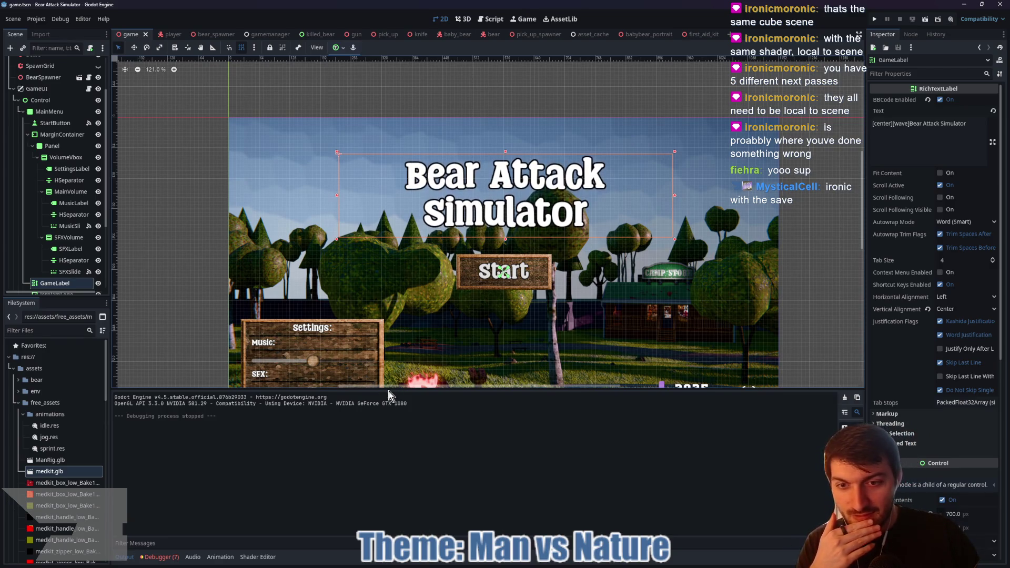
drag(388, 389, 387, 464)
scroll(84, 231, down, 2)
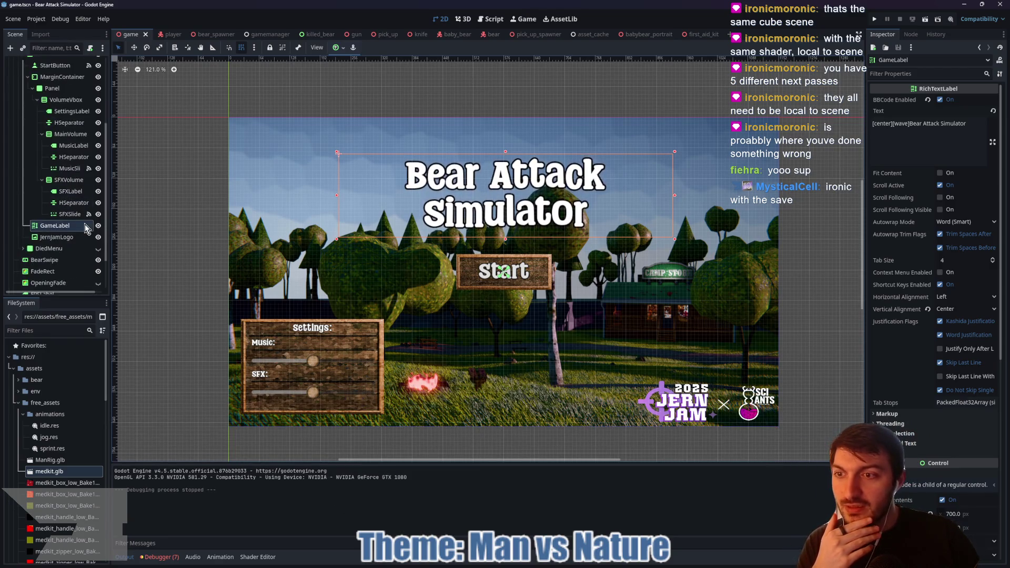
scroll(82, 266, down, 2)
Make the OpeningFade overlay visible, save the main scene, and switch to bear_spawner
click(98, 254)
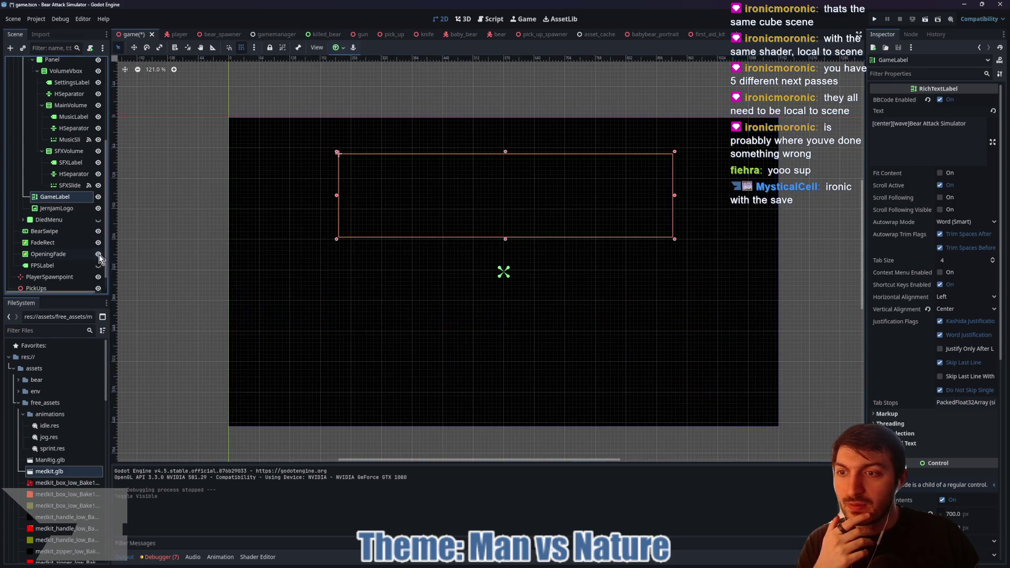
key(ctrl+s)
mouse_move(625, 563)
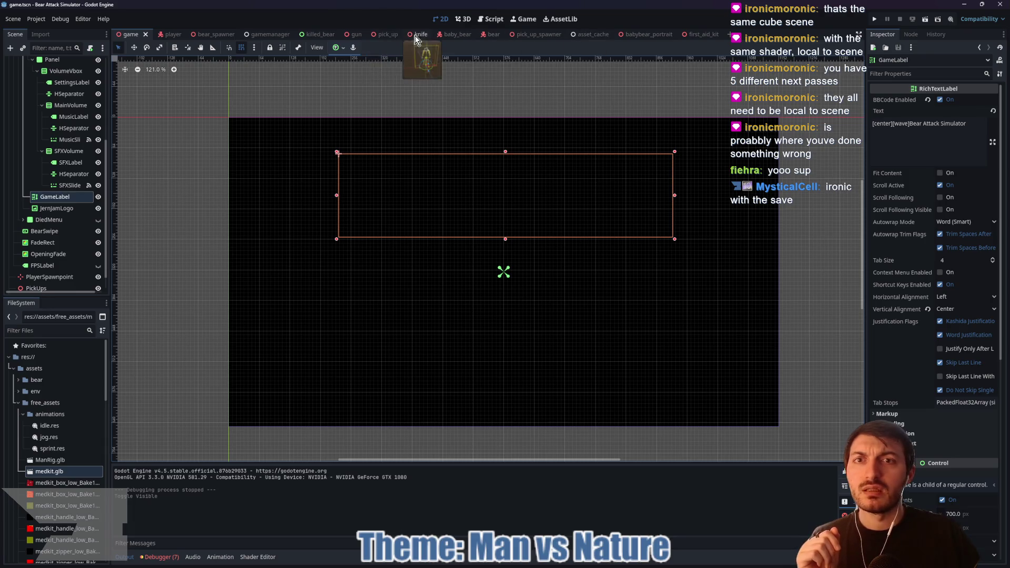
click(208, 36)
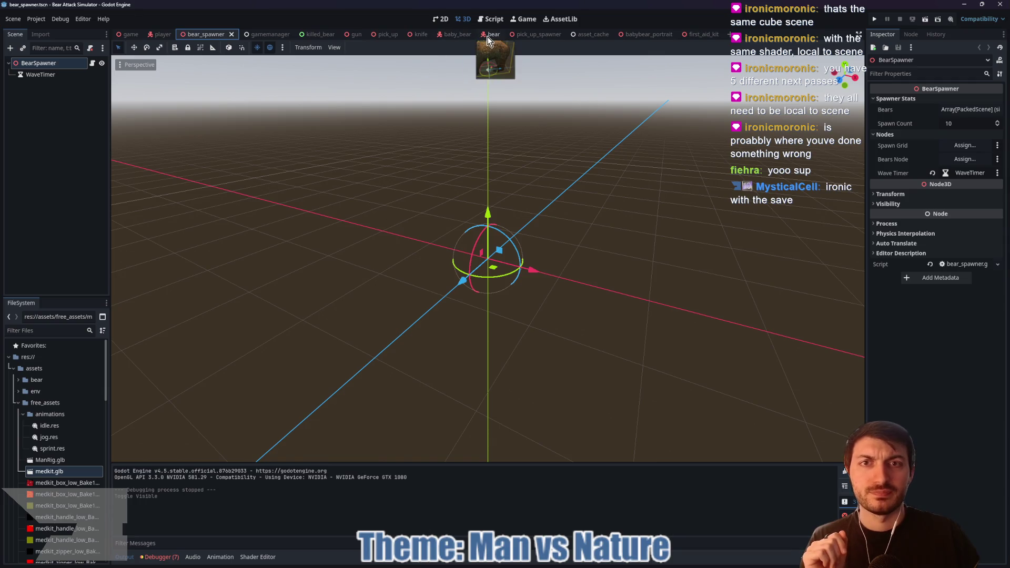
On baby_bear's bear RT mesh, raise the blood shader next pass Intensity to 1.0
click(453, 34)
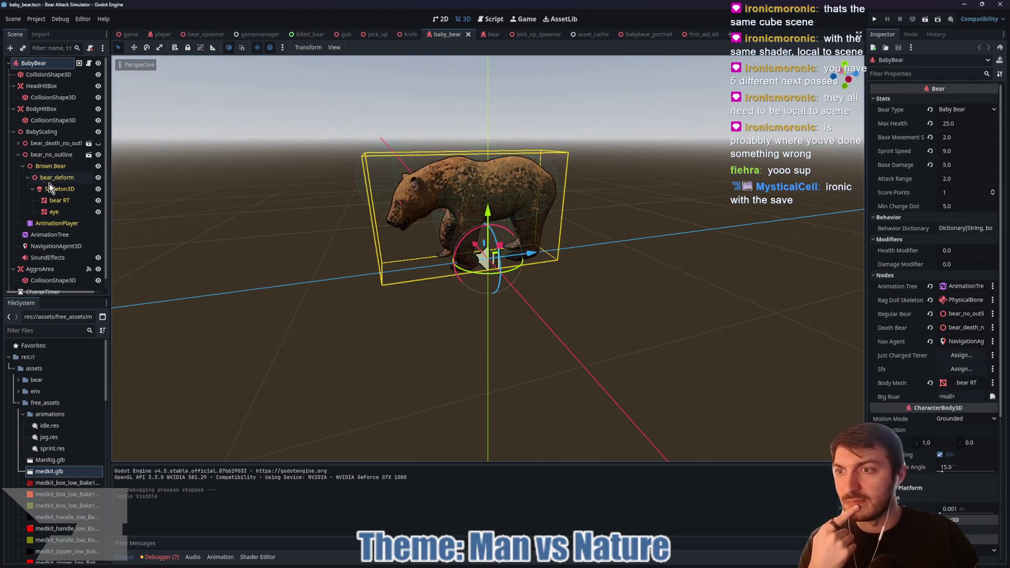
click(57, 201)
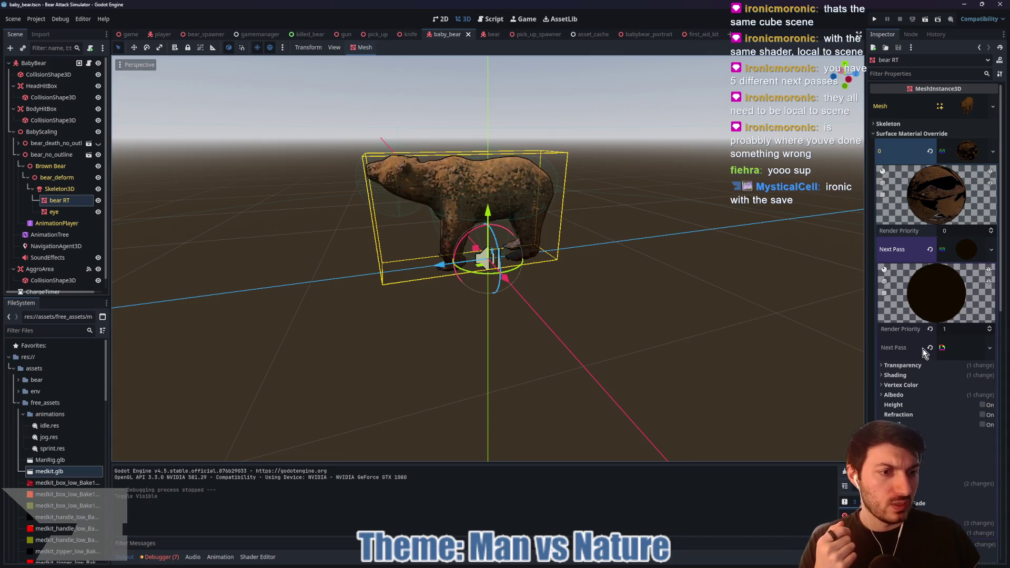
scroll(968, 289, down, 1)
click(962, 289)
scroll(960, 293, down, 2)
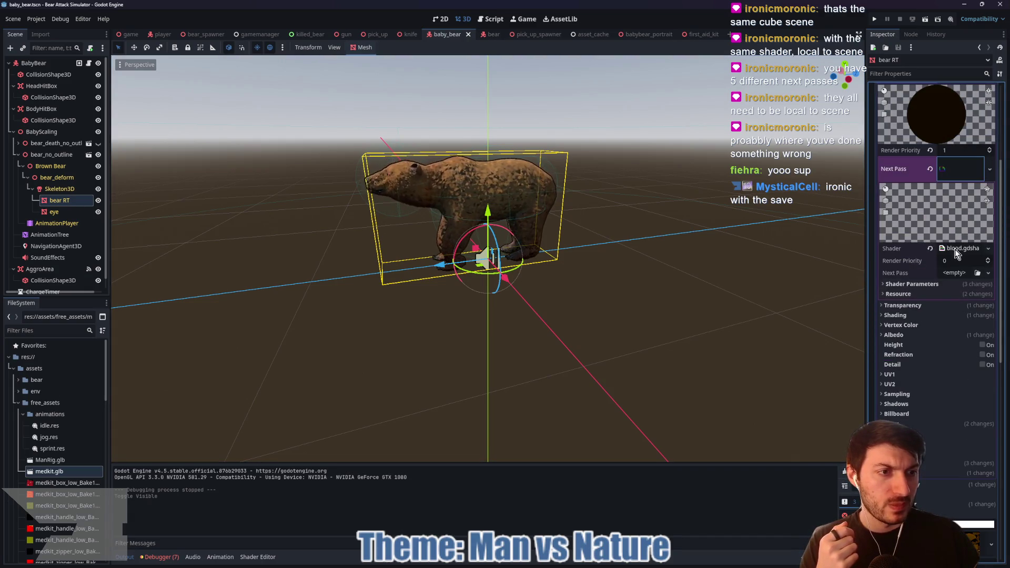
click(923, 284)
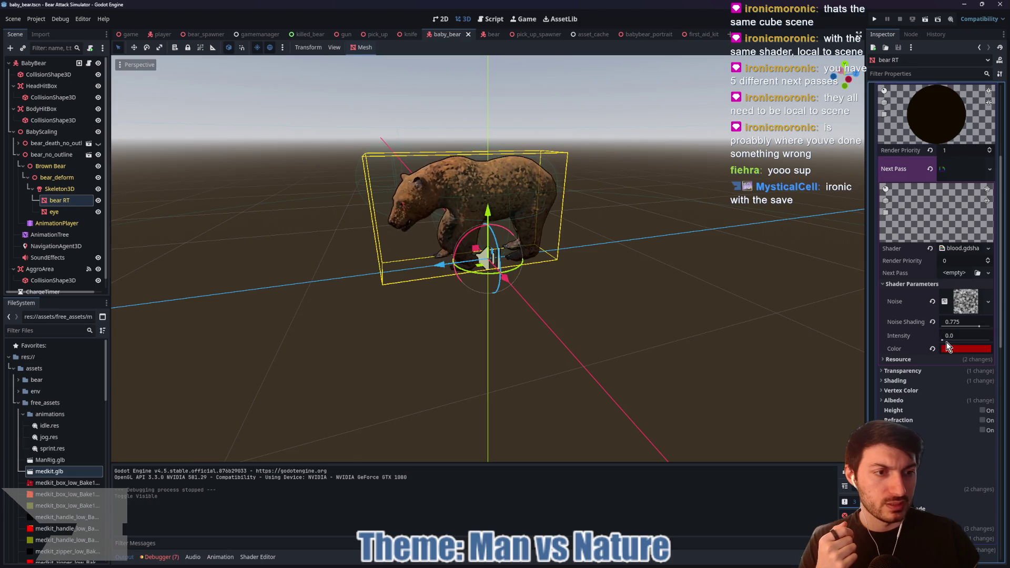
mouse_move(944, 340)
mouse_down()
mouse_move(1001, 343)
mouse_move(966, 340)
mouse_move(976, 337)
mouse_move(892, 360)
mouse_up()
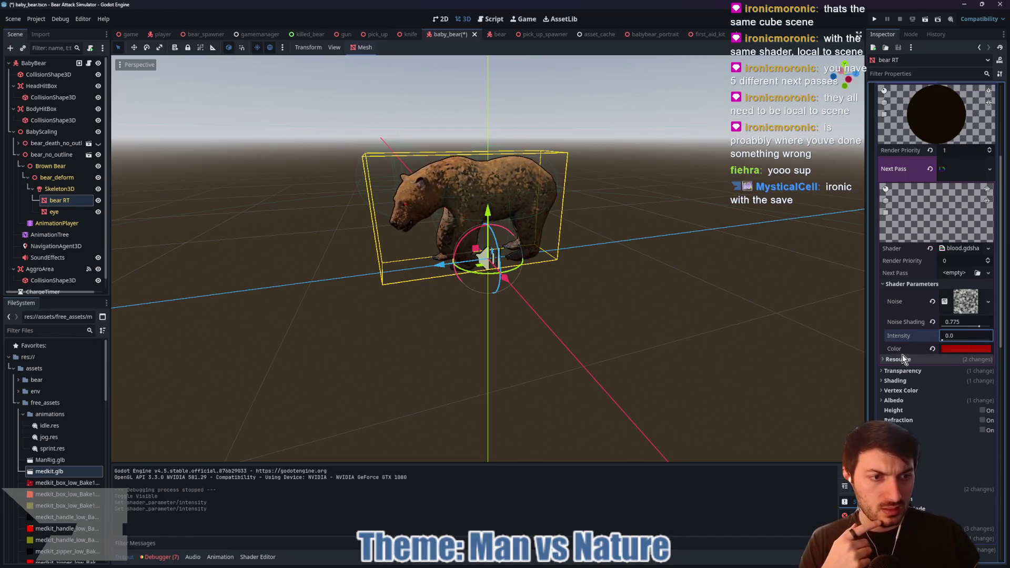
Make the bear material Local to Scene under its Resource settings
scroll(903, 353, down, 2)
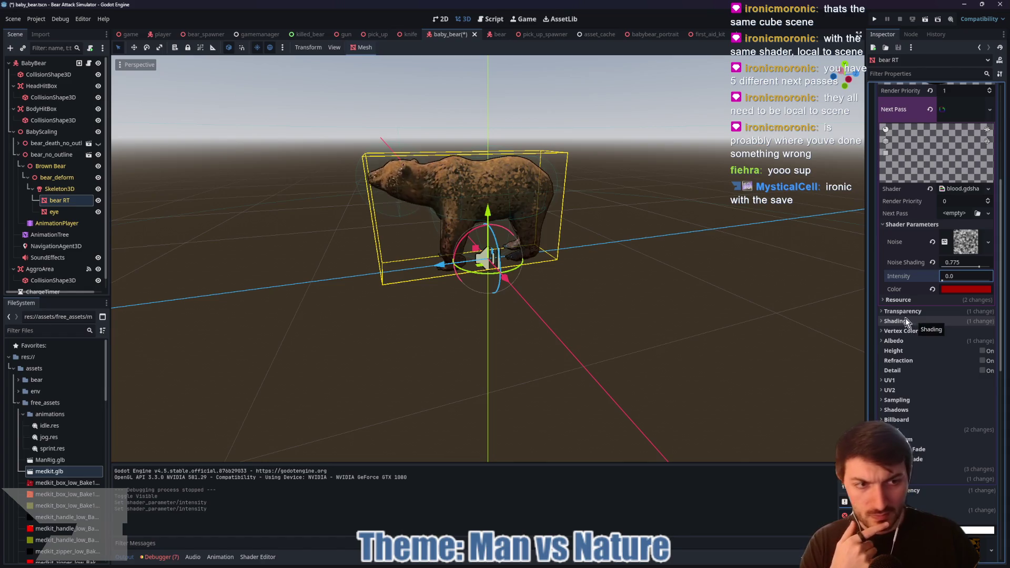
scroll(905, 368, down, 4)
click(927, 400)
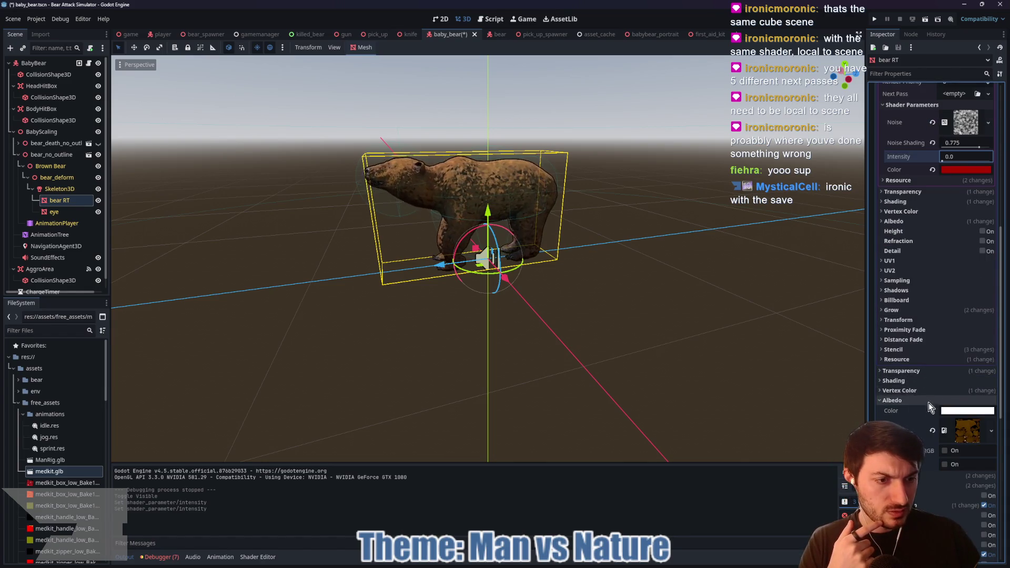
click(894, 359)
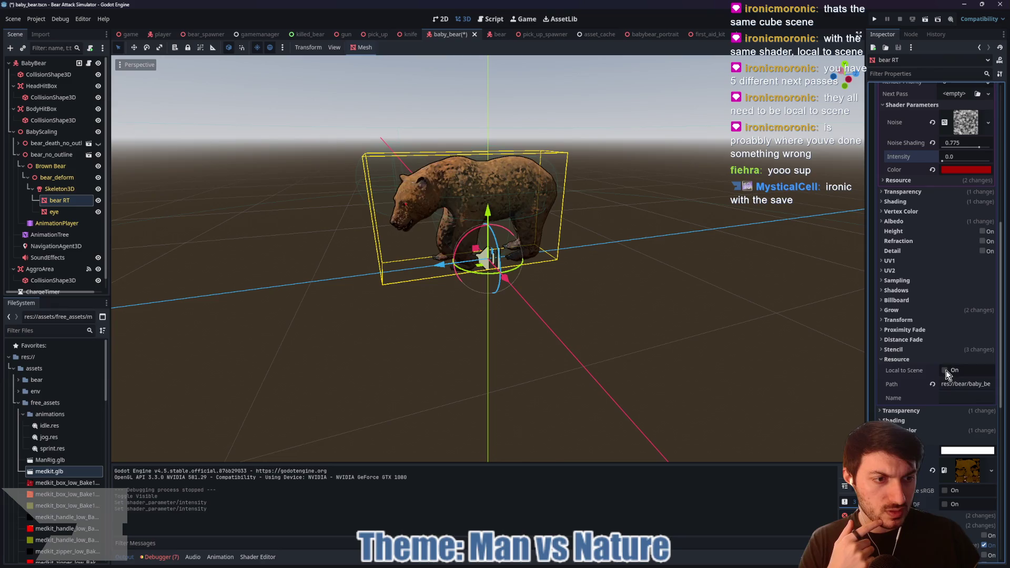
scroll(920, 384, down, 12)
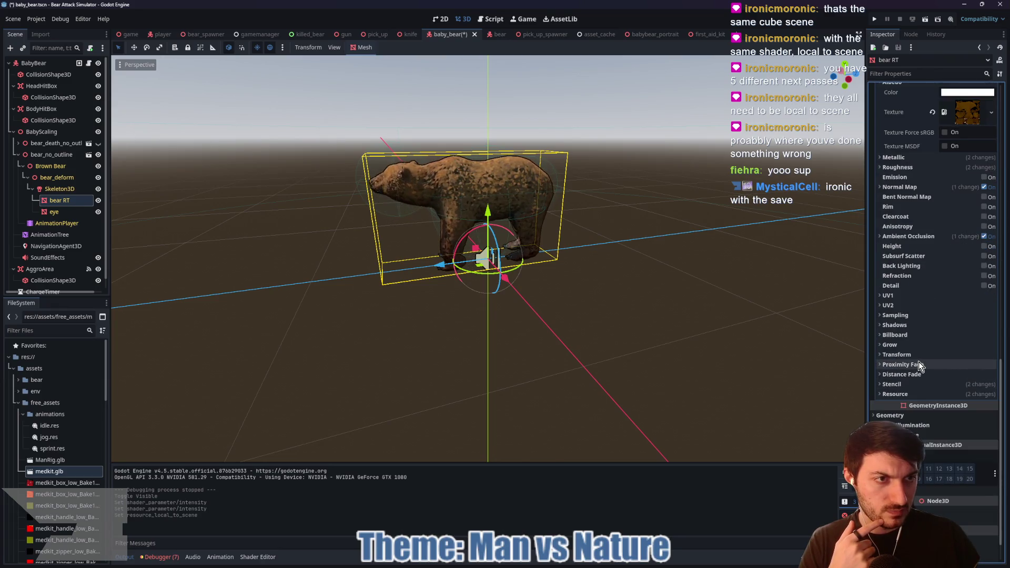
click(895, 395)
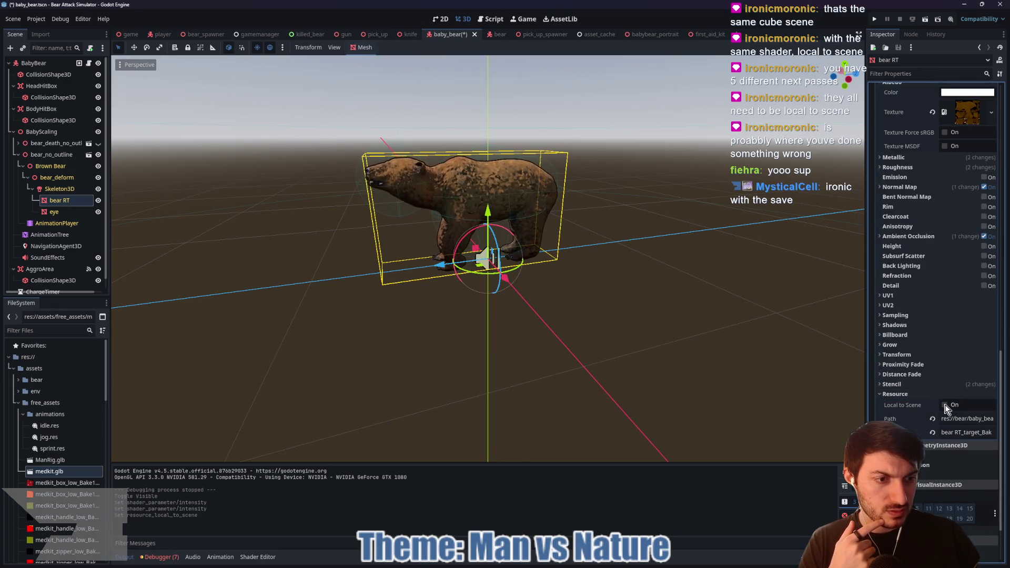
click(945, 405)
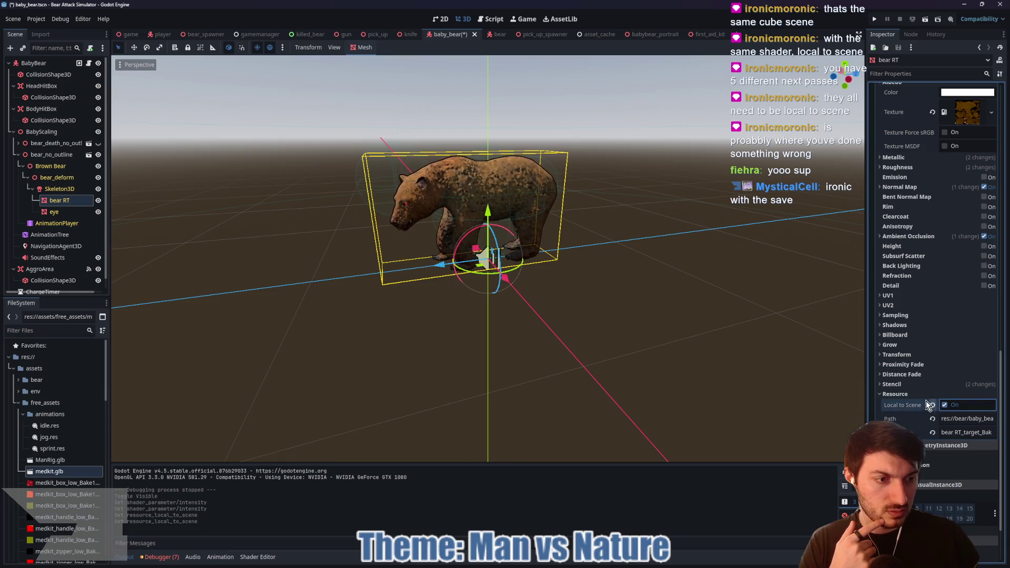
Adjust the next pass material's option, collapse it, and save the baby_bear scene
scroll(909, 397, up, 10)
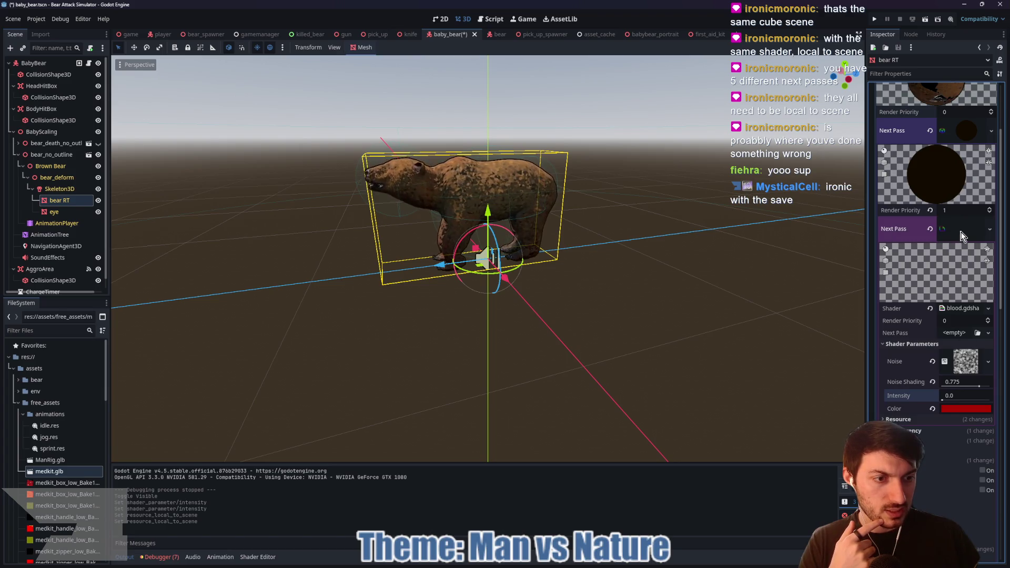
click(989, 229)
click(945, 324)
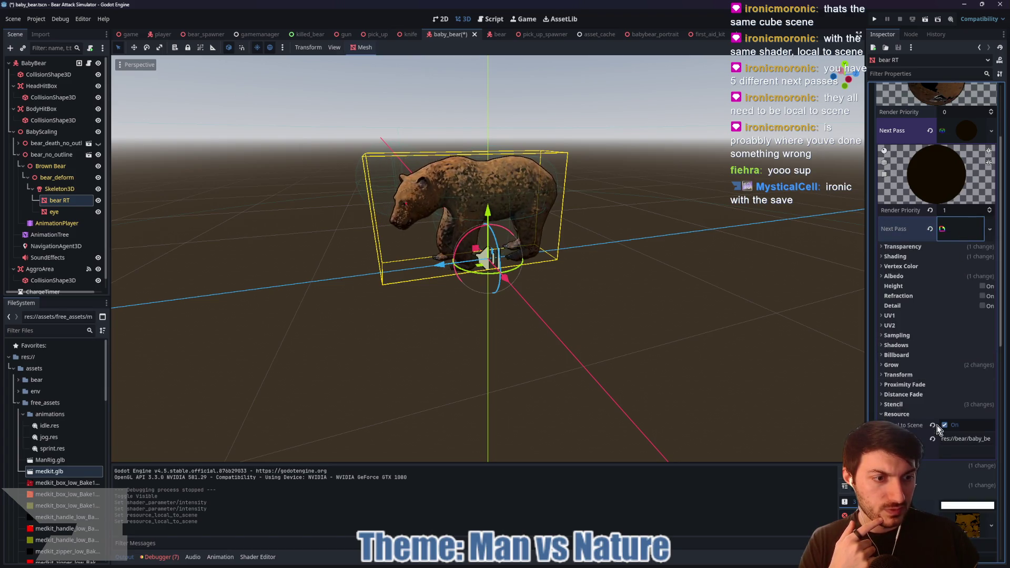
click(963, 130)
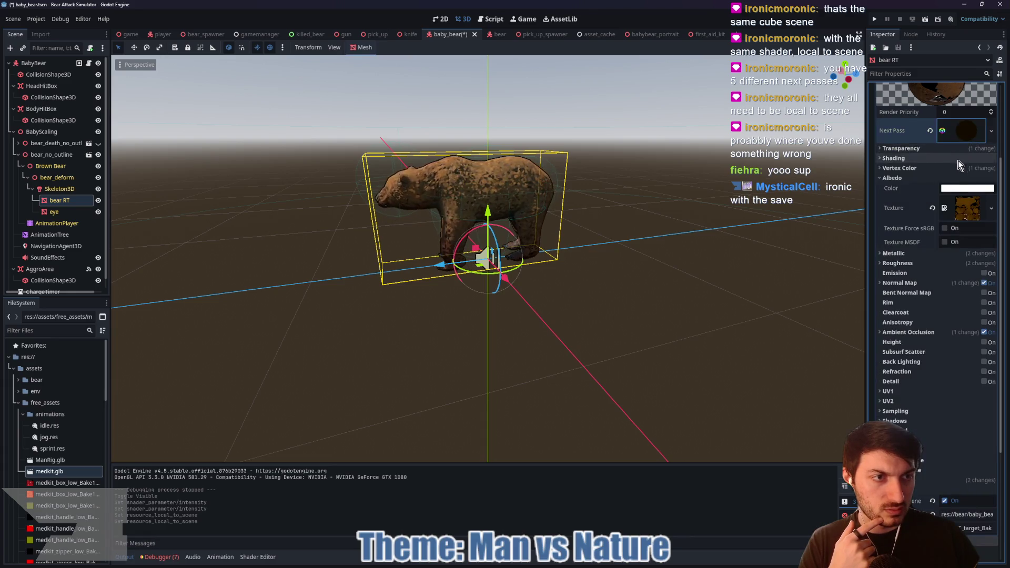
key(ctrl+s)
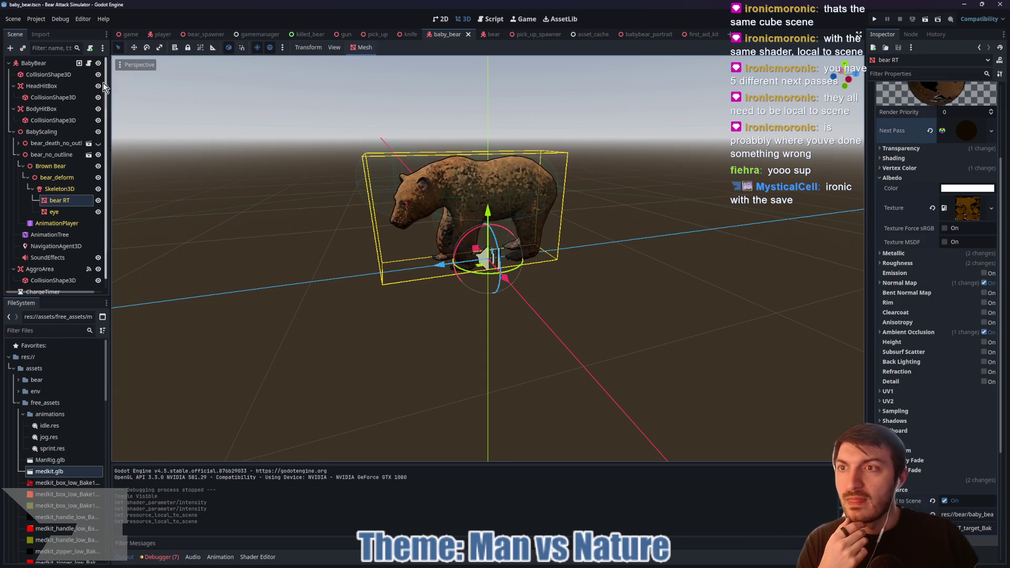
key(ctrl+F3)
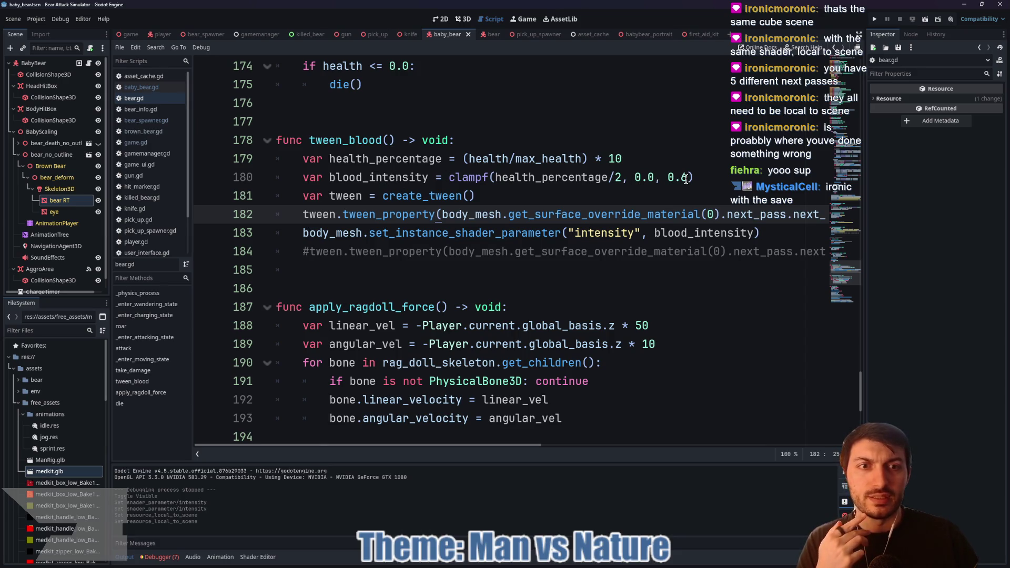
Read tween_blood's line 179 health_percentage formula and confirm max_health is 50.0
click(488, 159)
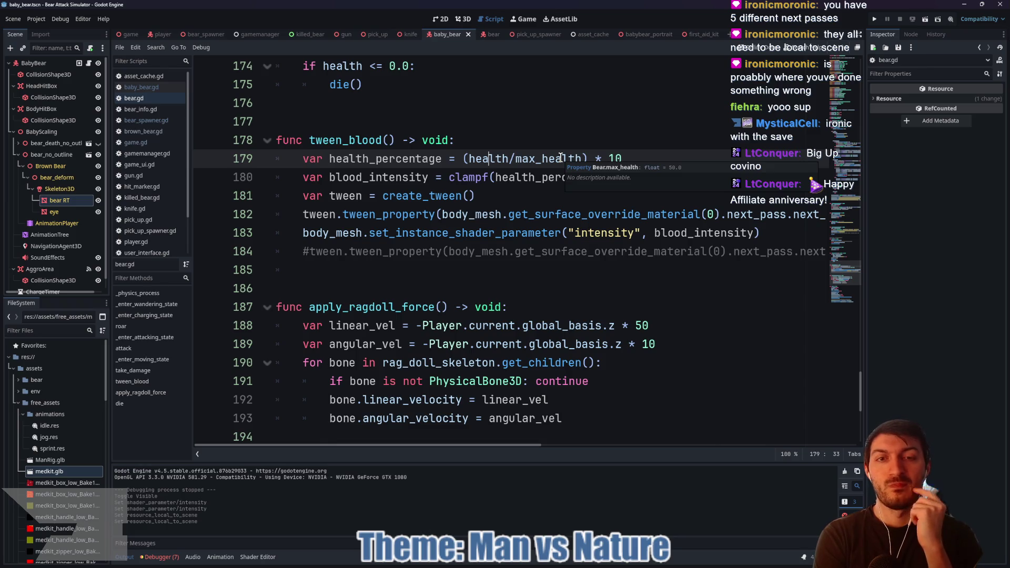
click(548, 158)
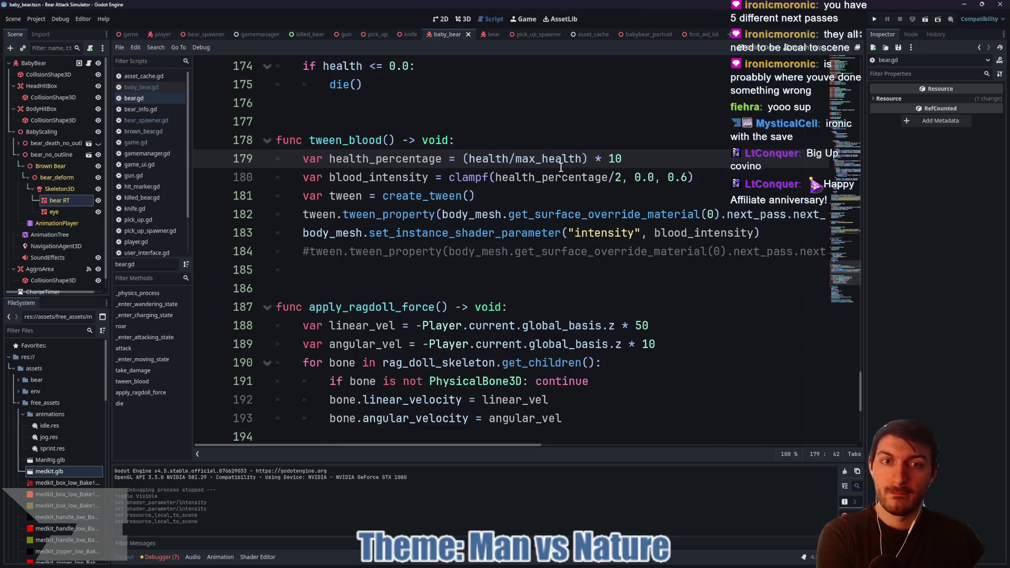
mouse_move(547, 158)
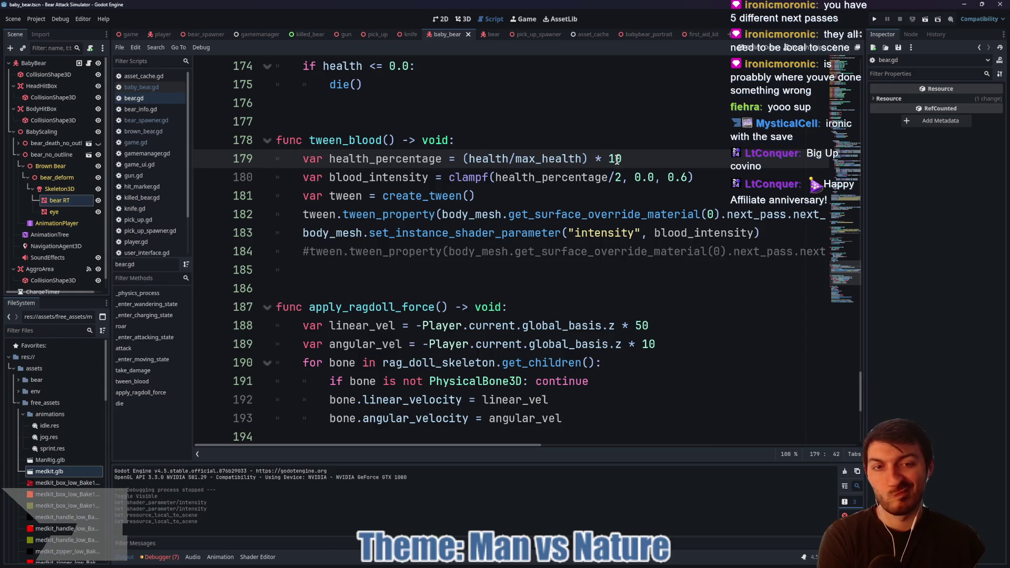
mouse_move(502, 446)
mouse_down()
mouse_move(752, 446)
mouse_move(477, 446)
mouse_up()
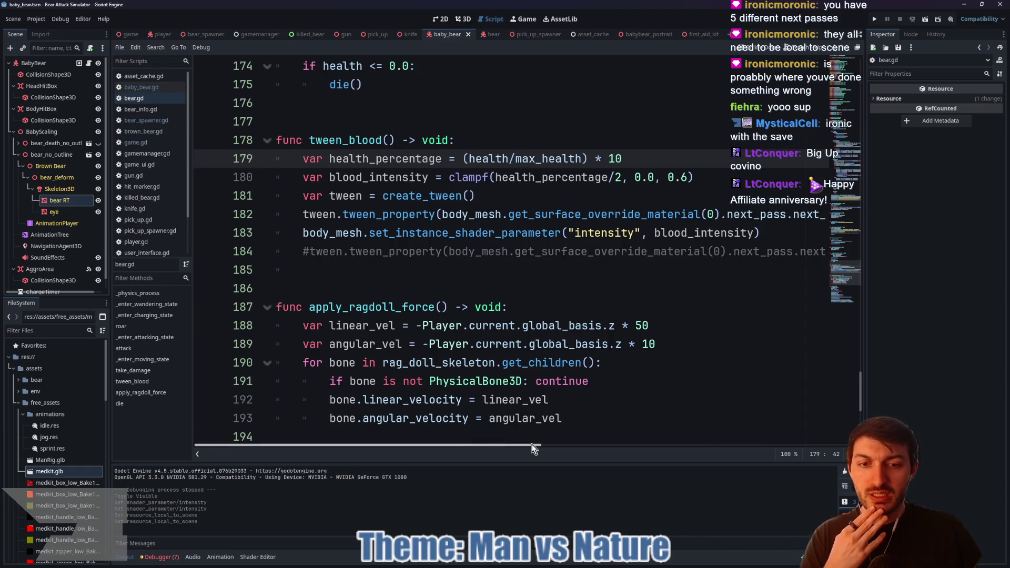
mouse_move(533, 448)
mouse_down()
mouse_move(743, 446)
mouse_move(544, 445)
mouse_up()
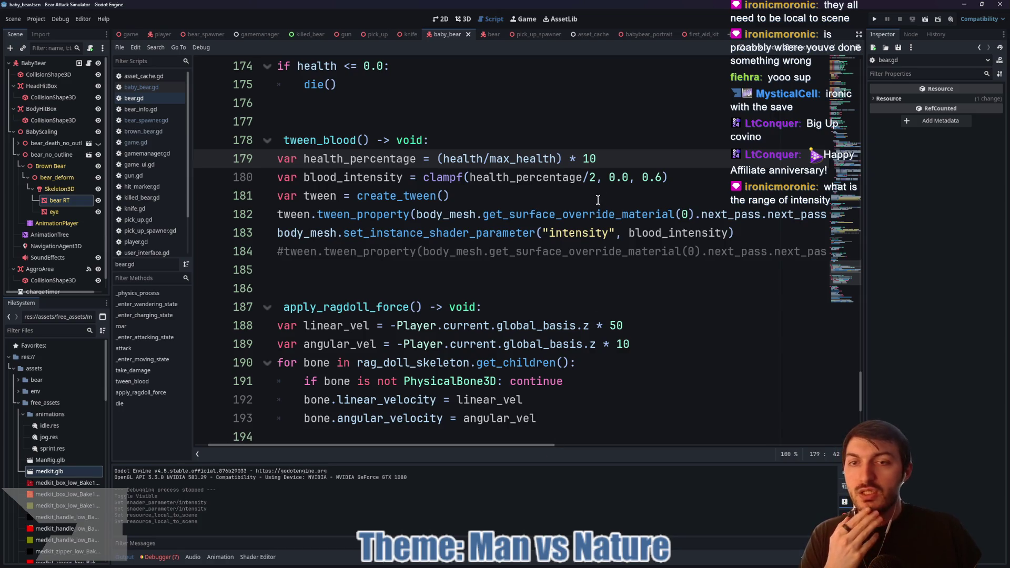
click(59, 200)
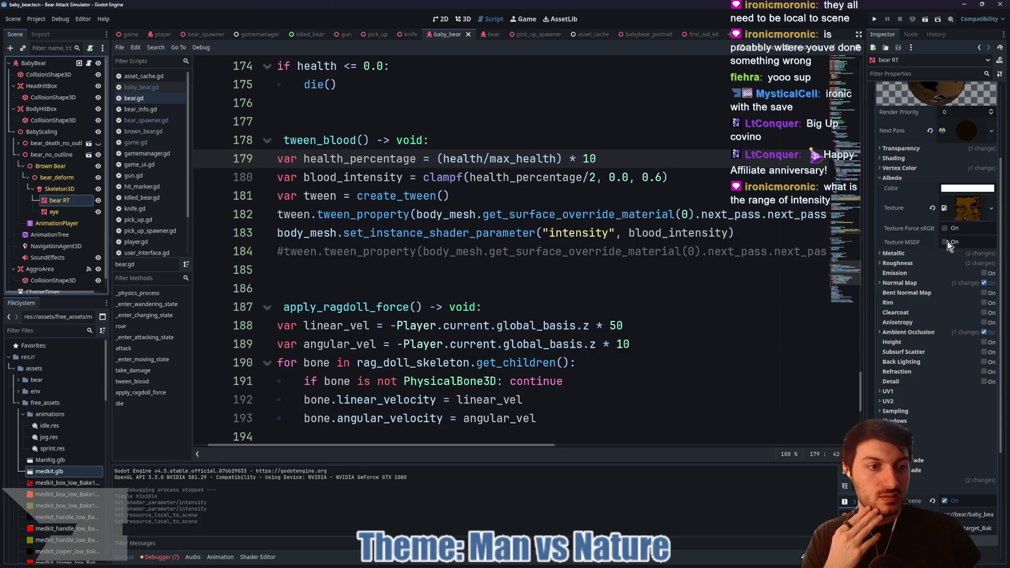
Expand the bear's blood shader next pass to reveal its Intensity parameter
scroll(948, 242, down, 2)
scroll(924, 302, down, 3)
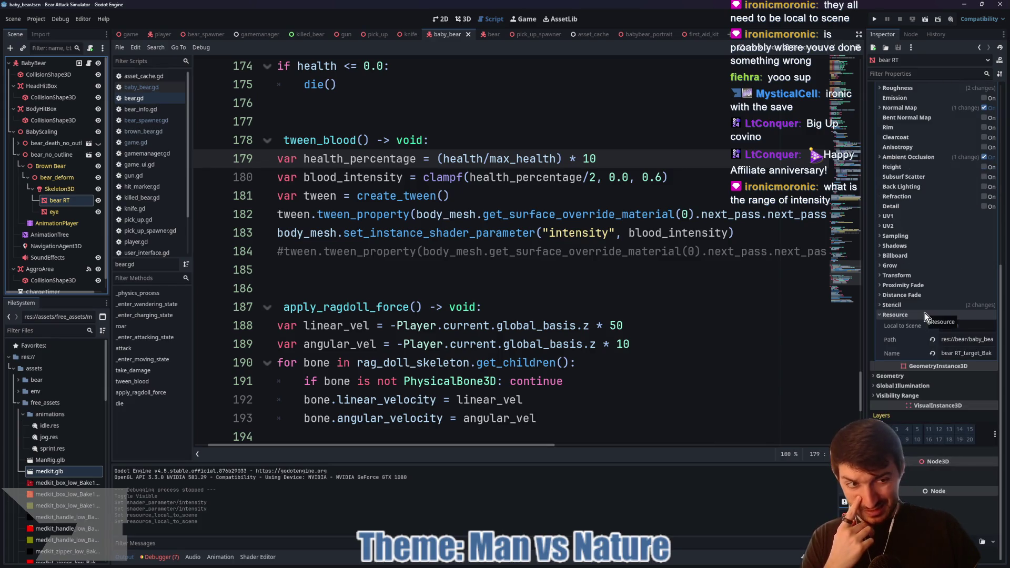
scroll(919, 266, up, 10)
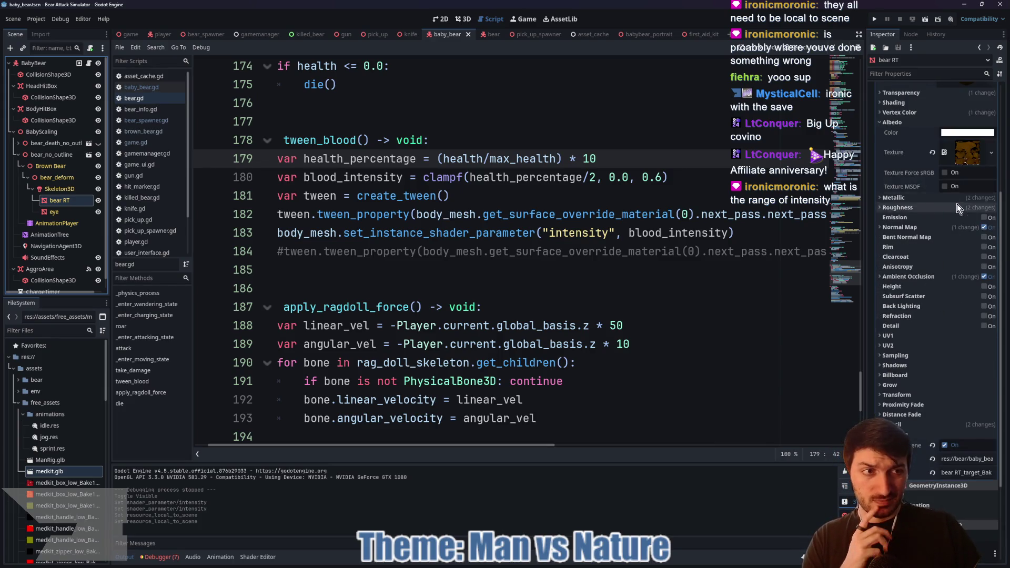
click(963, 347)
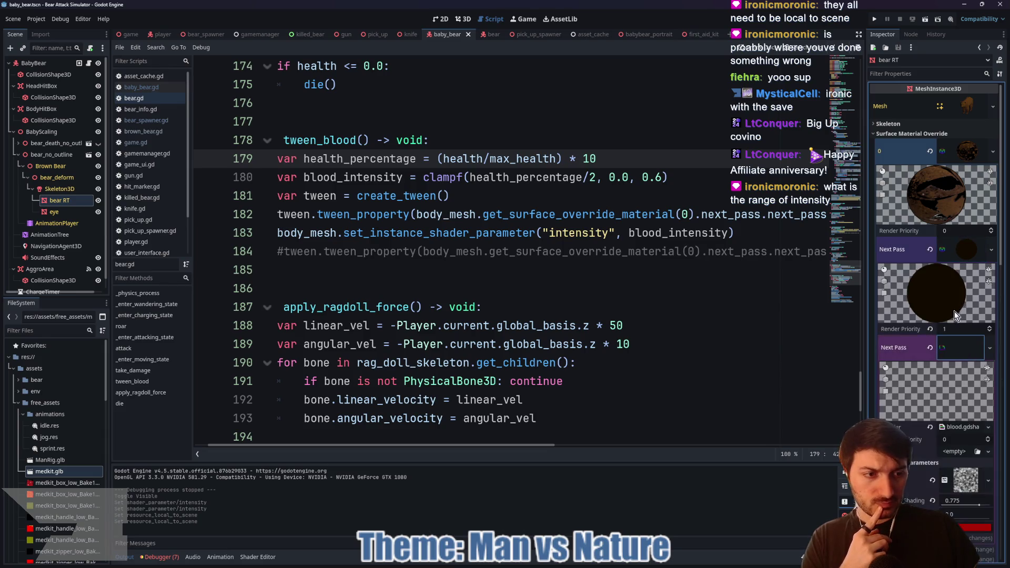
scroll(954, 311, down, 2)
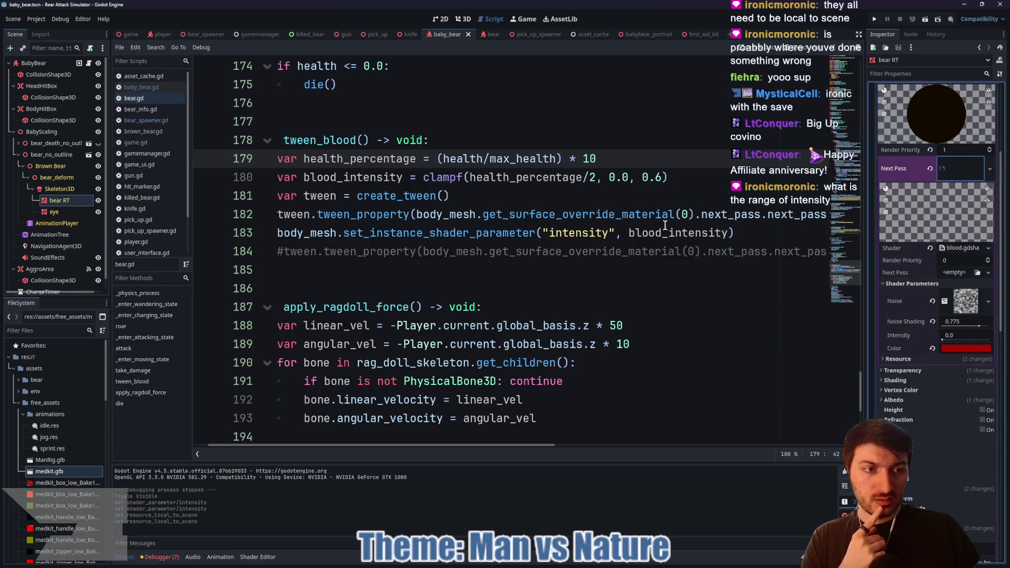
In the 3D view, drag blood Intensity up to 1.0, back to 0, and save
click(462, 19)
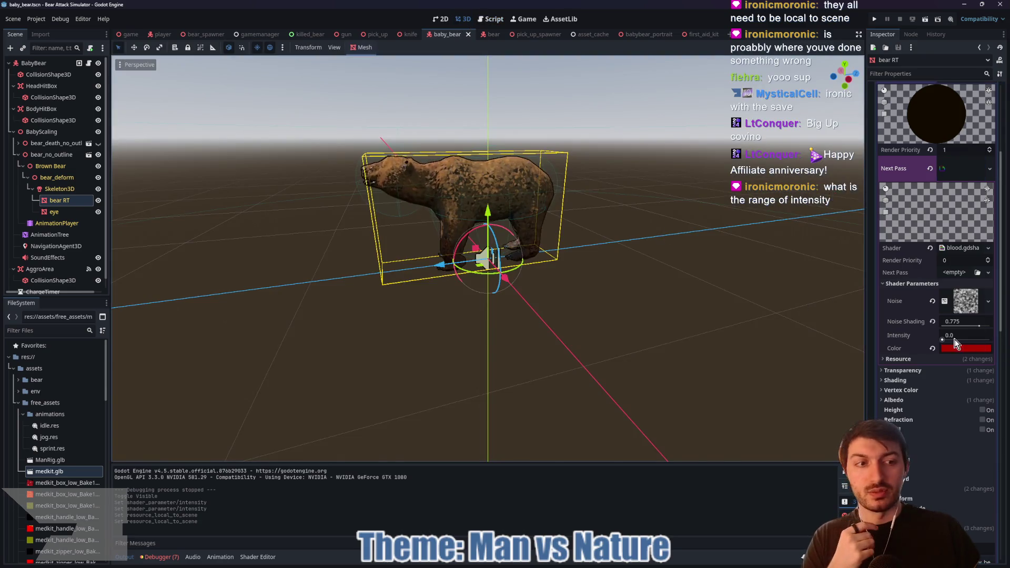
mouse_move(942, 340)
mouse_down()
mouse_move(1006, 351)
mouse_move(971, 340)
mouse_up()
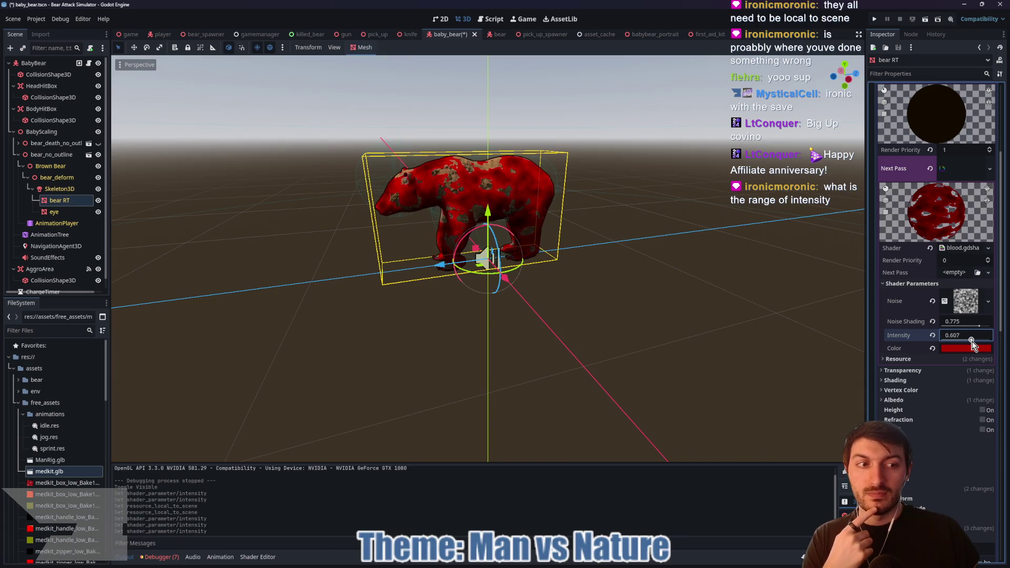
drag(972, 342, 941, 340)
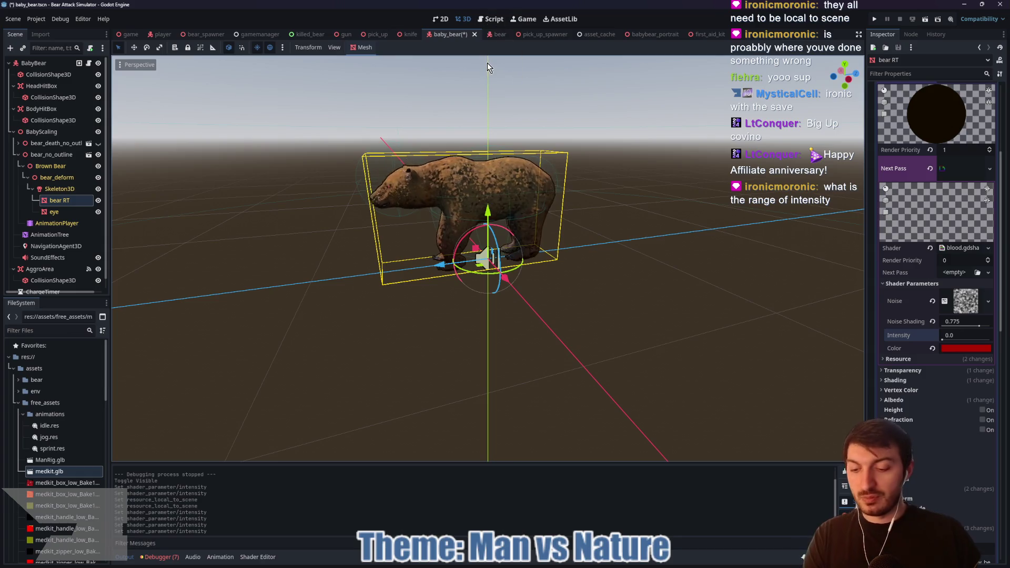
key(ctrl+s)
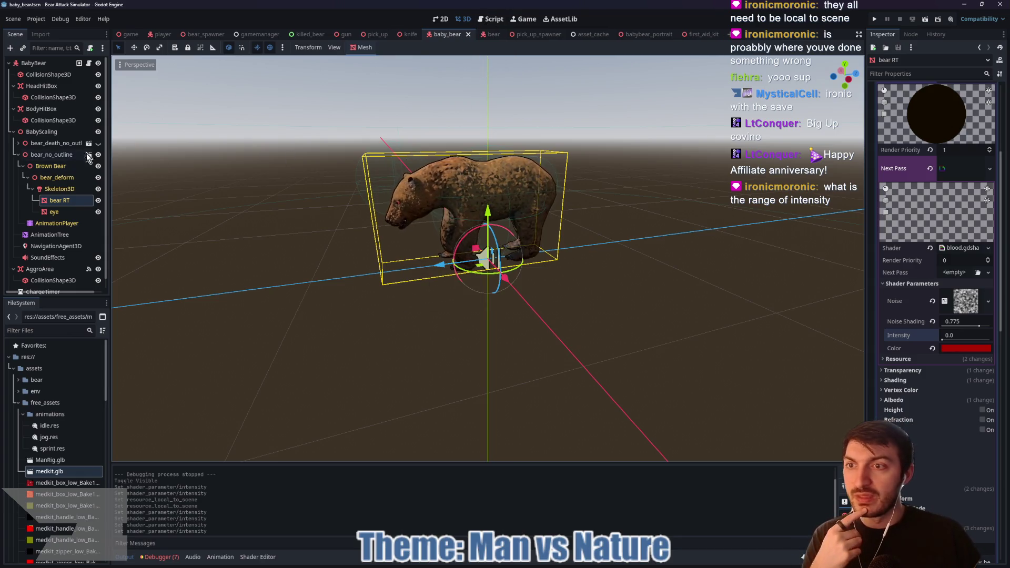
click(495, 21)
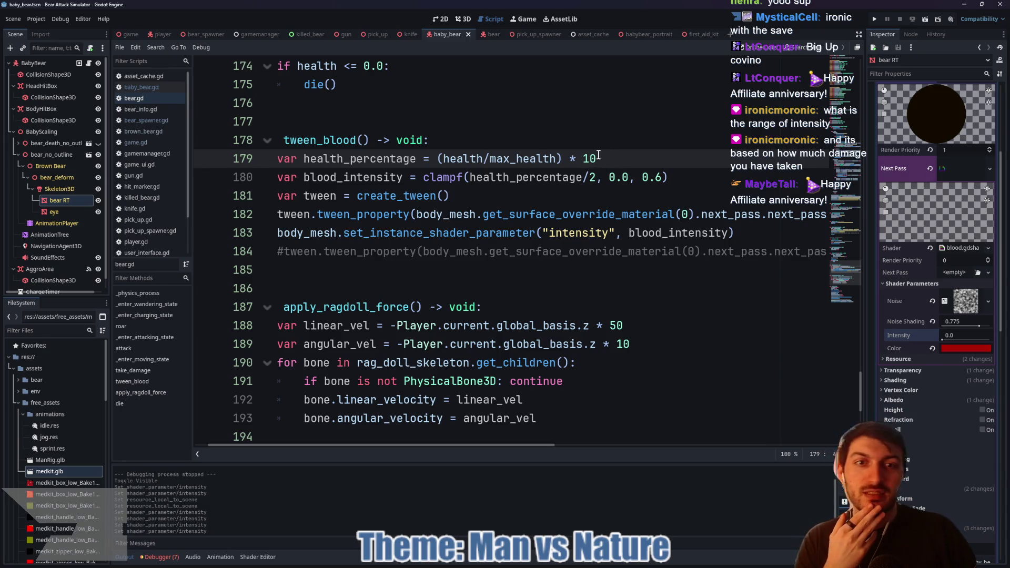
Inspect the * 10 and max_health on line 179 of tween_blood, then open Windows search
click(600, 158)
click(502, 157)
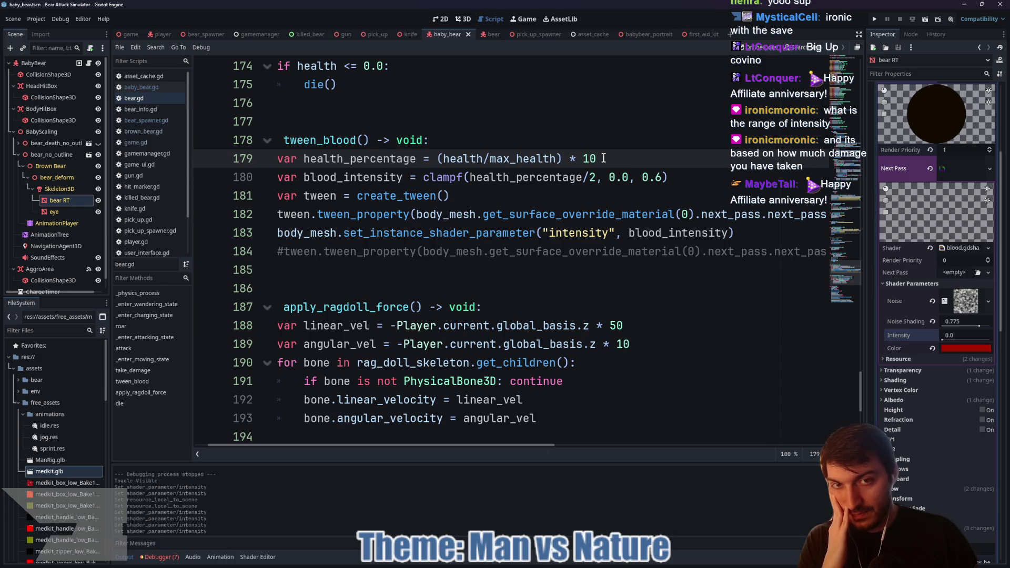
key(super)
text(calc)
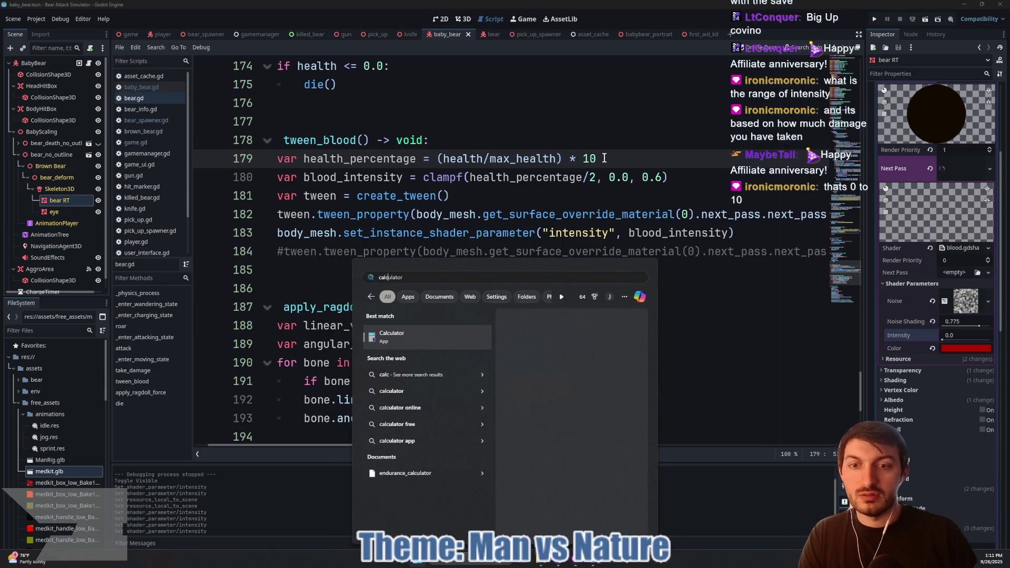
key(Return)
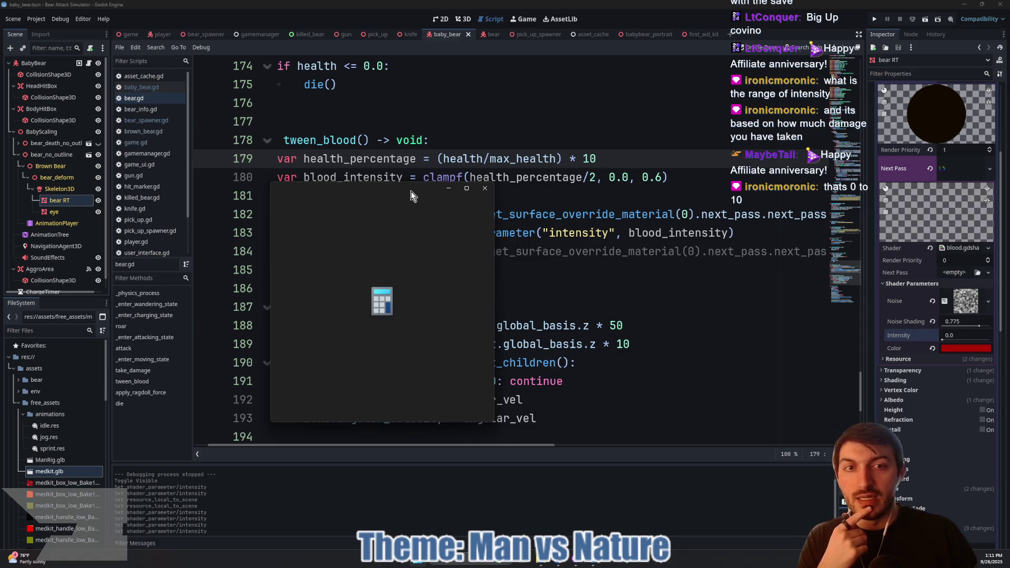
drag(411, 191, 375, 182)
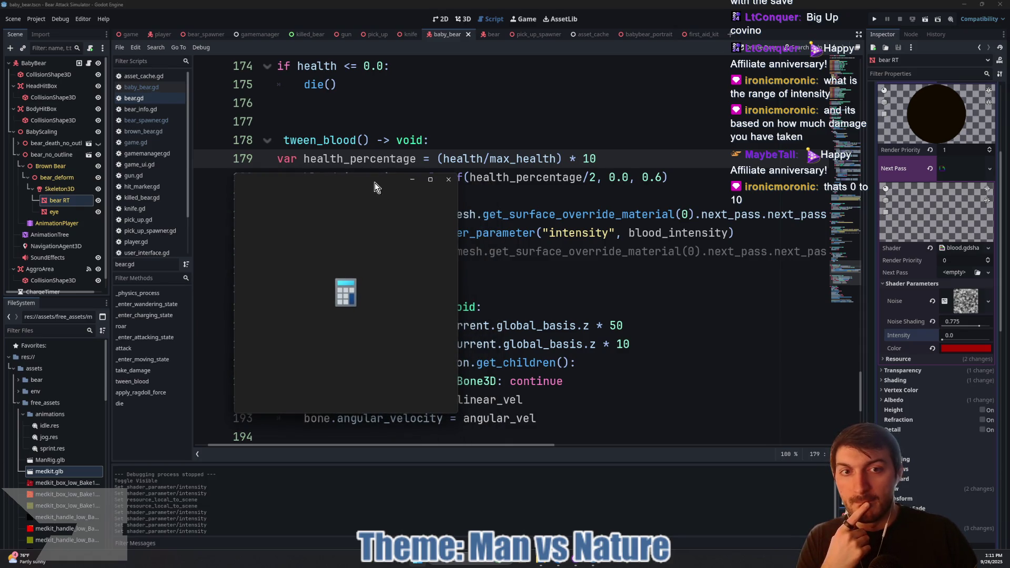
click(448, 182)
drag(597, 179, 462, 179)
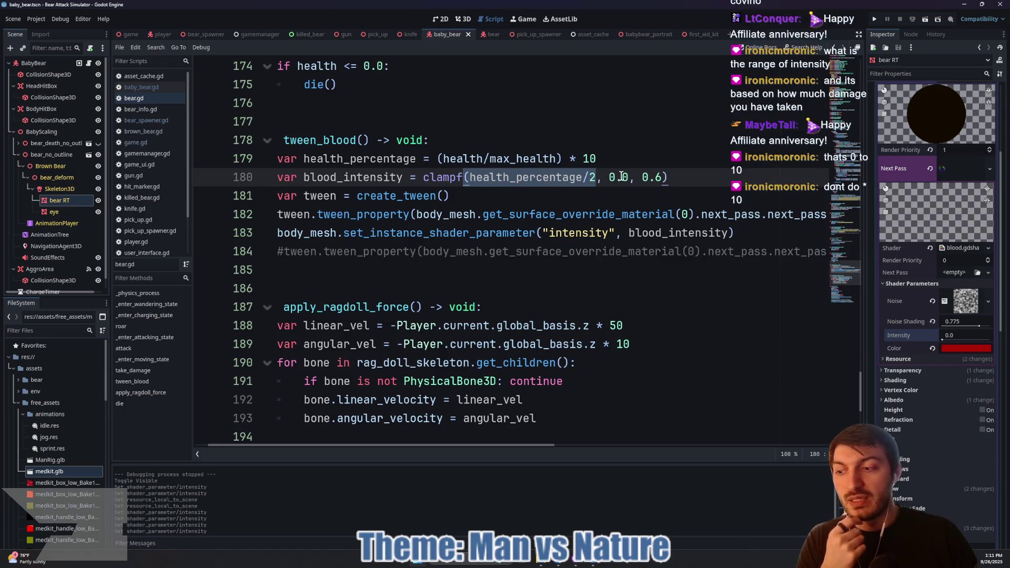
Remove ' * 10' from line 179 and '/2' from line 180 of tween_blood
click(633, 164)
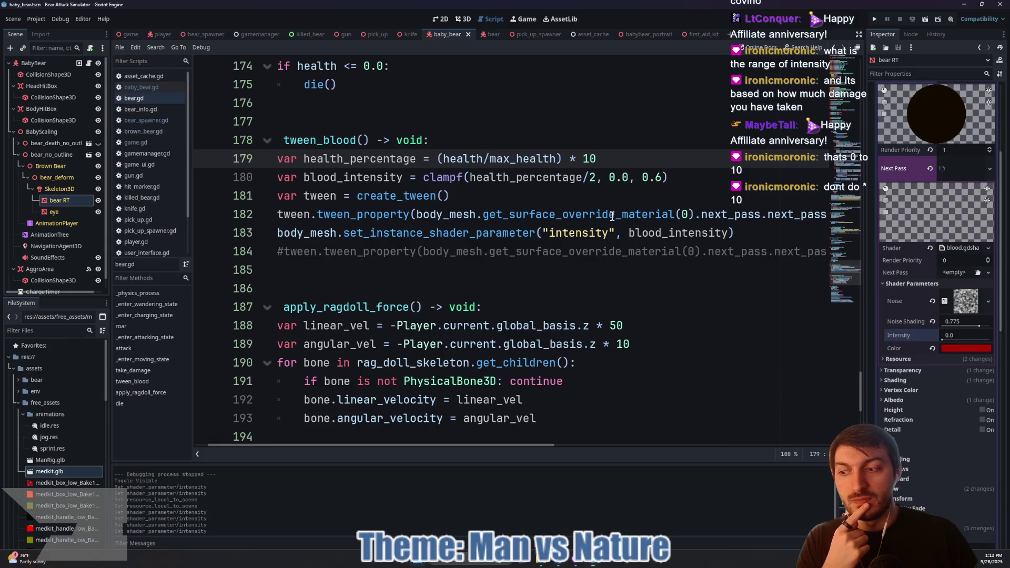
mouse_move(612, 217)
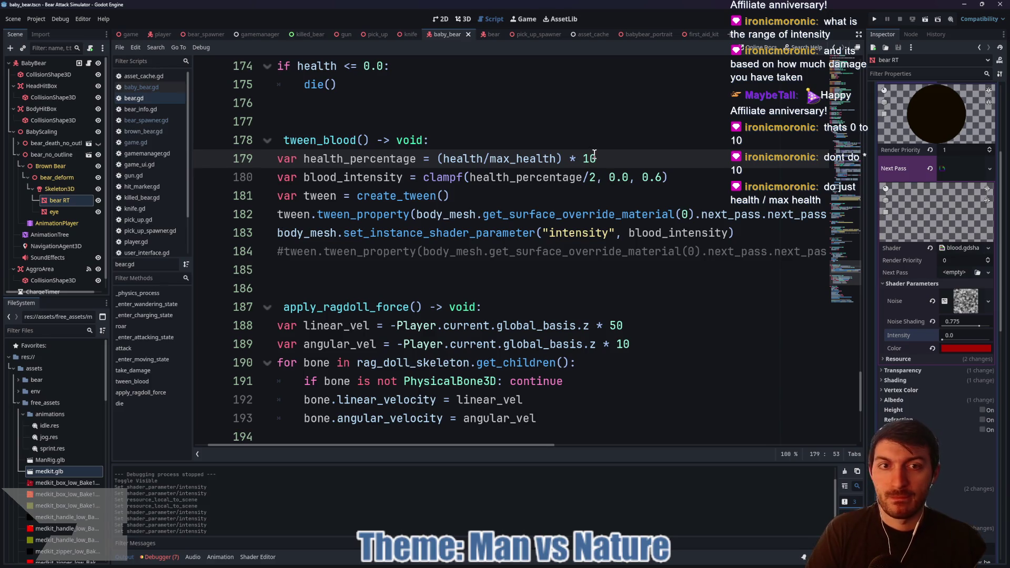
drag(596, 158, 568, 158)
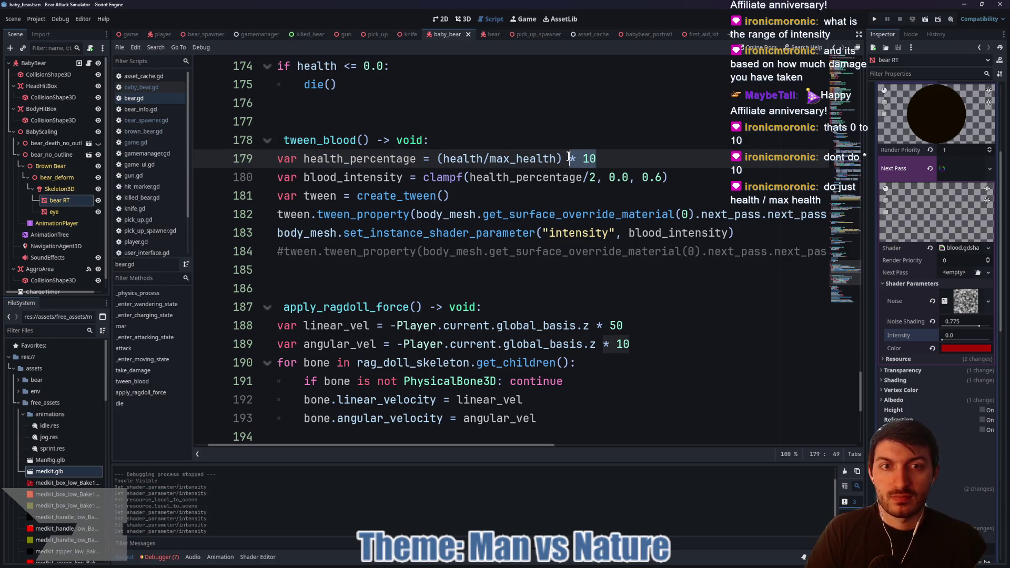
click(595, 177)
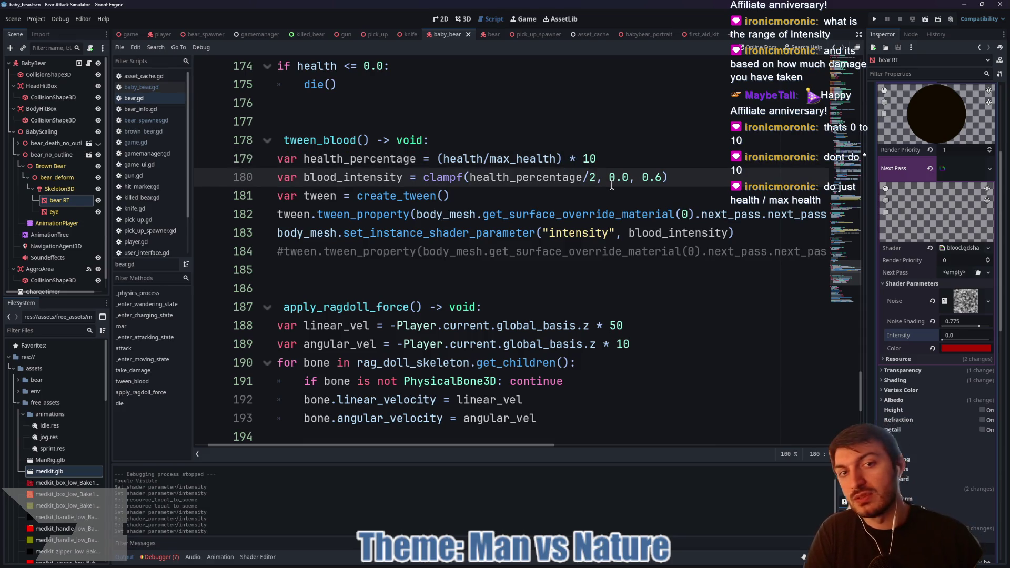
key(BackSpace)
key(BackSpace)
click(647, 177)
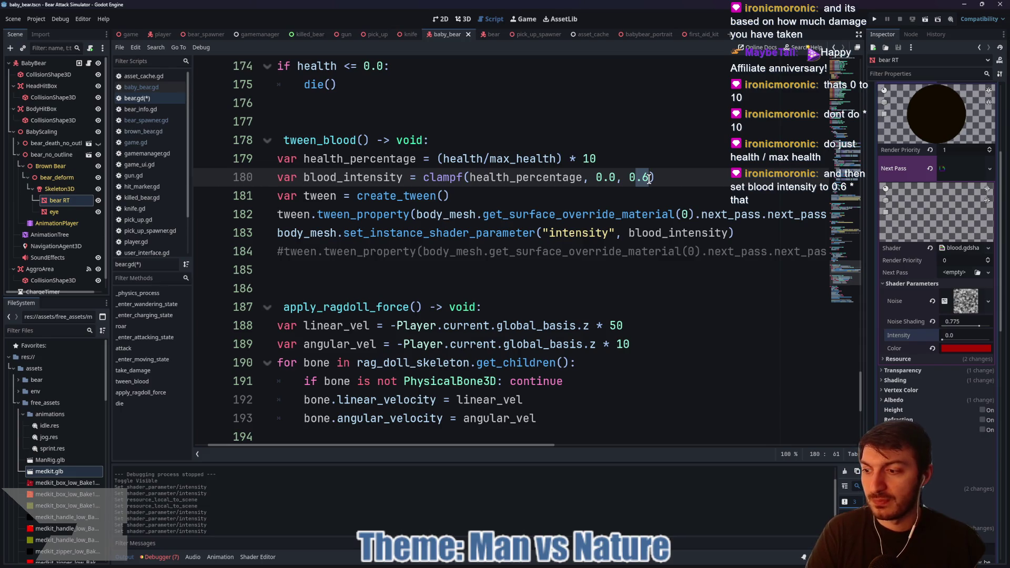
drag(599, 159, 570, 158)
key(BackSpace)
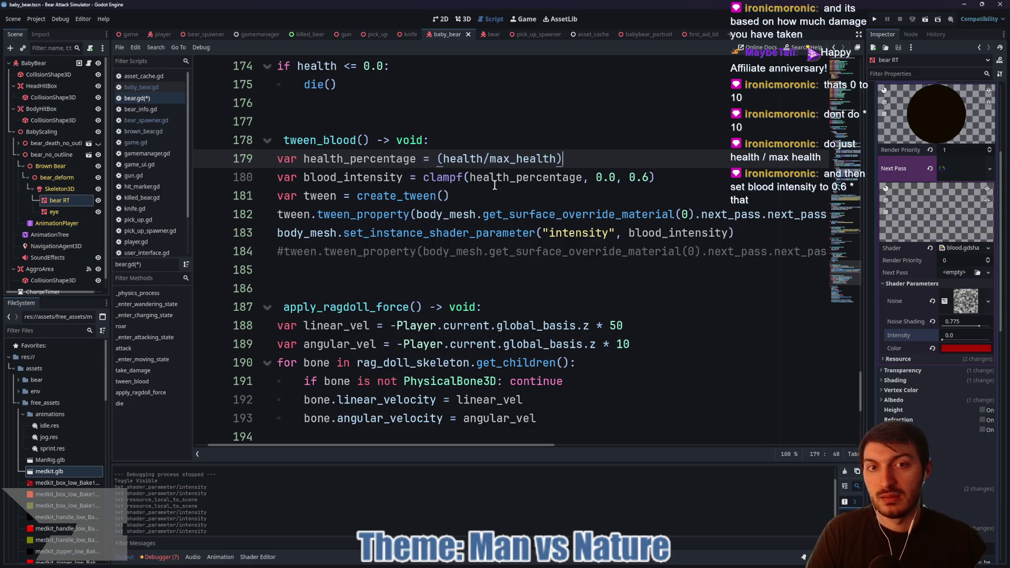
Multiply health_percentage by 0.6 inside the clampf call on line 180
click(454, 177)
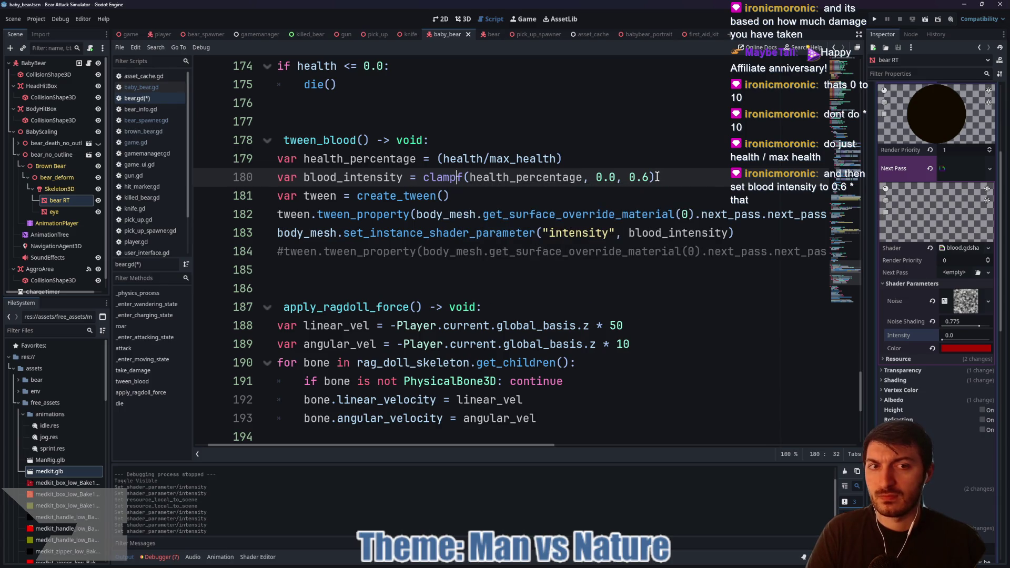
click(581, 177)
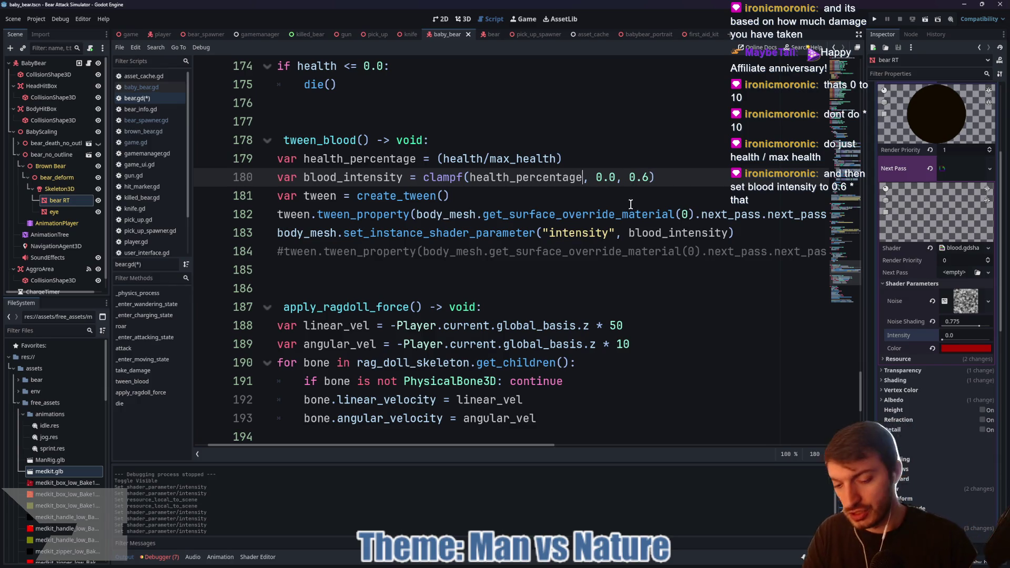
text(* 0.6)
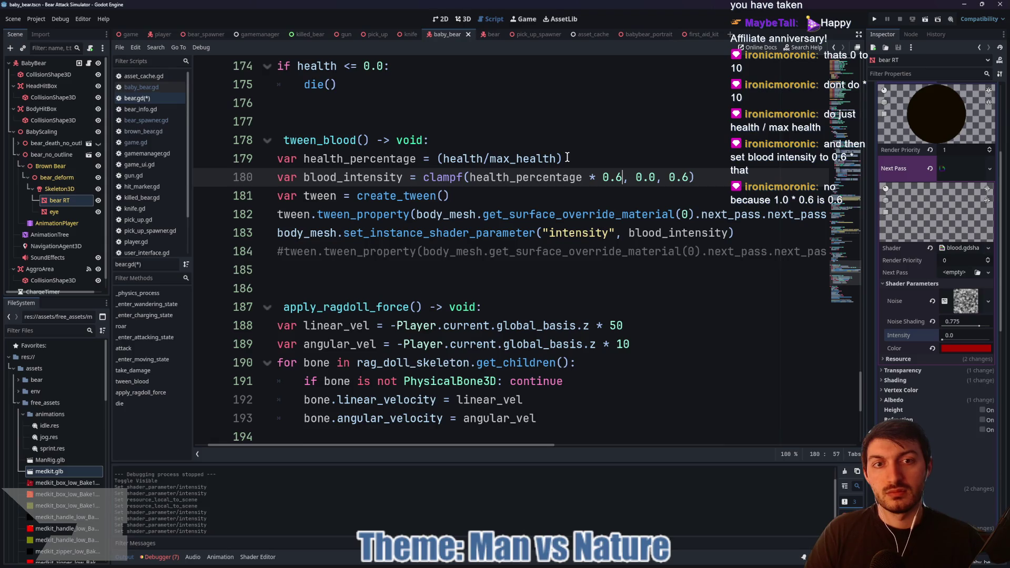
key(super)
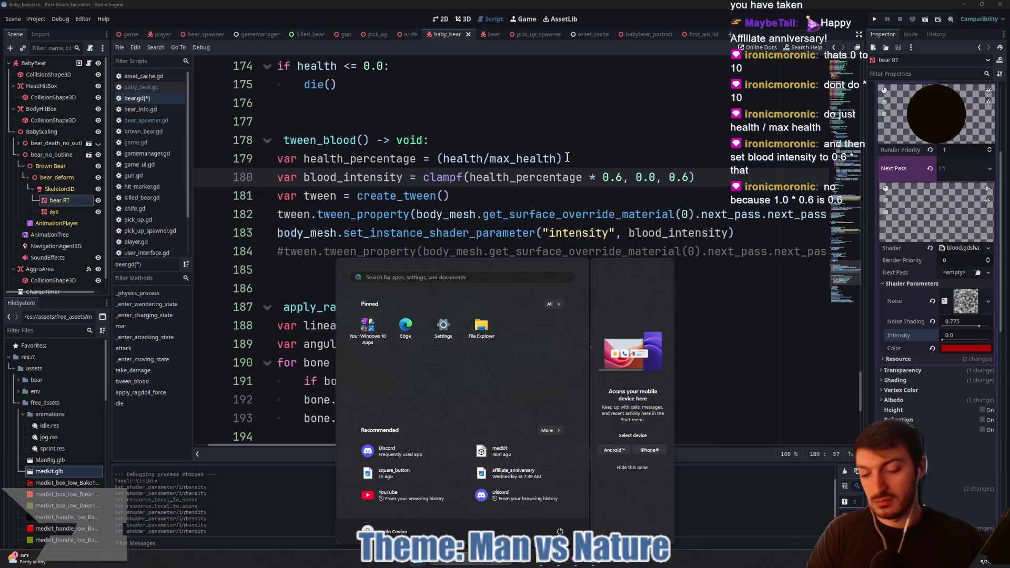
text(calc)
key(Return)
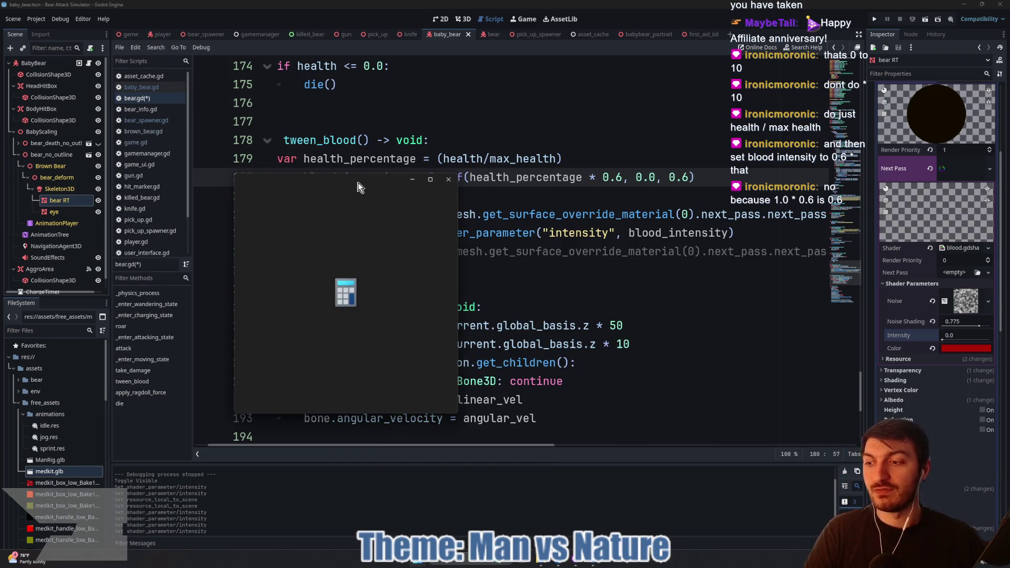
drag(277, 172, 218, 125)
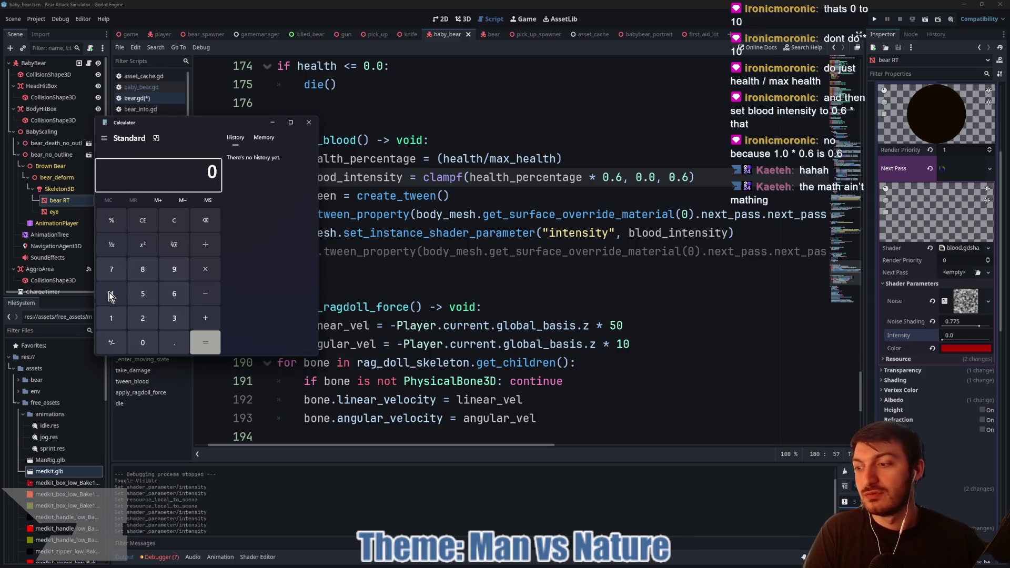
click(118, 299)
click(139, 292)
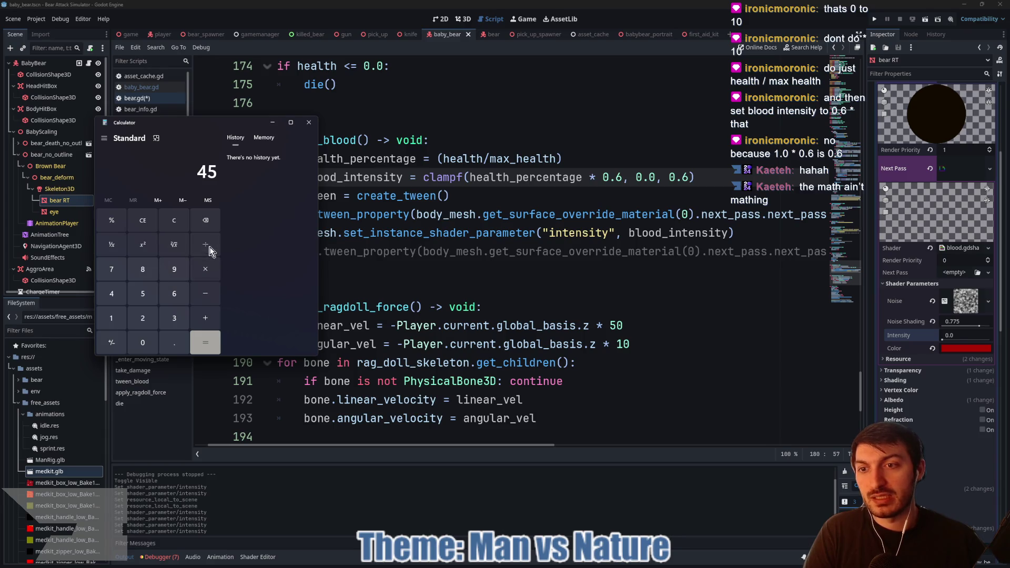
click(205, 245)
click(114, 319)
click(142, 343)
click(142, 342)
click(213, 343)
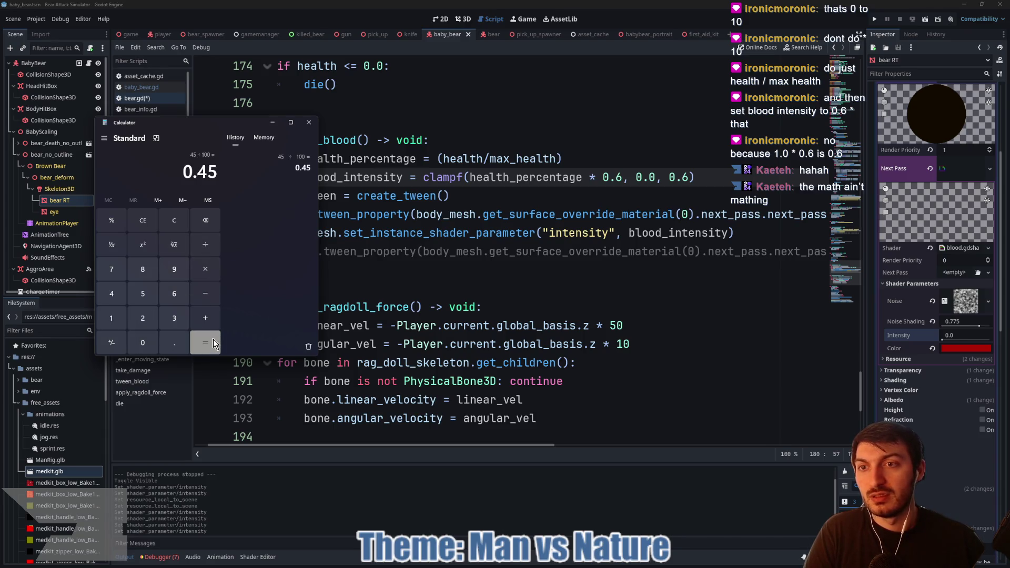
click(210, 268)
click(142, 343)
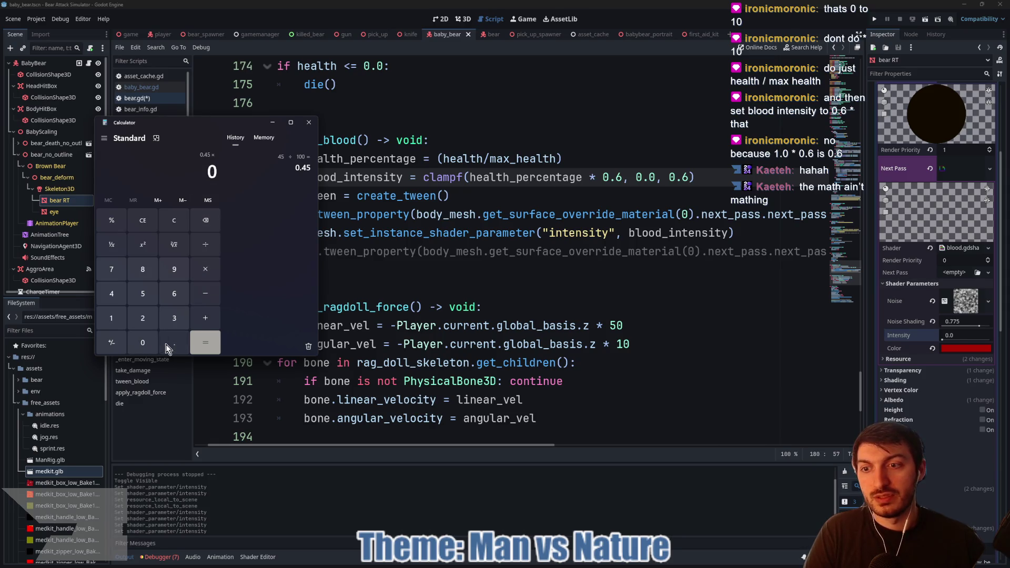
click(174, 342)
click(174, 293)
click(205, 343)
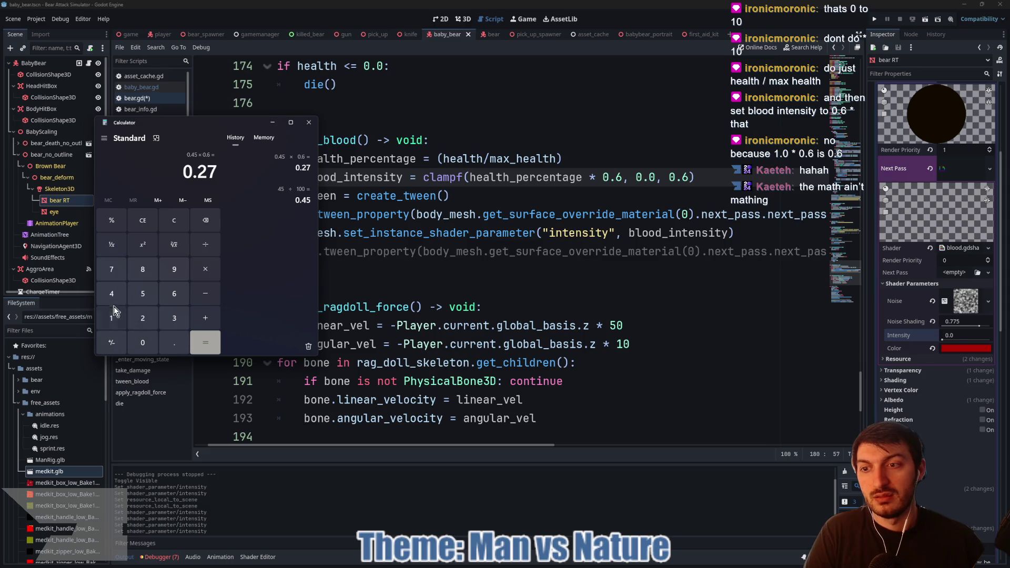
click(310, 125)
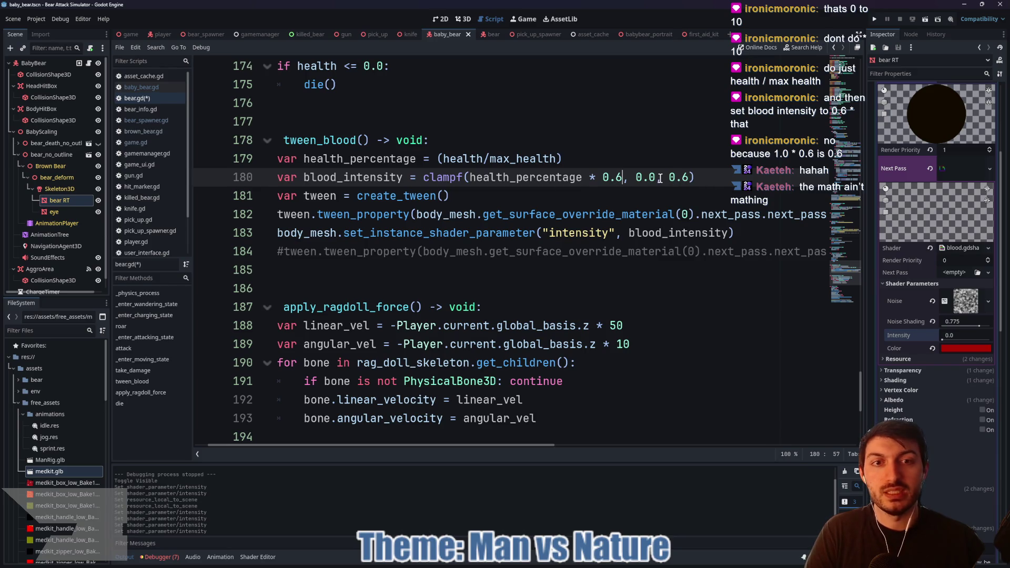
Delete 'clampf(' and its ', 0.0, 0.6)' bounds from line 180
drag(694, 178, 623, 177)
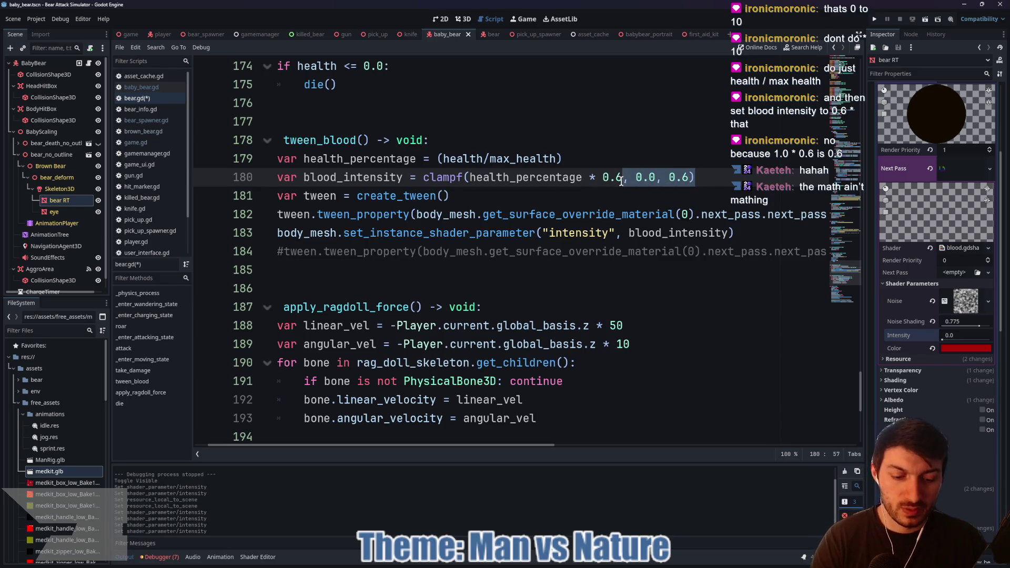
key(BackSpace)
drag(469, 177, 424, 177)
key(BackSpace)
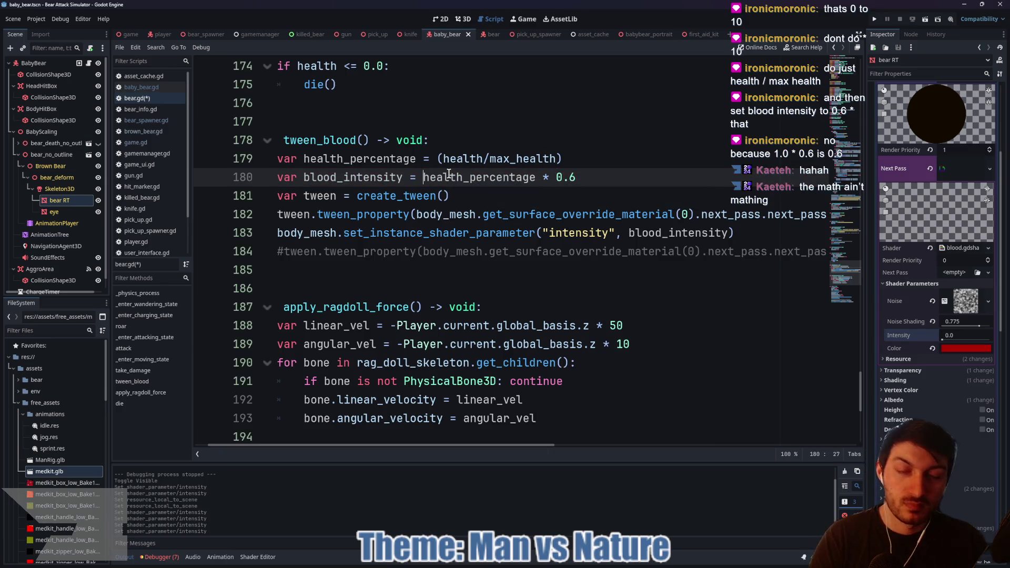
Wrap the intensity expression as (health_percentage * 0.6) and save bear.gd
key(shift+End)
text(()
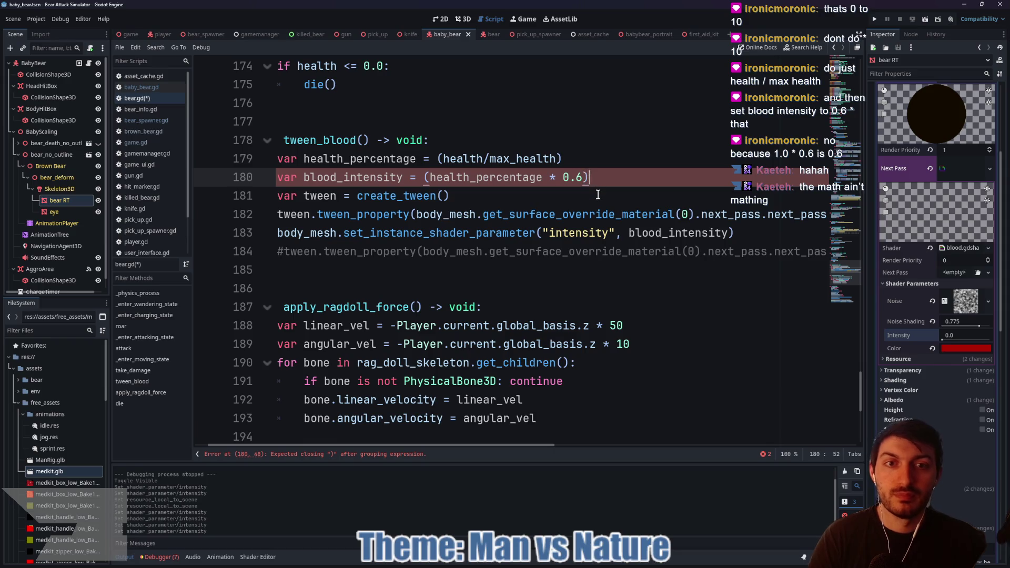
key(End)
key(ctrl+s)
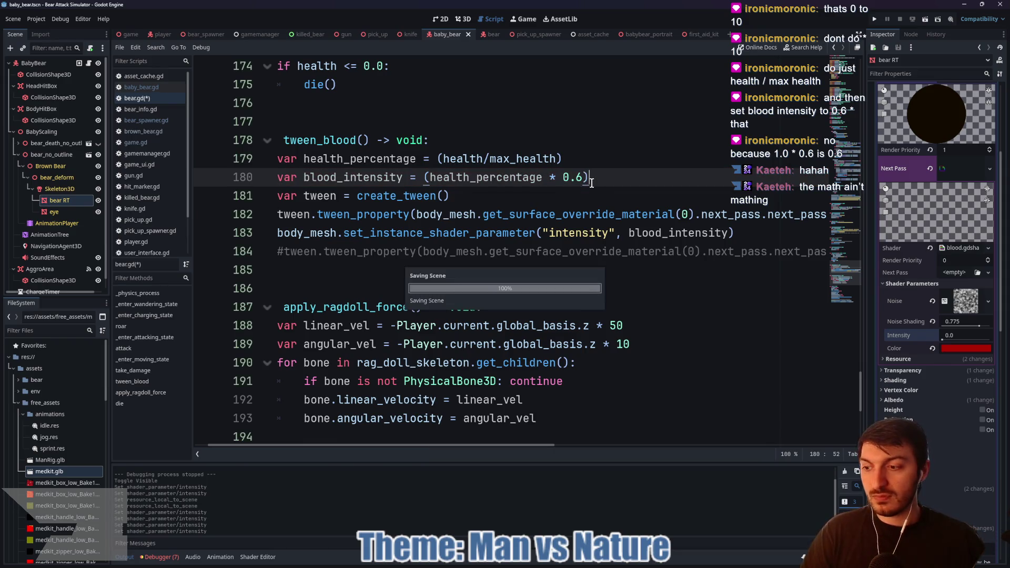
click(570, 154)
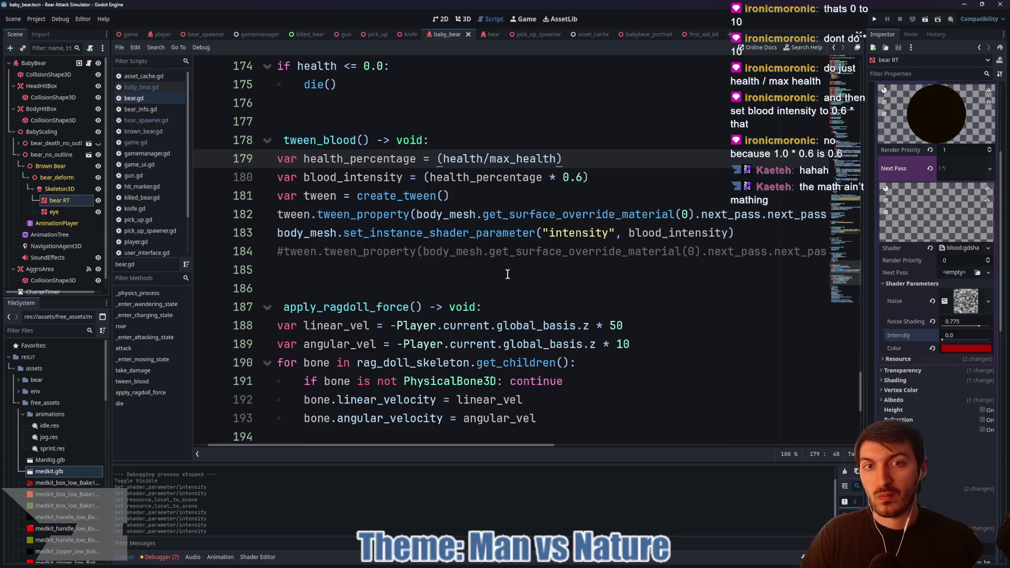
click(130, 35)
Run the project, start the game, and punch the first bear until it dies
key(F5)
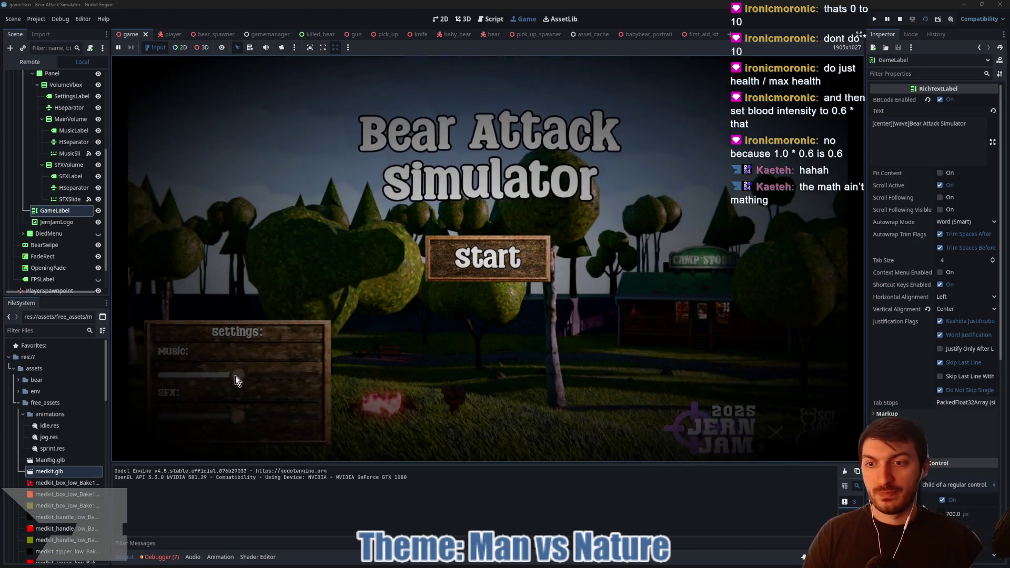
click(488, 258)
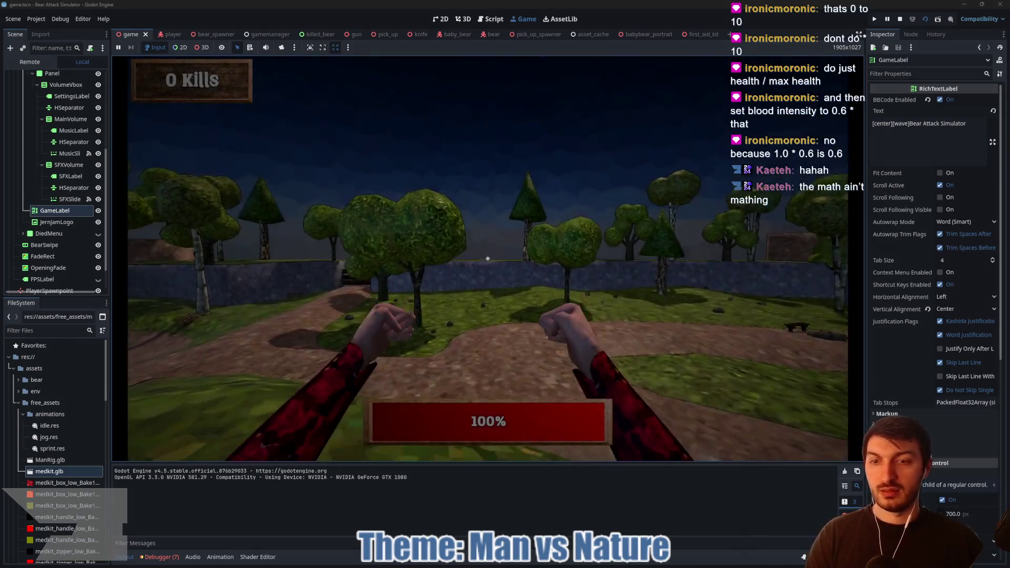
mouse_move(488, 258)
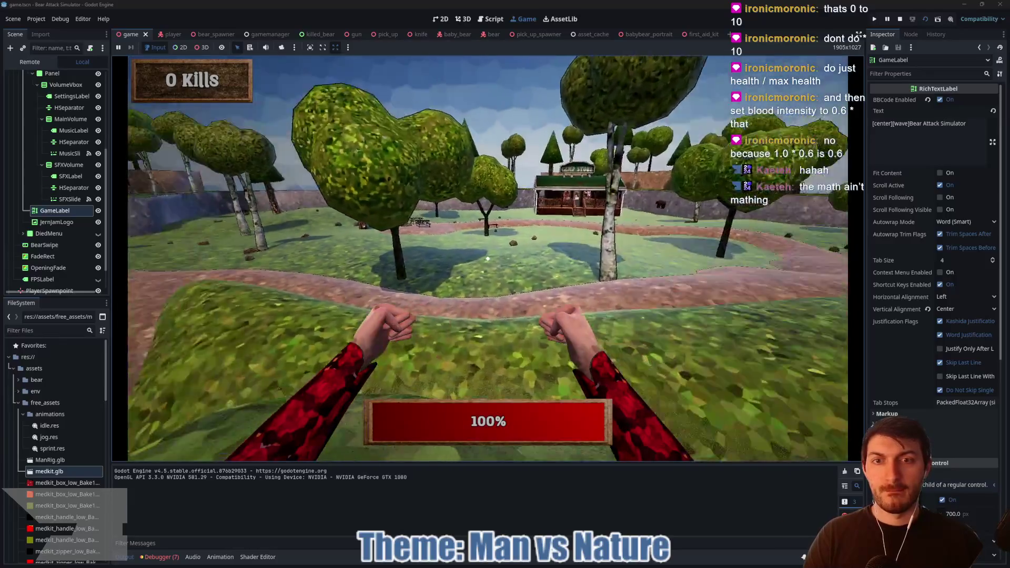
key(w)
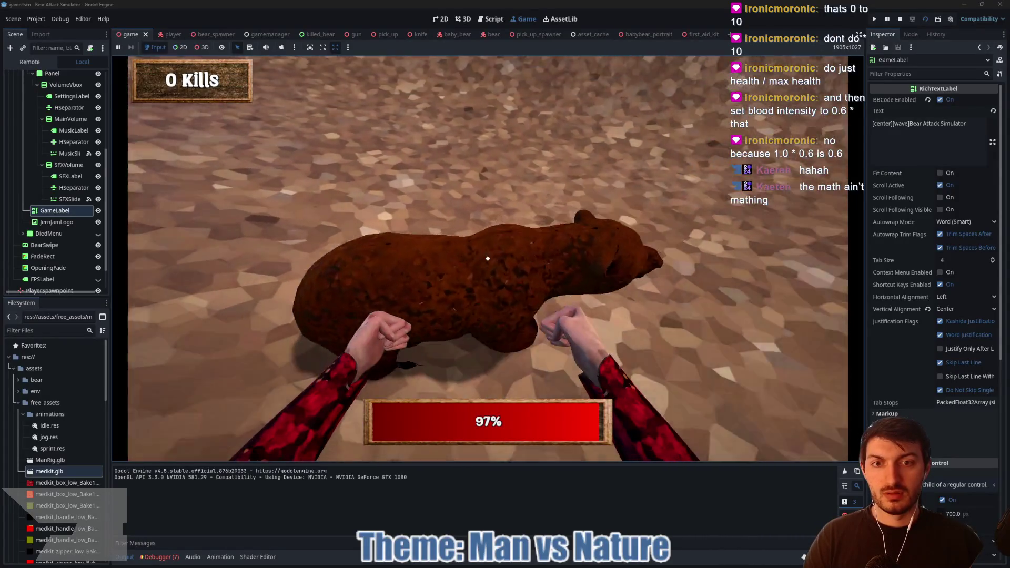
click(488, 258)
click(488, 258)
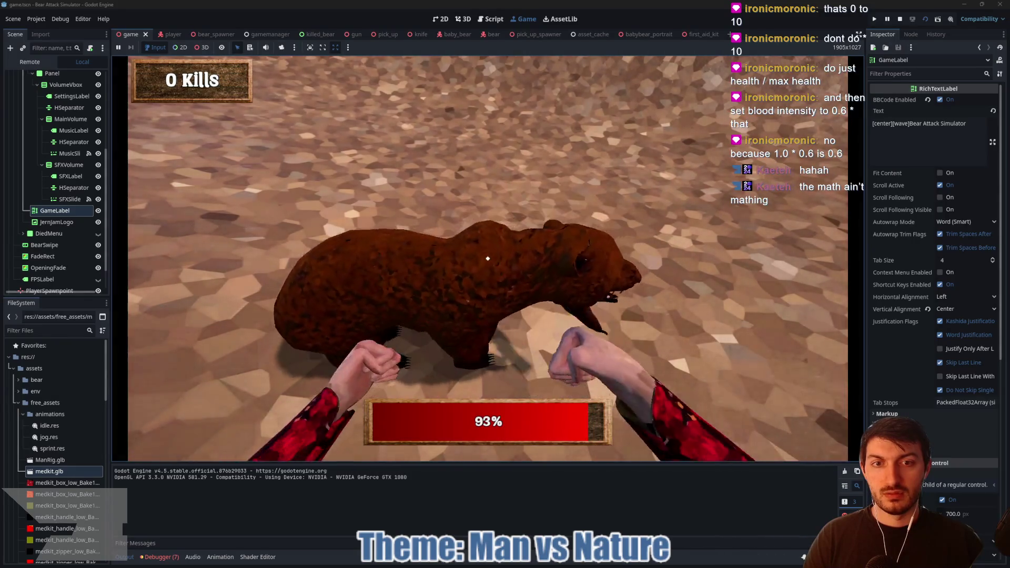
click(488, 258)
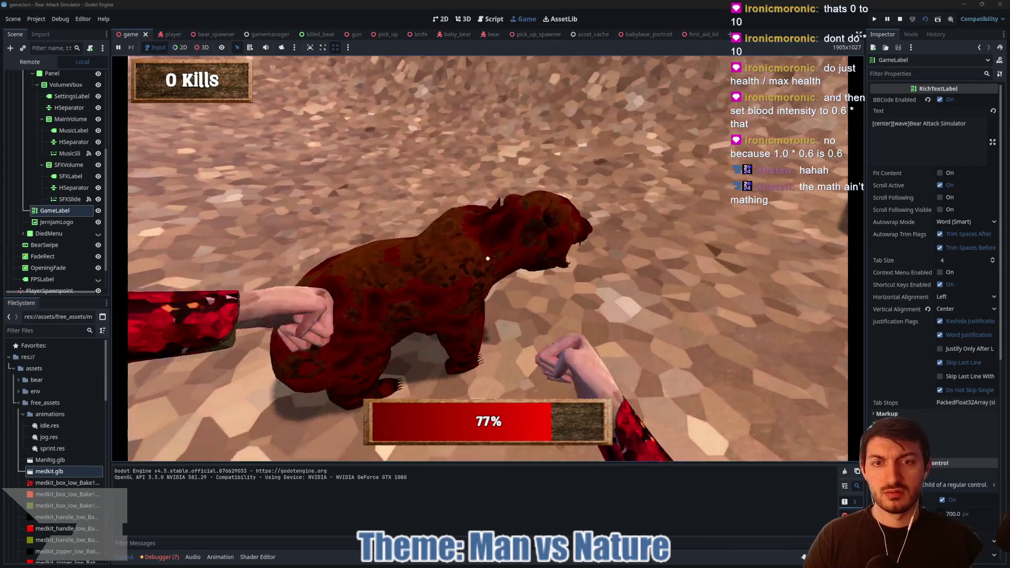
click(488, 258)
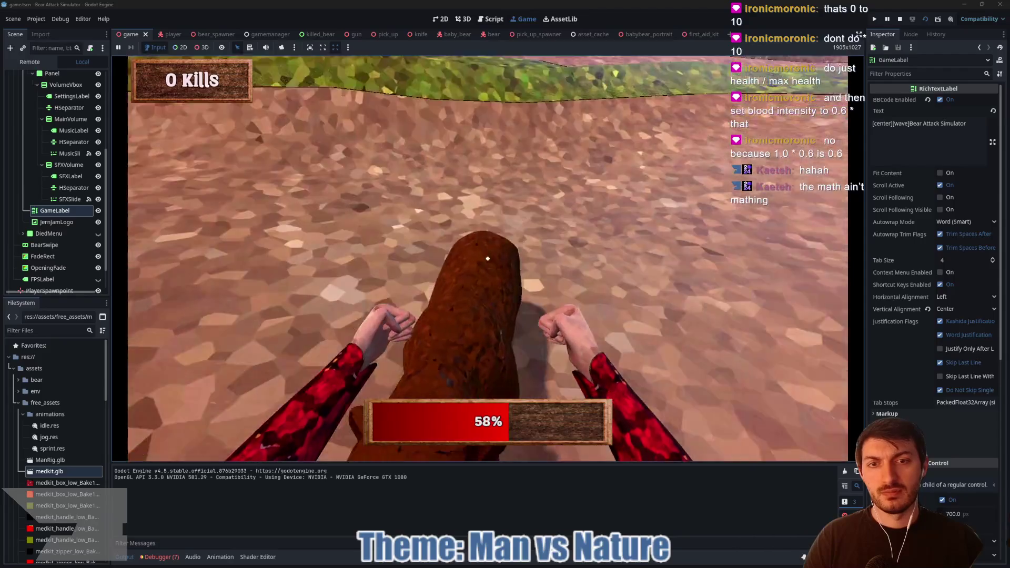
click(488, 259)
click(488, 259)
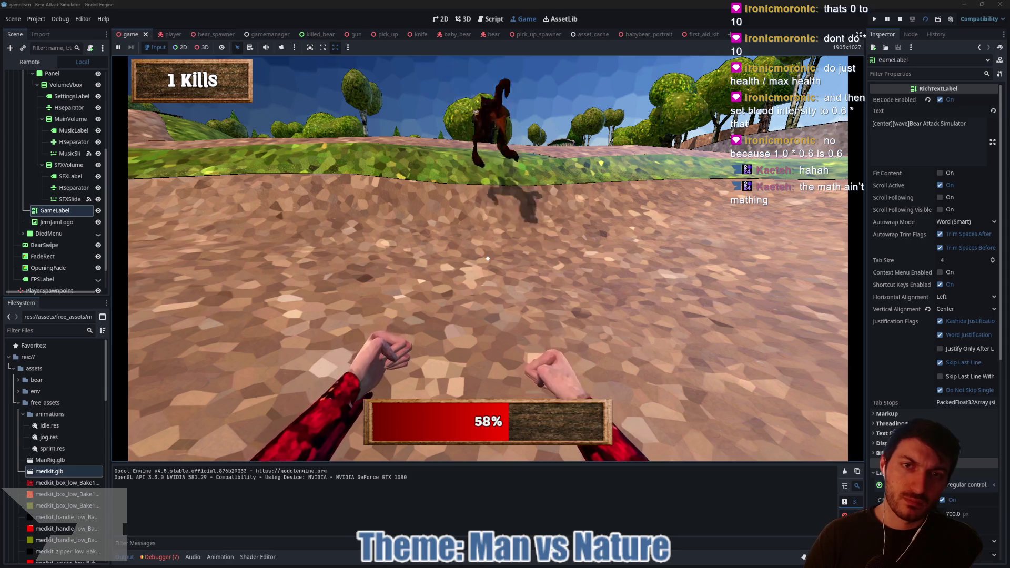
Walk over the hill, attack the next bear for a second kill, and stop the run
key(w)
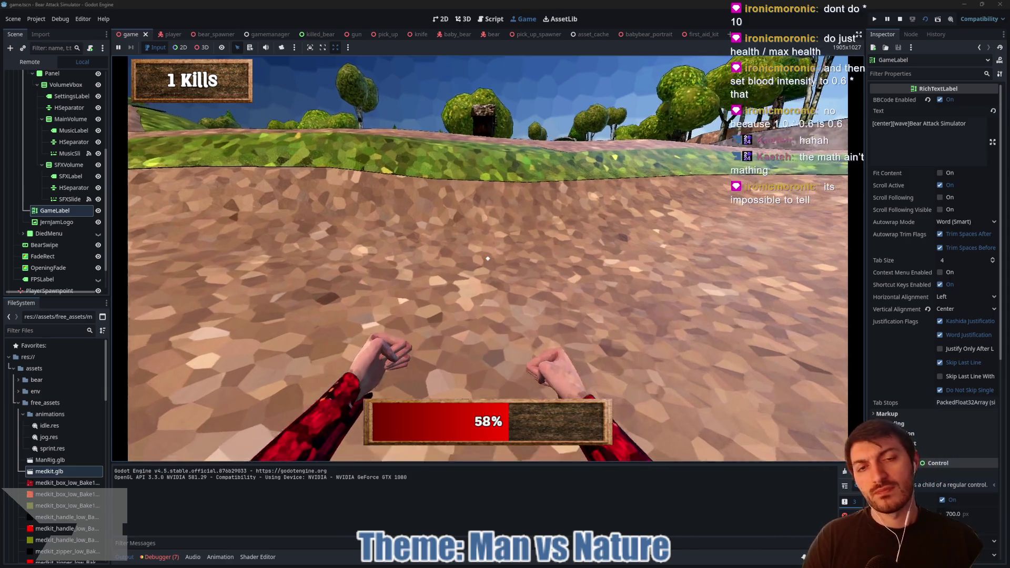
key(w)
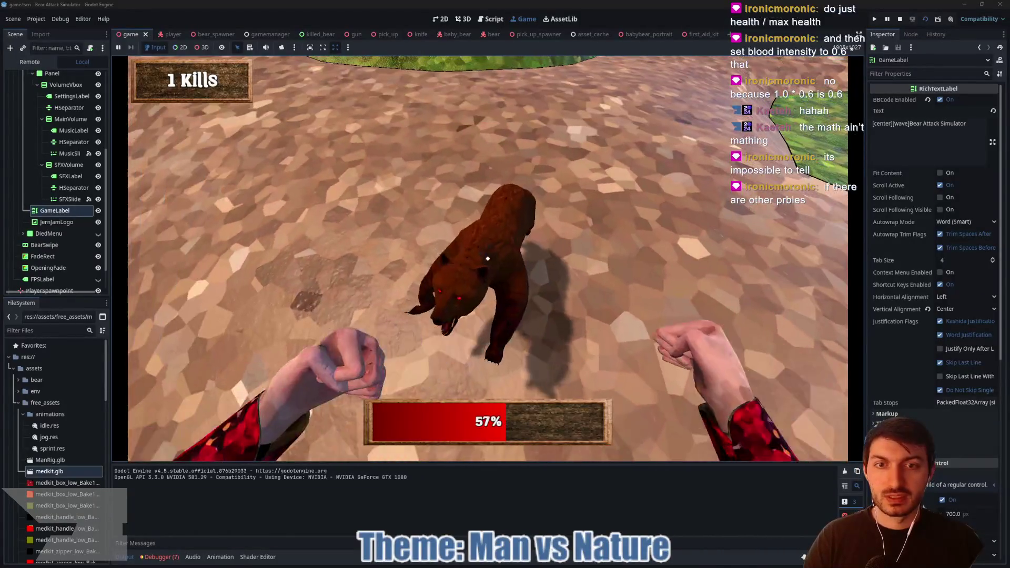
click(487, 258)
key(w)
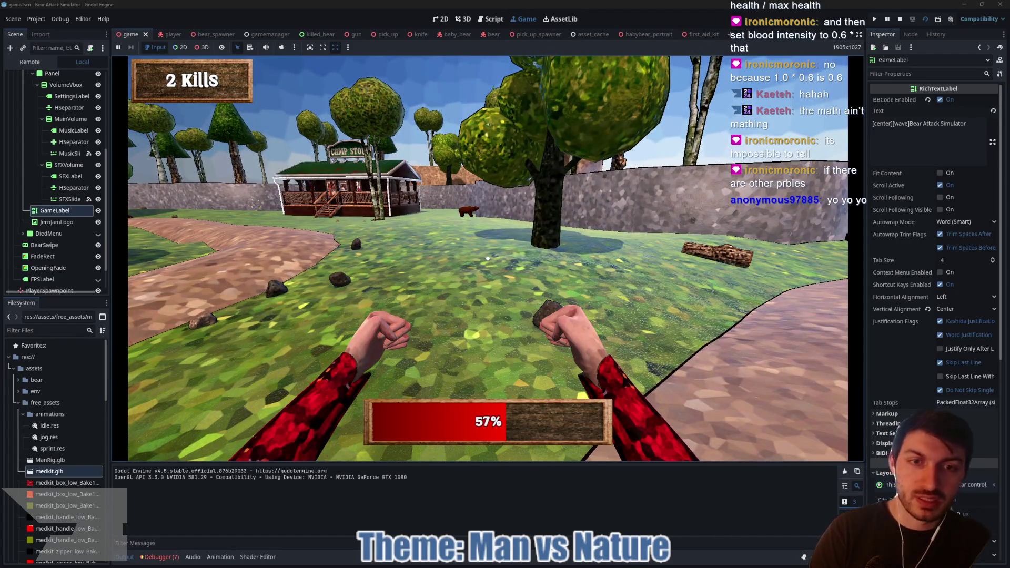
key(F8)
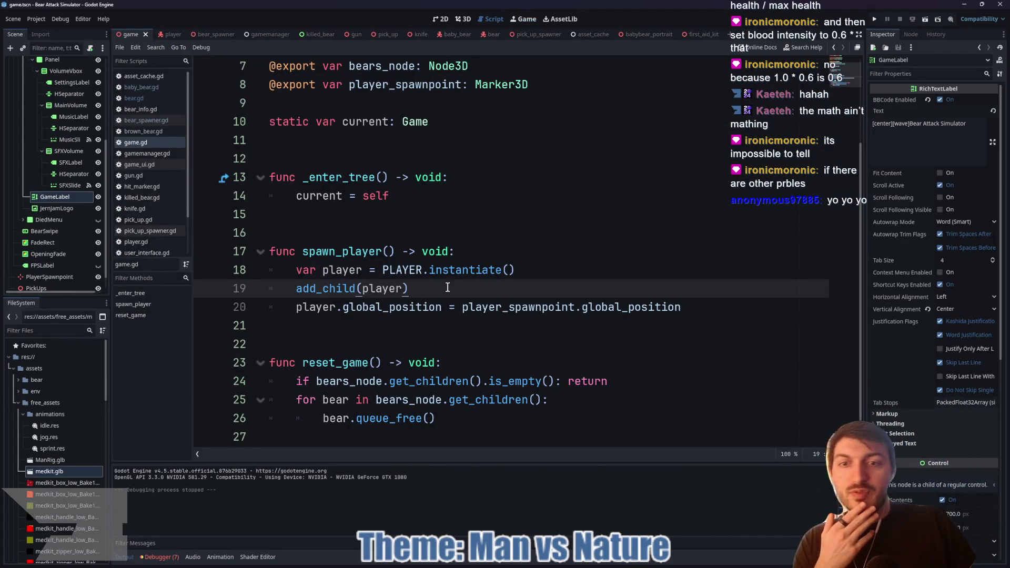
Open the bear scene and jump from brown_bear.gd to bear.gd's tween_blood function
click(491, 35)
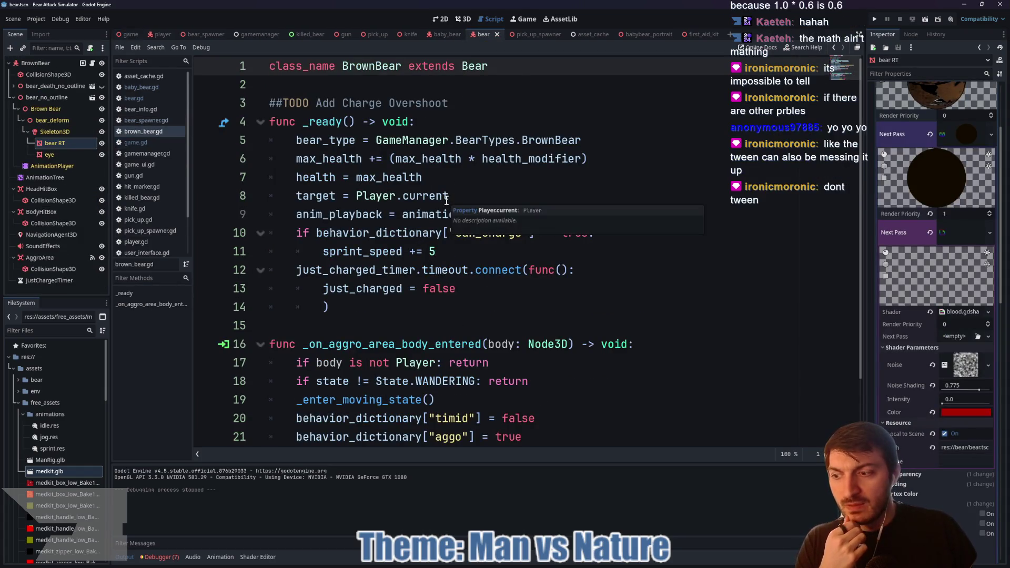
scroll(447, 200, down, 2)
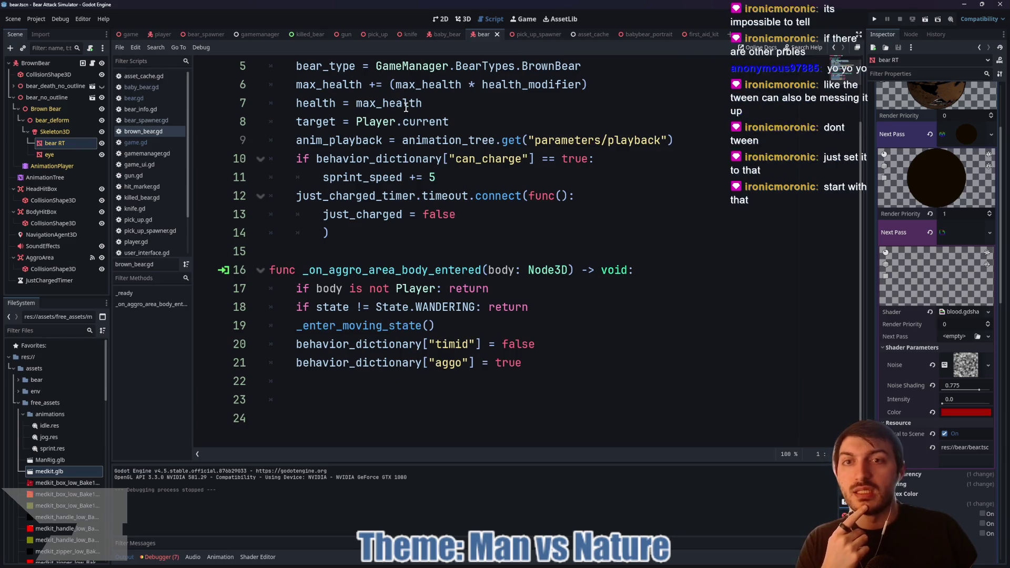
scroll(380, 171, up, 2)
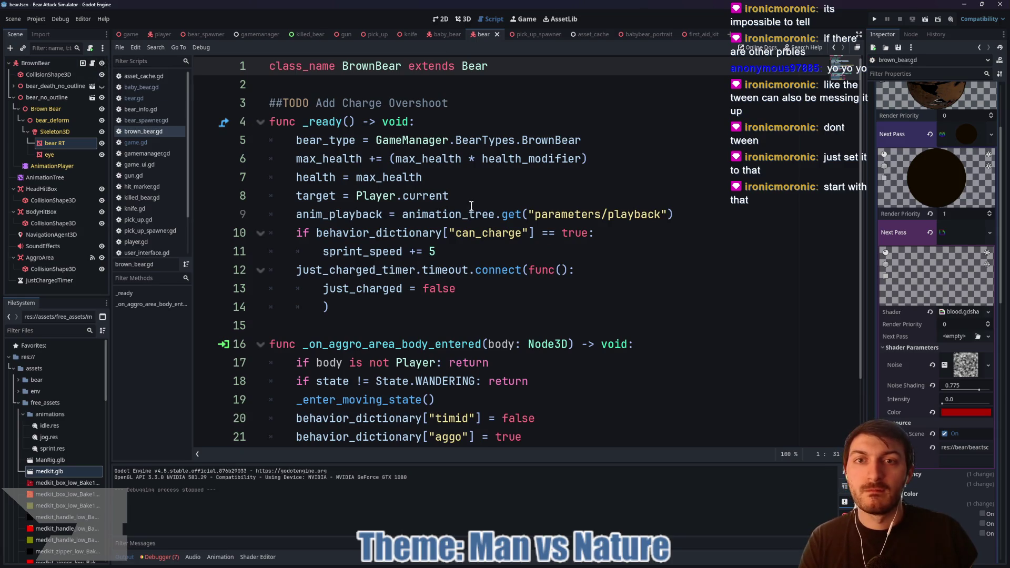
ctrl+click(468, 68)
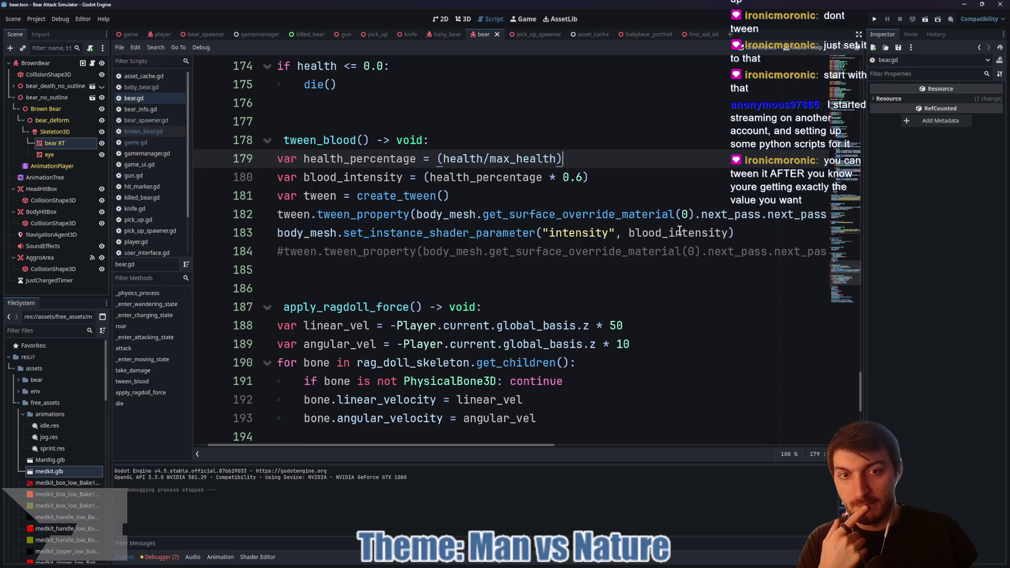
Delete the set_instance_shader_parameter line and the old commented tween line, then save
mouse_move(519, 446)
mouse_down()
mouse_move(708, 447)
mouse_move(529, 446)
mouse_up()
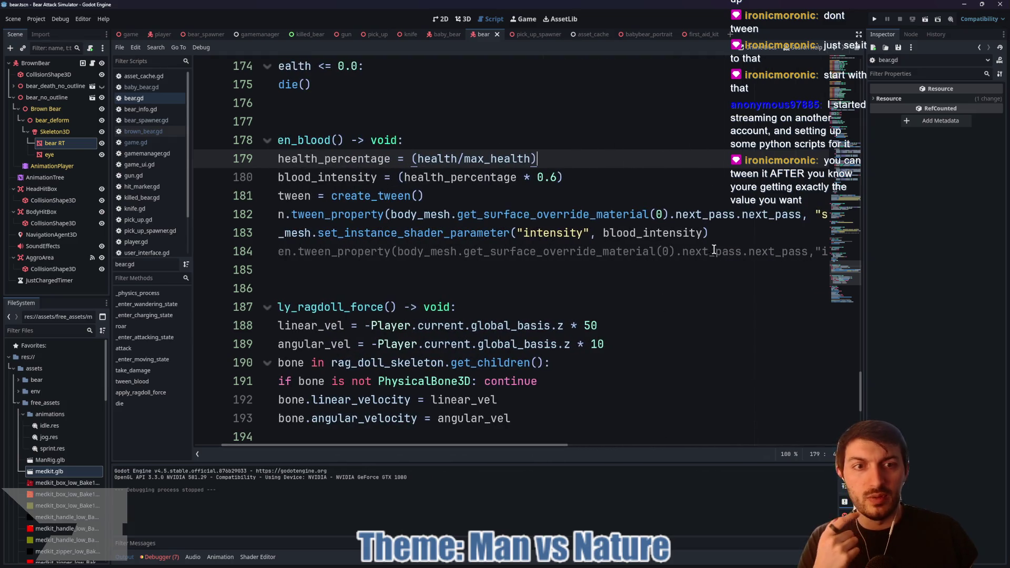
click(568, 233)
drag(568, 233, 269, 235)
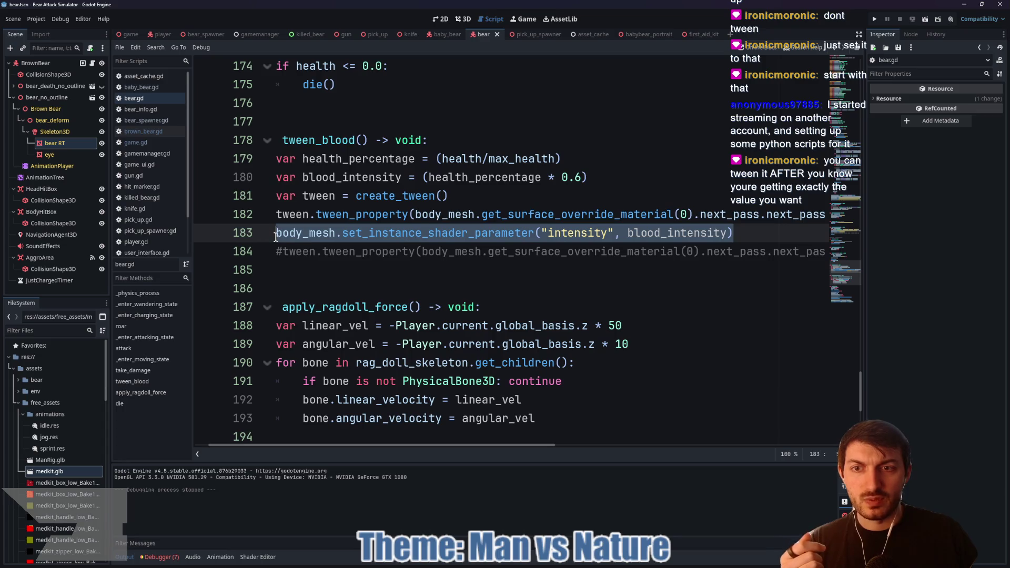
key(BackSpace)
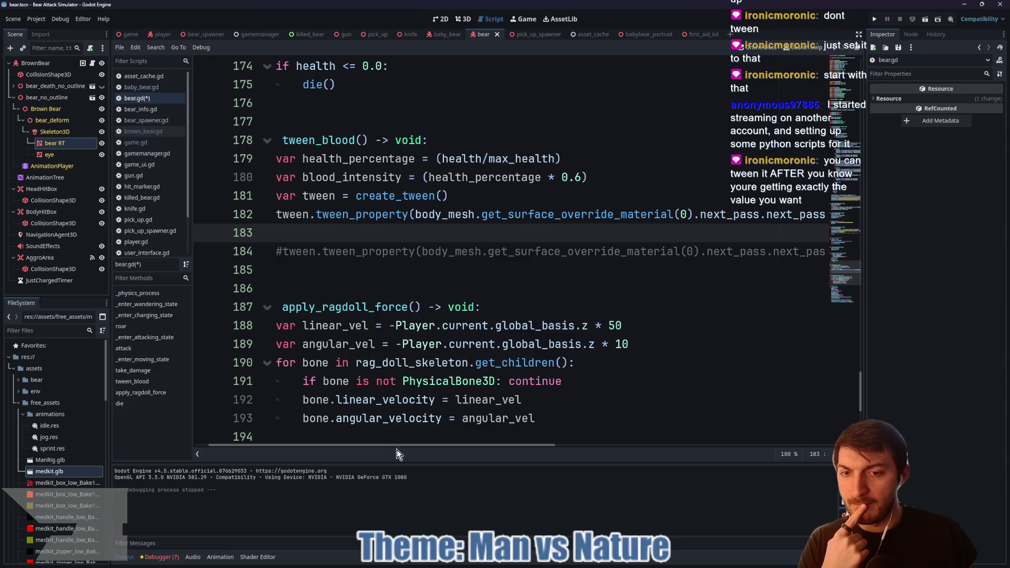
drag(395, 446, 645, 441)
click(372, 232)
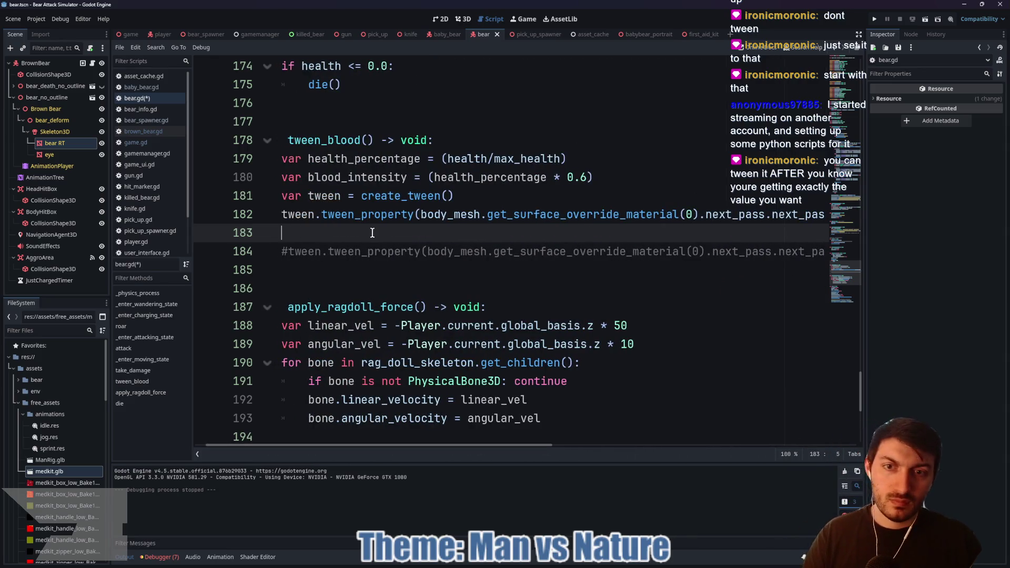
triple_click(282, 250)
key(BackSpace)
key(BackSpace)
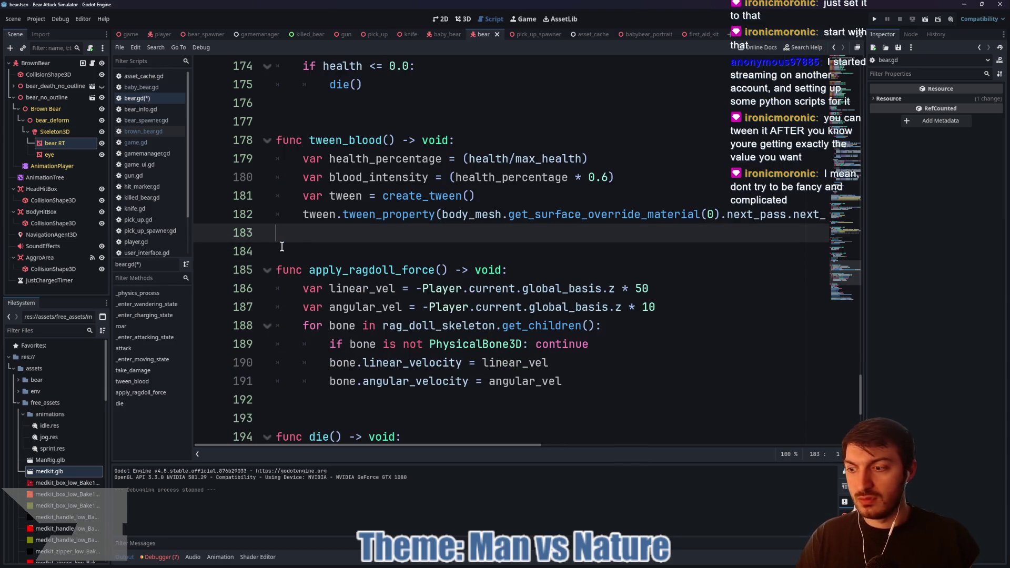
key(ctrl+s)
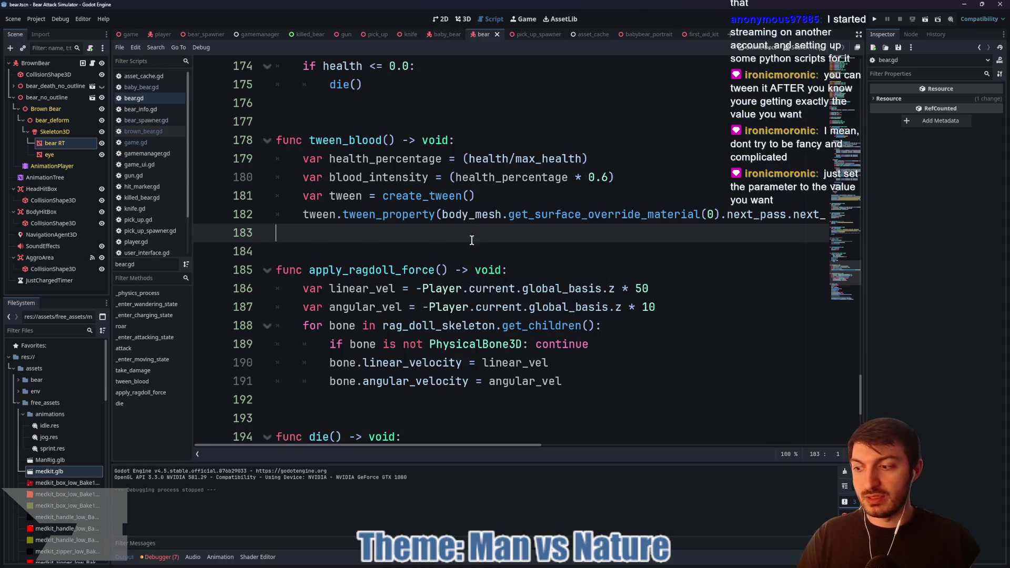
key(ctrl+s)
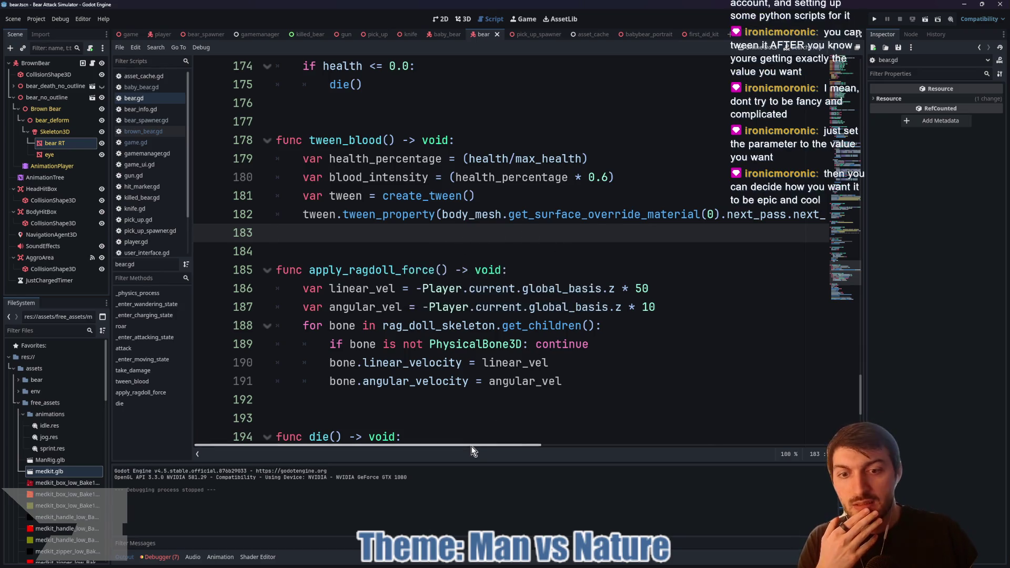
Change the tween_property duration from 0.5 to 0.25 and save bear.gd
mouse_move(471, 445)
mouse_down()
mouse_move(722, 440)
mouse_move(704, 442)
mouse_up()
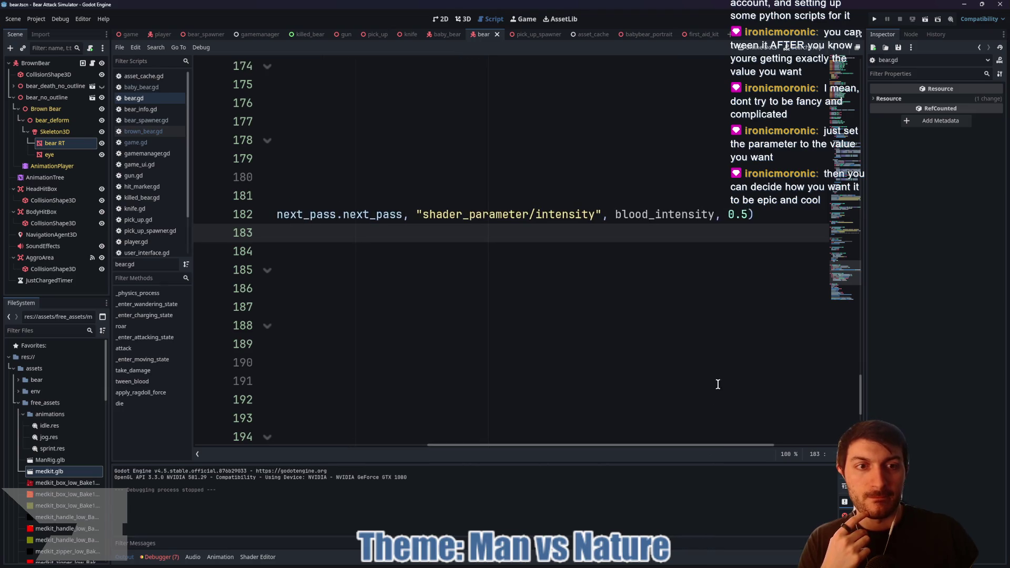
click(743, 213)
text(2)
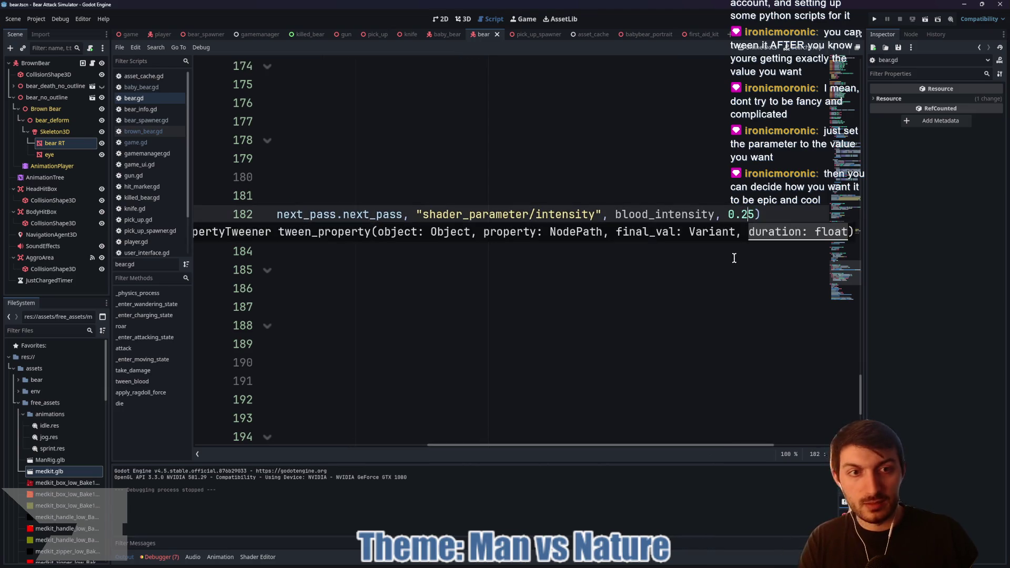
key(ctrl+s)
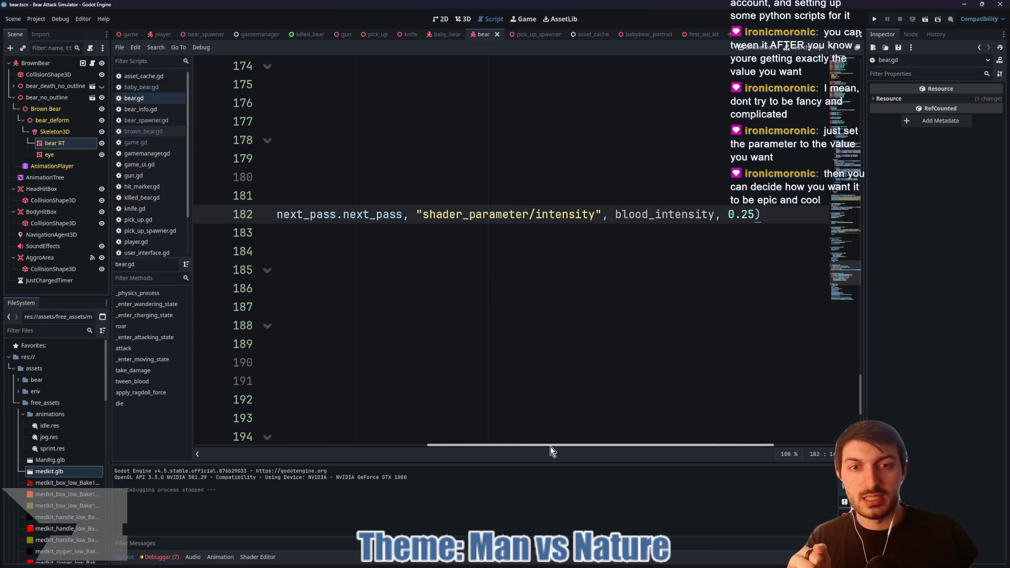
Comment out the create_tween and tween_property lines in tween_blood with Ctrl+K
drag(550, 446, 311, 445)
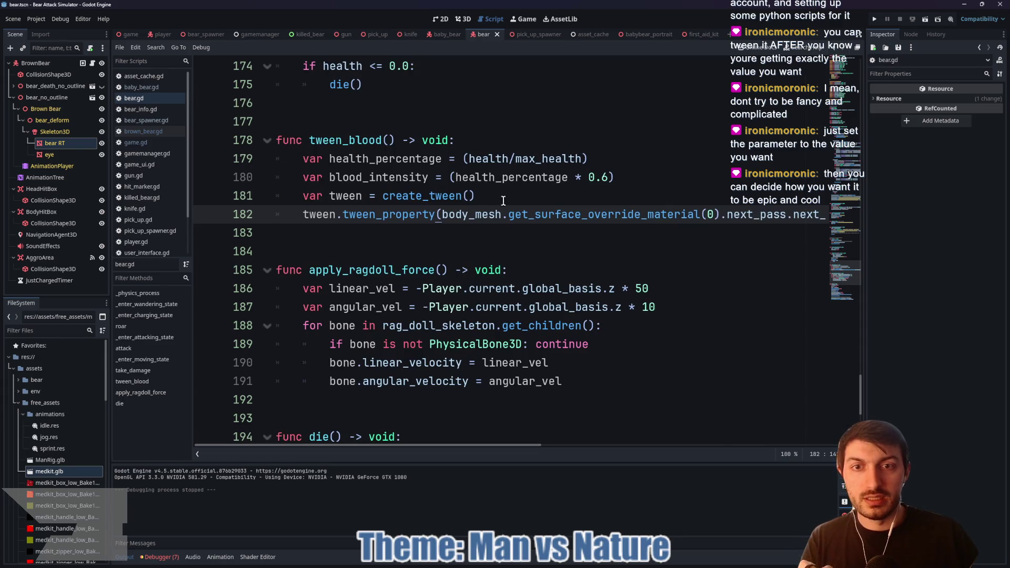
drag(387, 234, 292, 207)
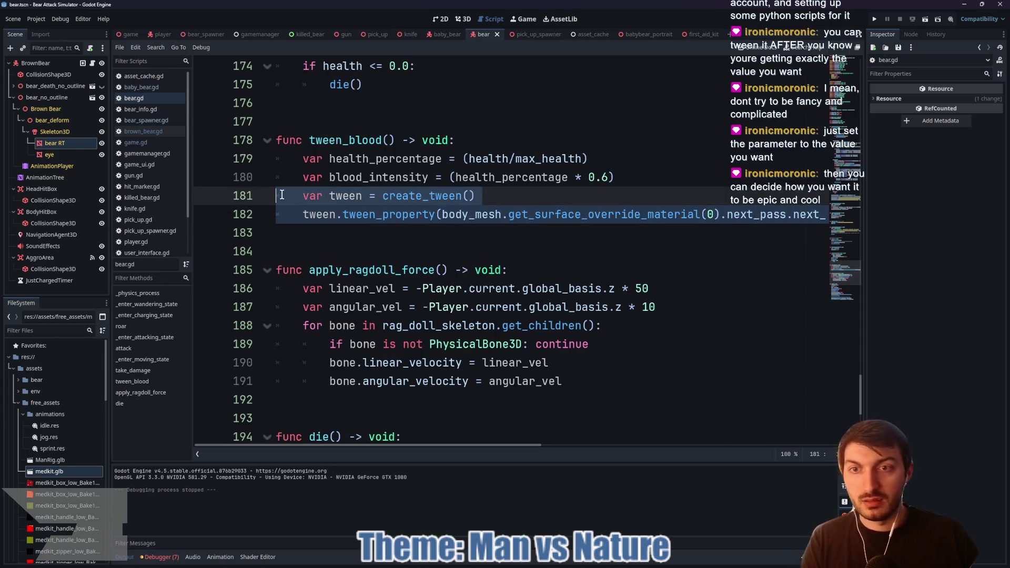
key(ctrl+k)
click(653, 173)
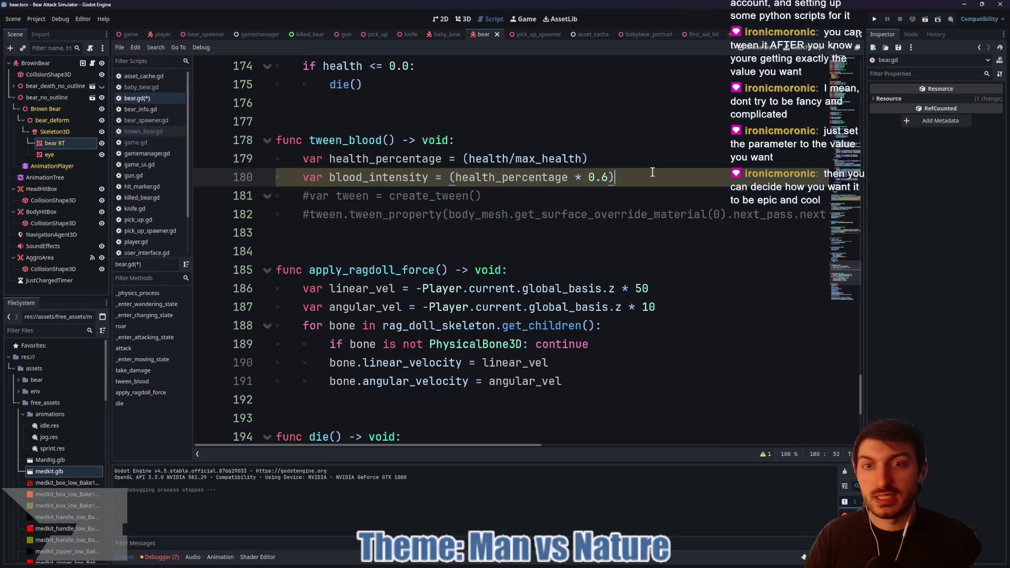
On a new line in tween_blood, write body_mesh.get_surface_override_material(0).next_pass.next_pass
key(Return)
text(body)
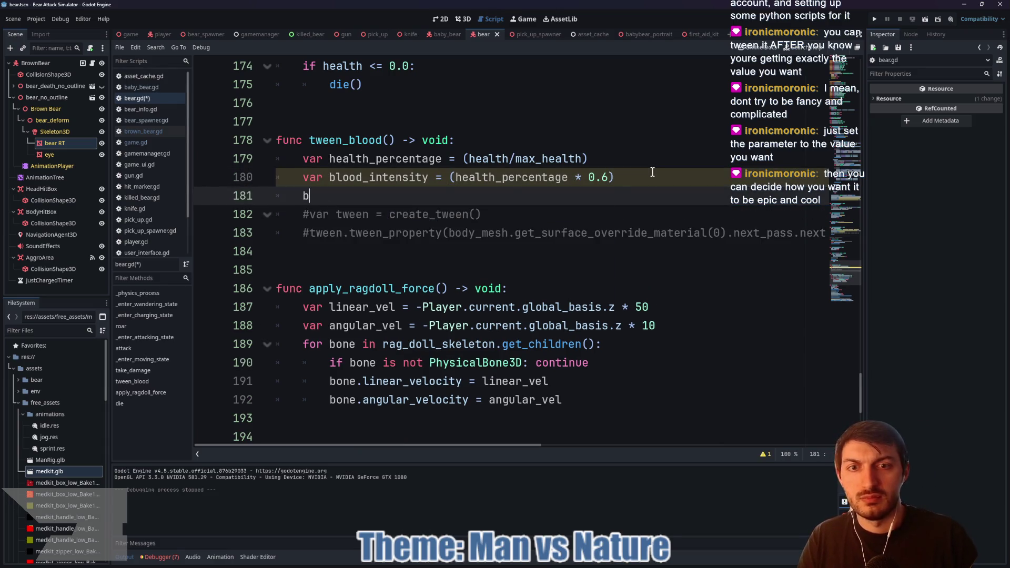
key(Return)
text(.)
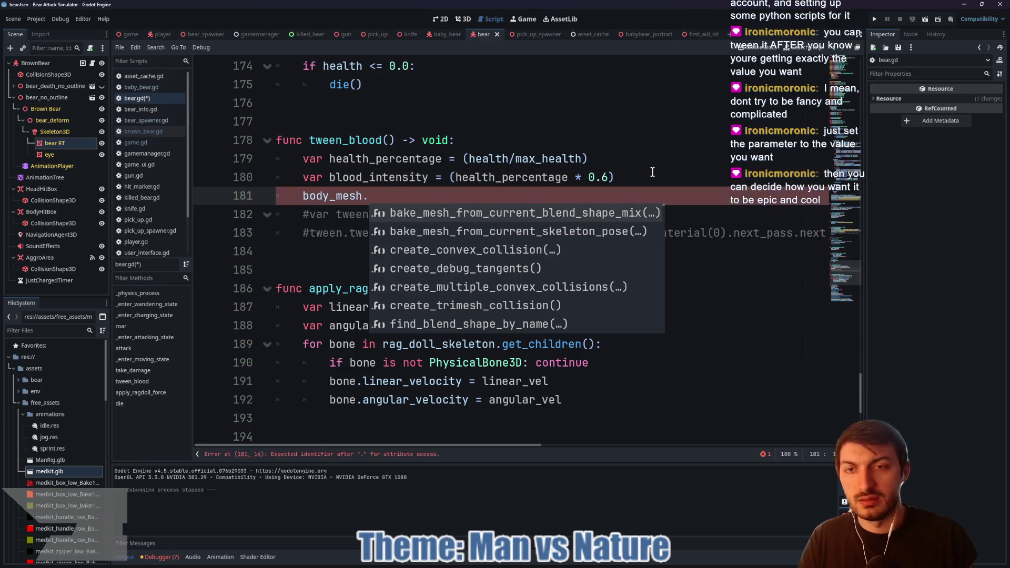
text(get_surf)
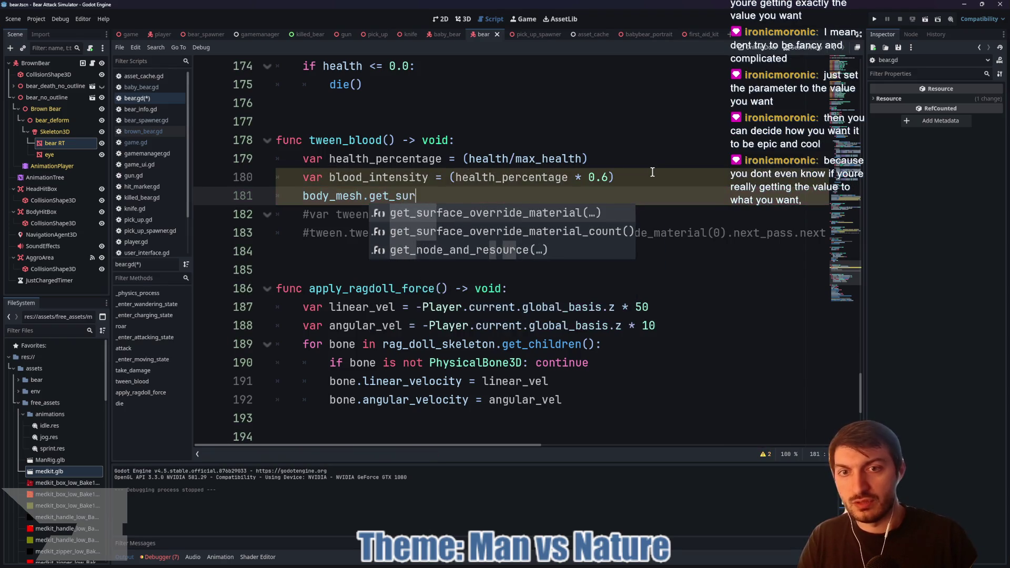
key(Return)
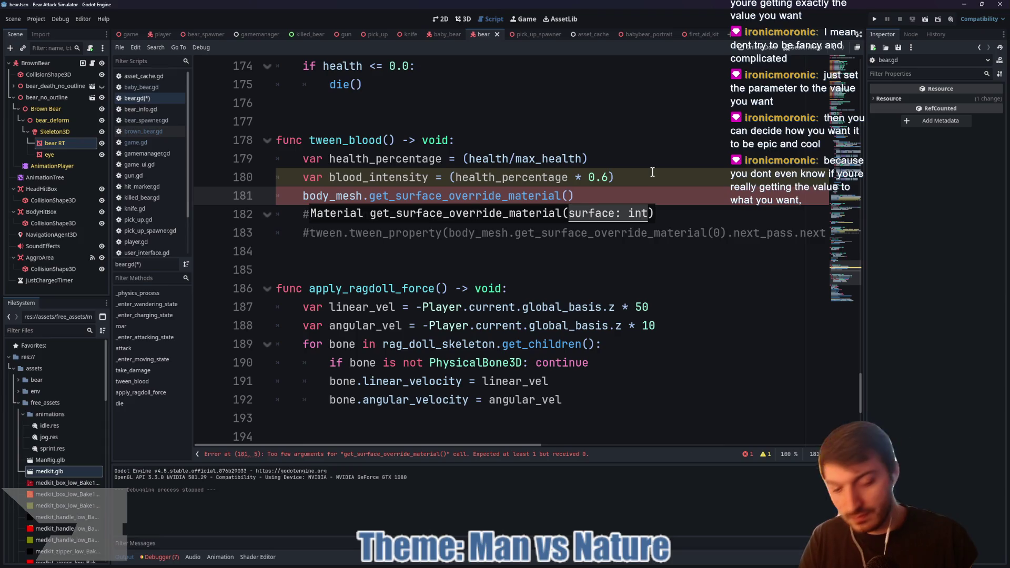
text(0.next)
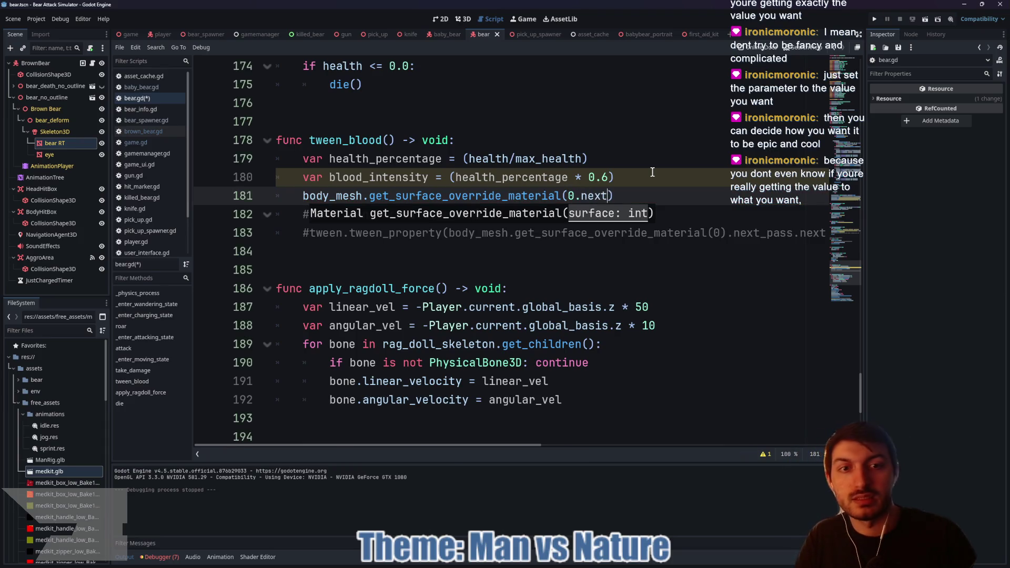
key(BackSpace)
key(BackSpace)
key(BackSpace)
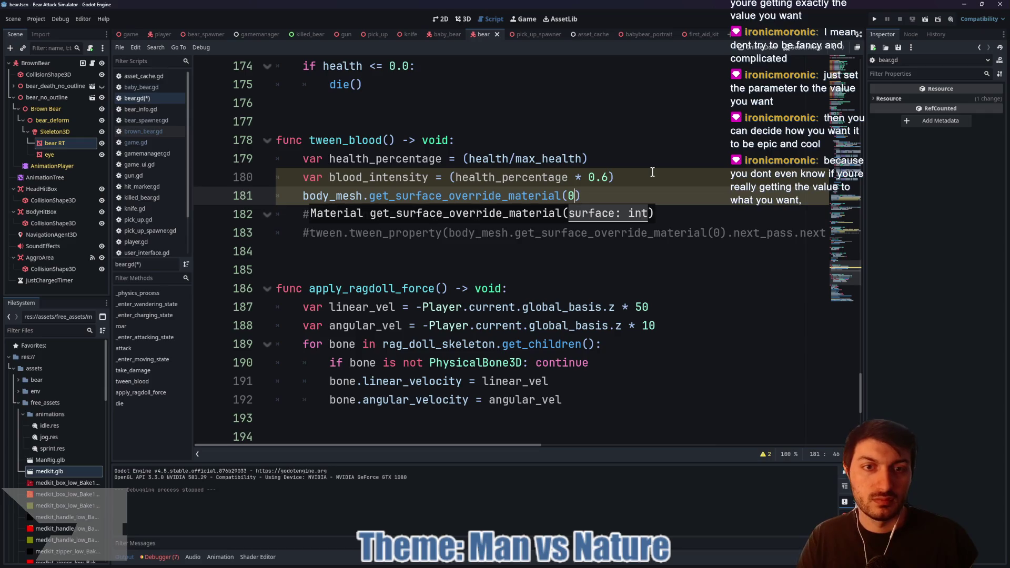
key(End)
text(.next_pass.)
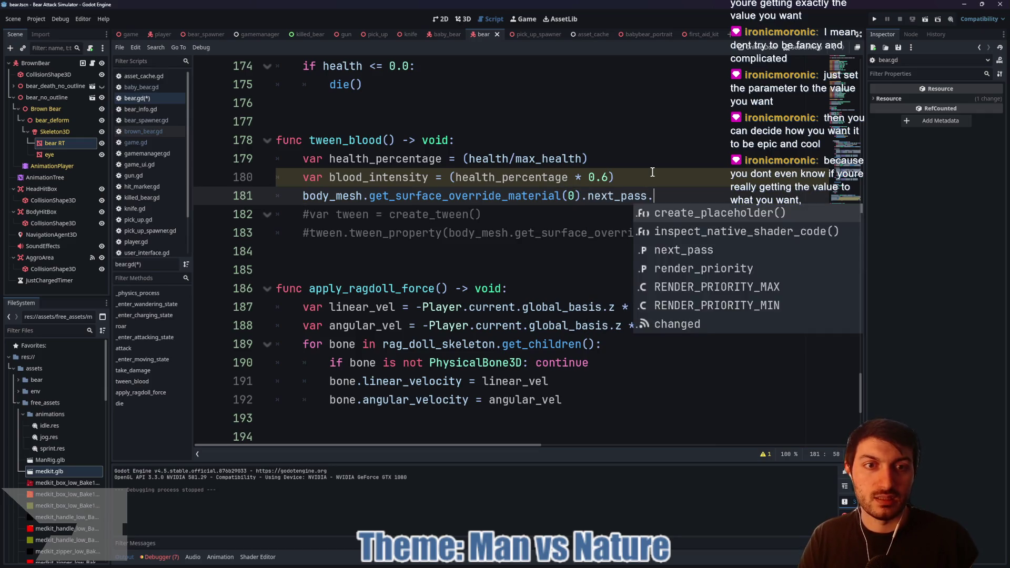
text(nex)
key(Return)
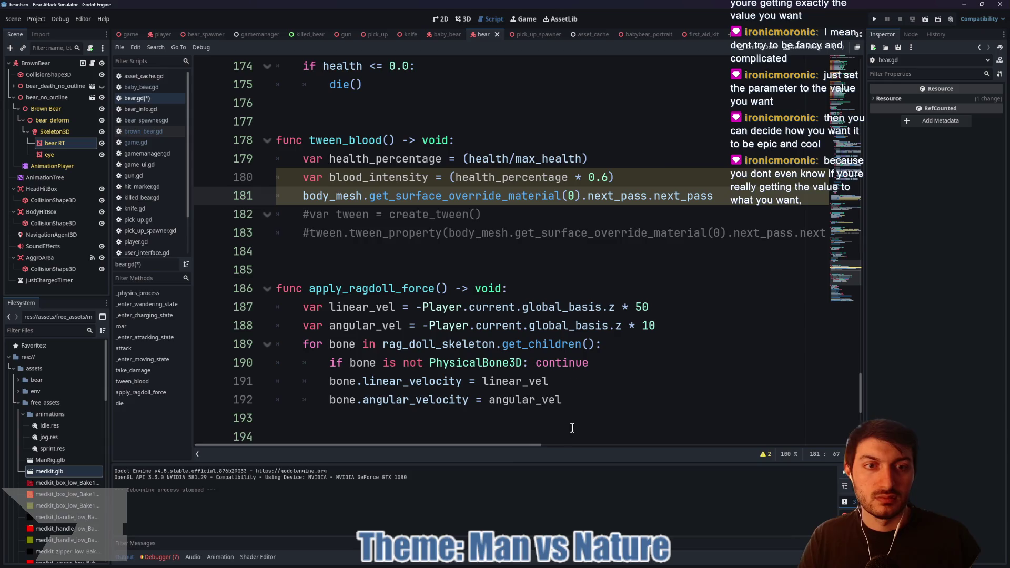
Complete it with ["shader_parameter/intensity"] = blood_intensity and save bear.gd
drag(500, 445, 619, 446)
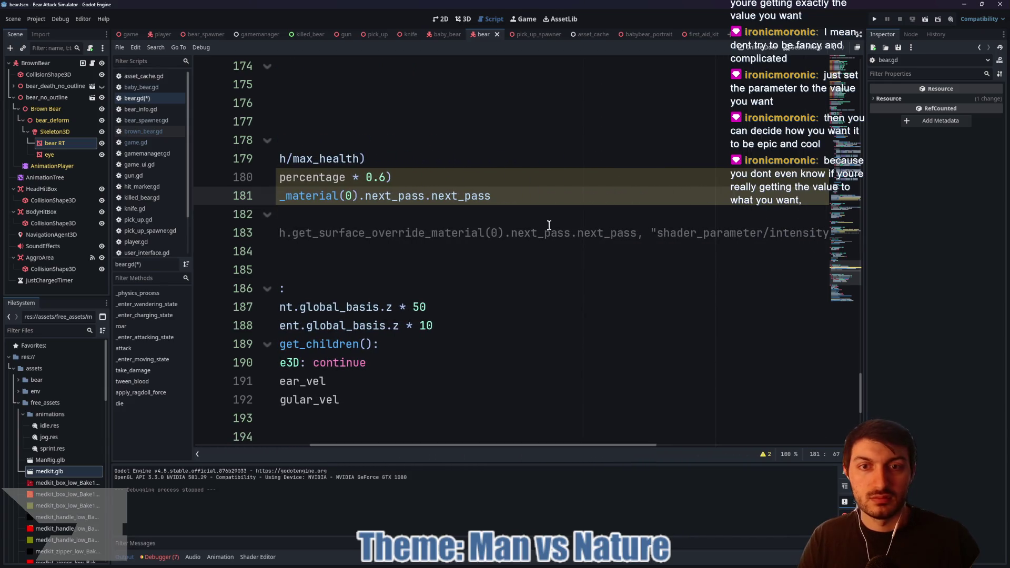
text(.get)
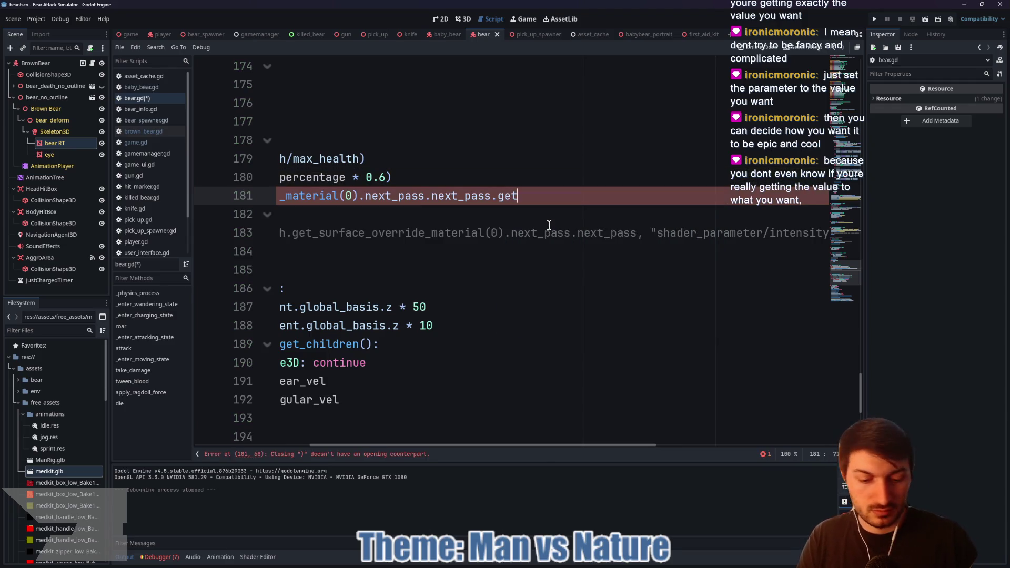
key(BackSpace)
text(_shader)
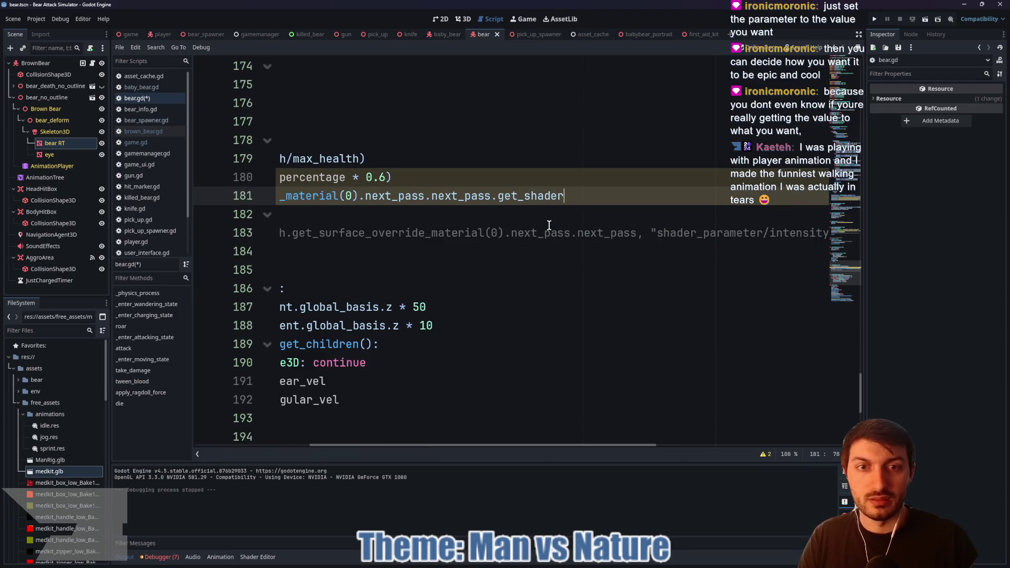
key(BackSpace)
key(BackSpace)
key(BackSpace)
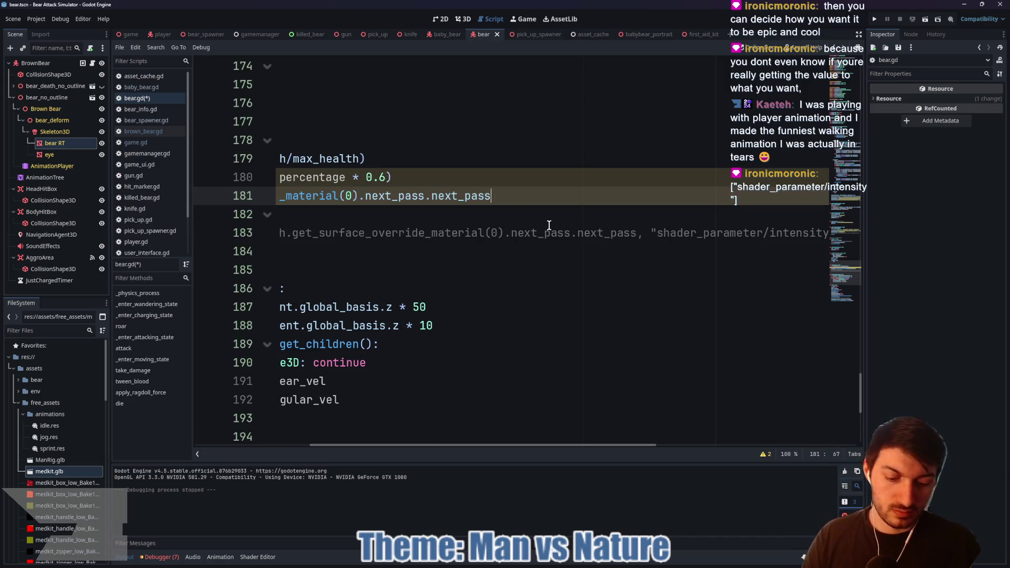
text([)
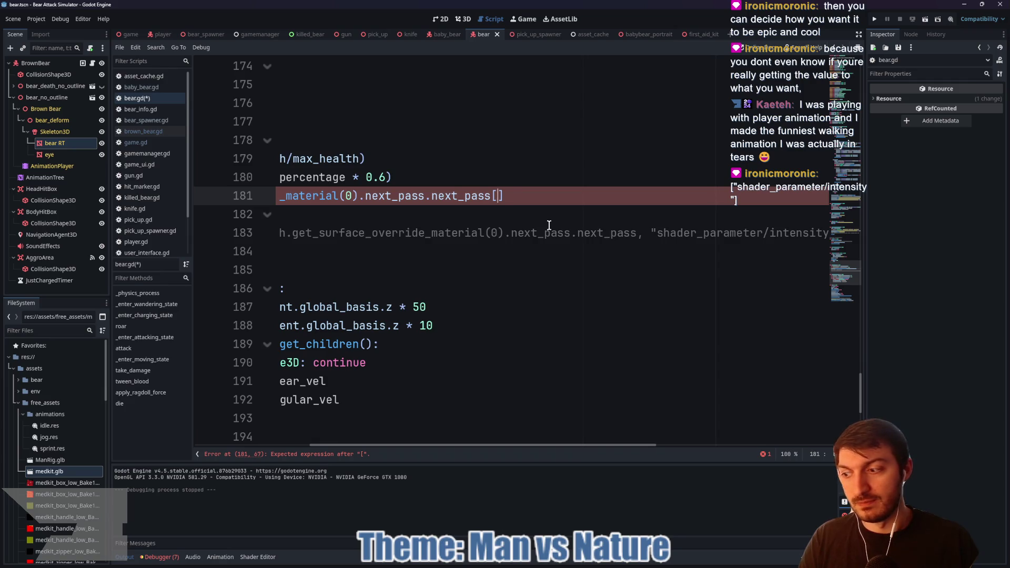
text("shader)
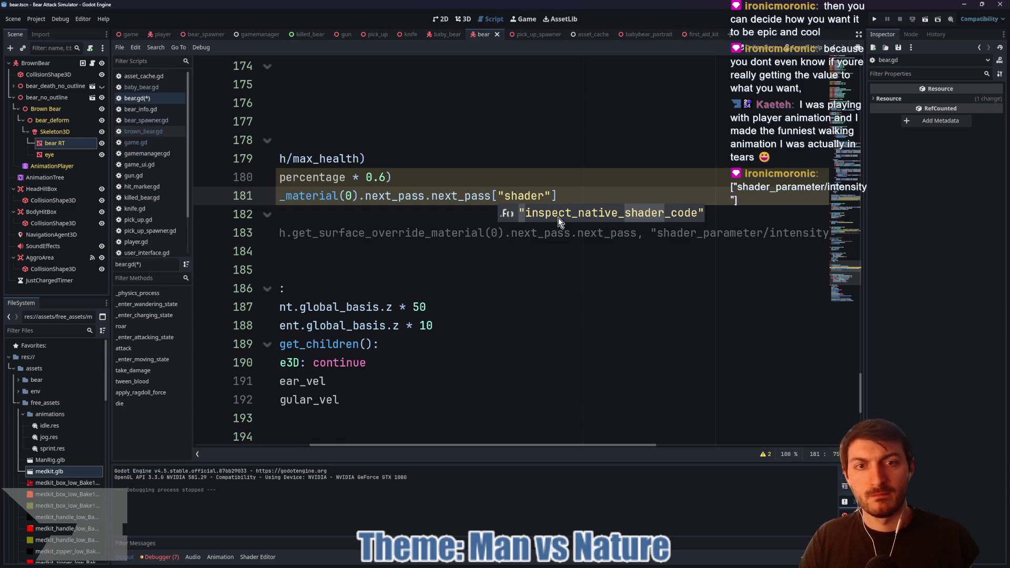
click(565, 195)
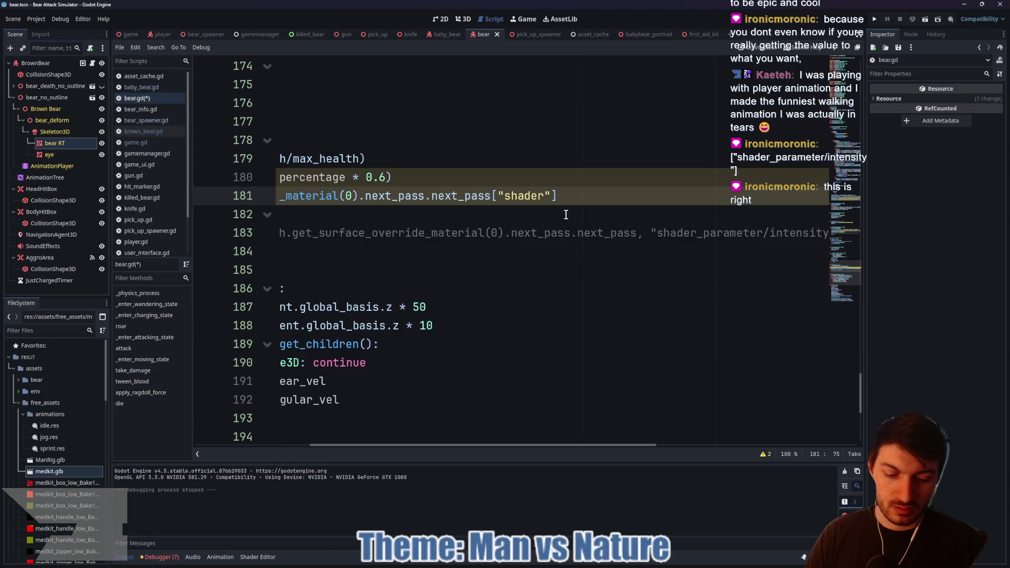
text(_parameter/)
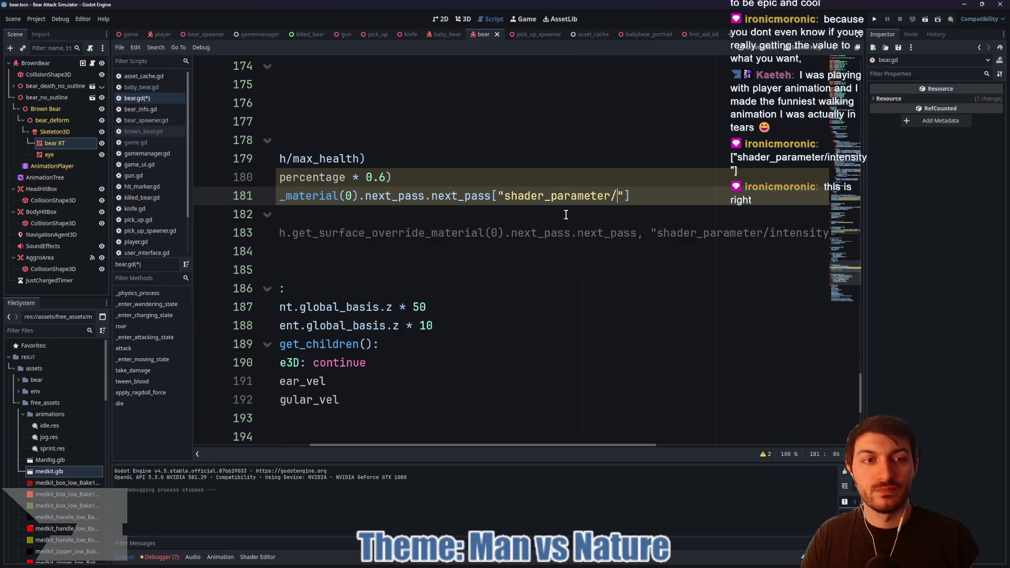
text(intensity"])
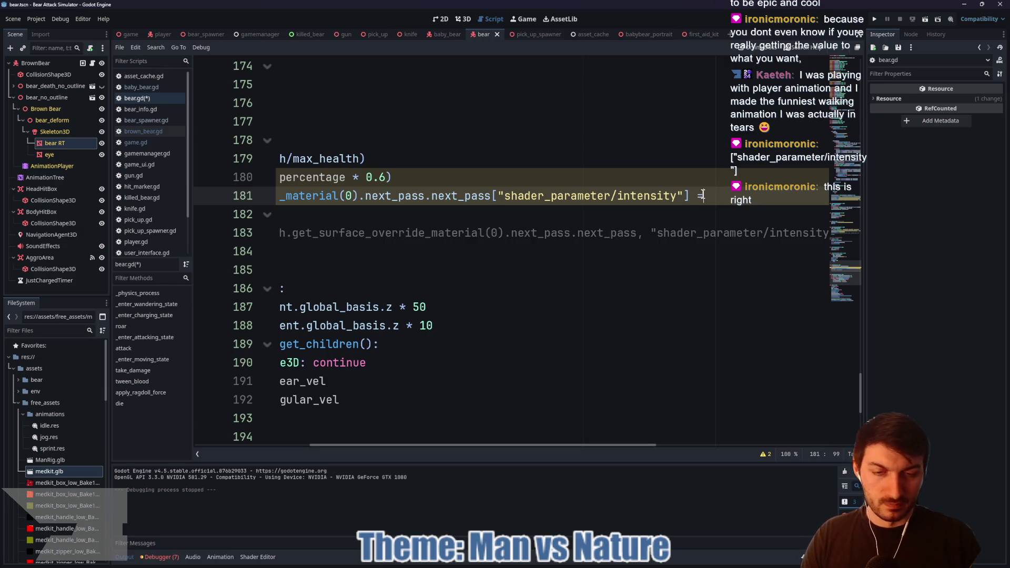
text( = blood_intensity)
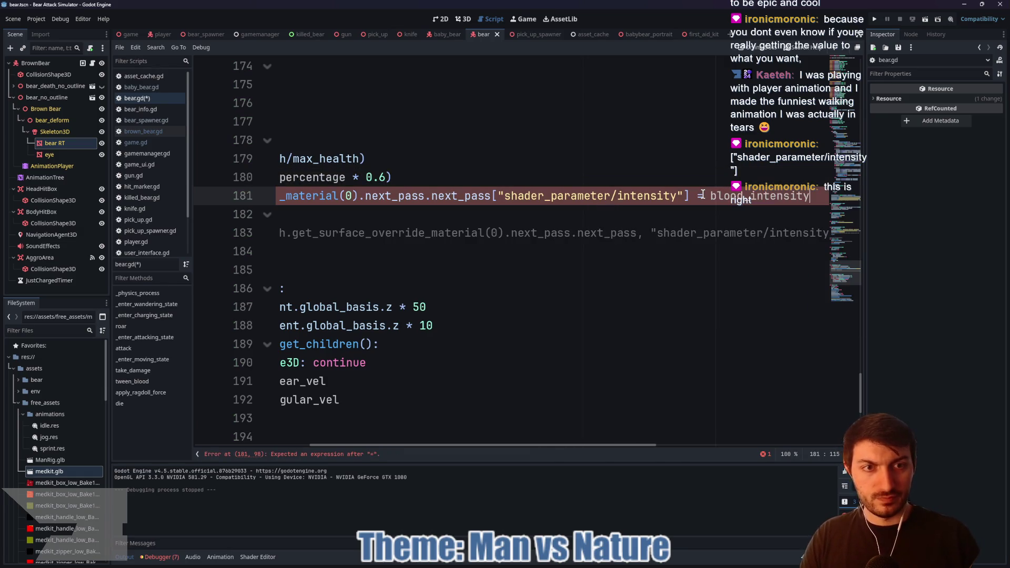
key(ctrl+s)
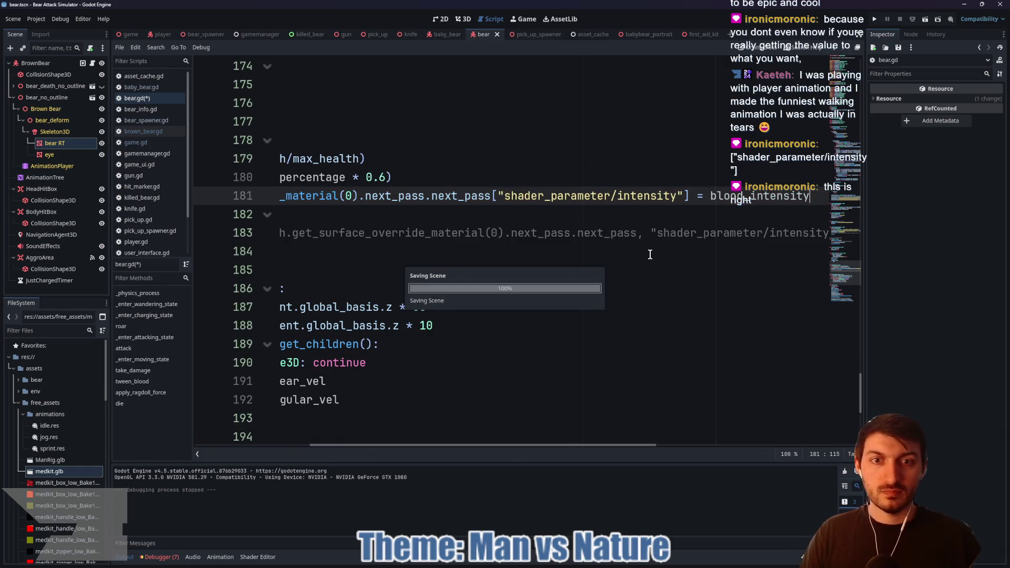
drag(532, 445, 340, 445)
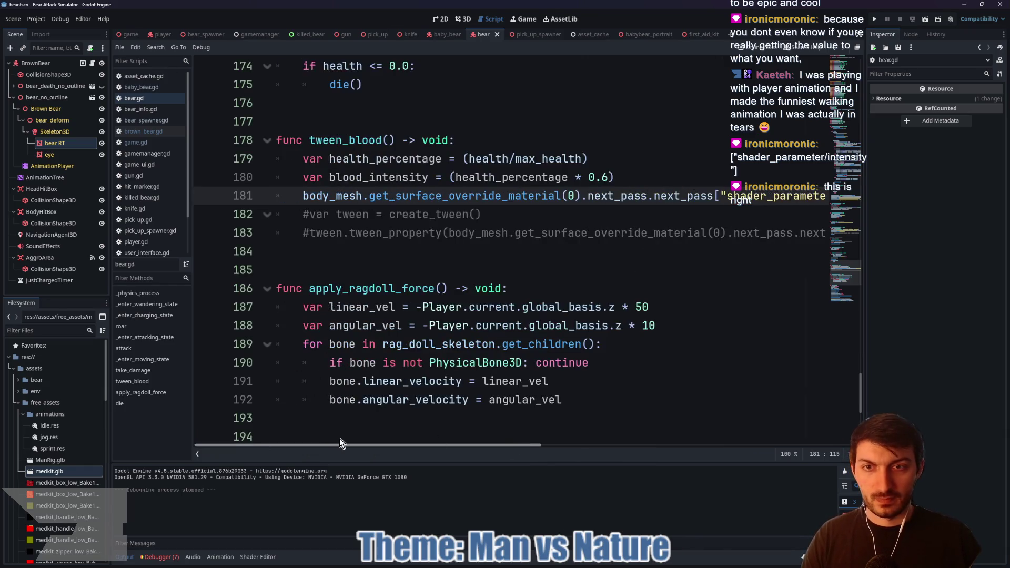
Add a print(blood_intensity) debug line after line 180, save, and switch to the game scene
click(640, 176)
key(Return)
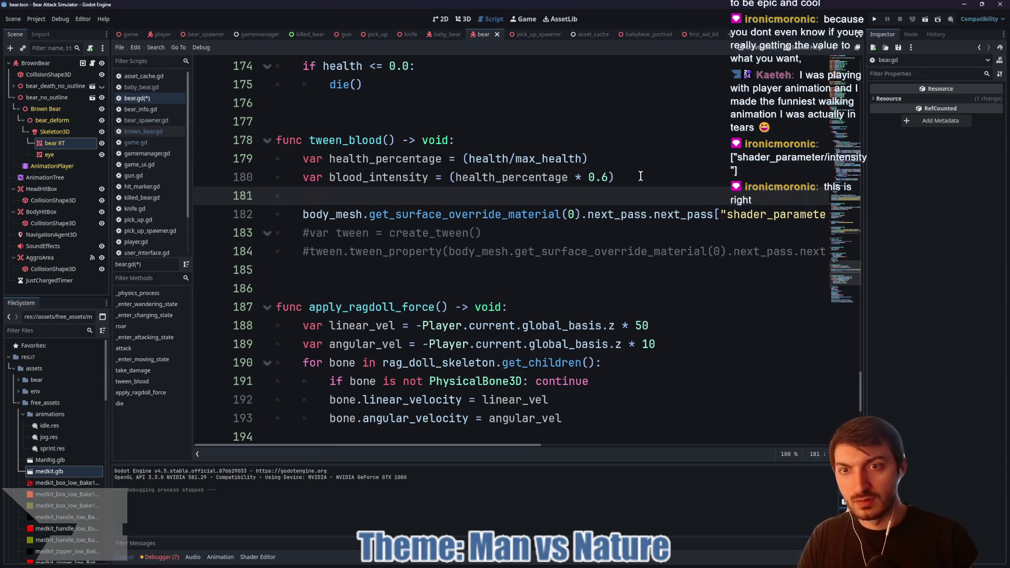
text(print)
key(Escape)
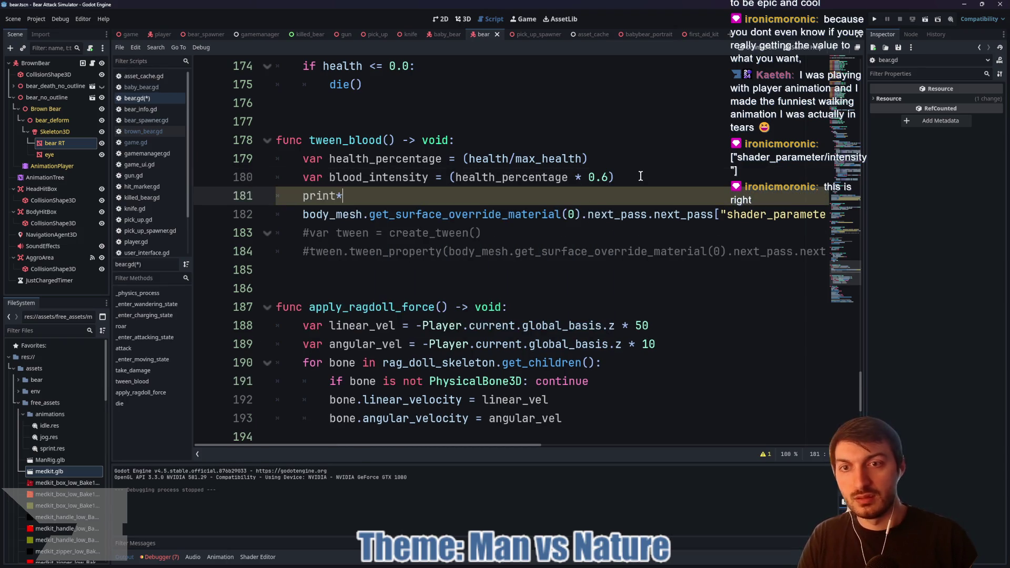
text((bloo)
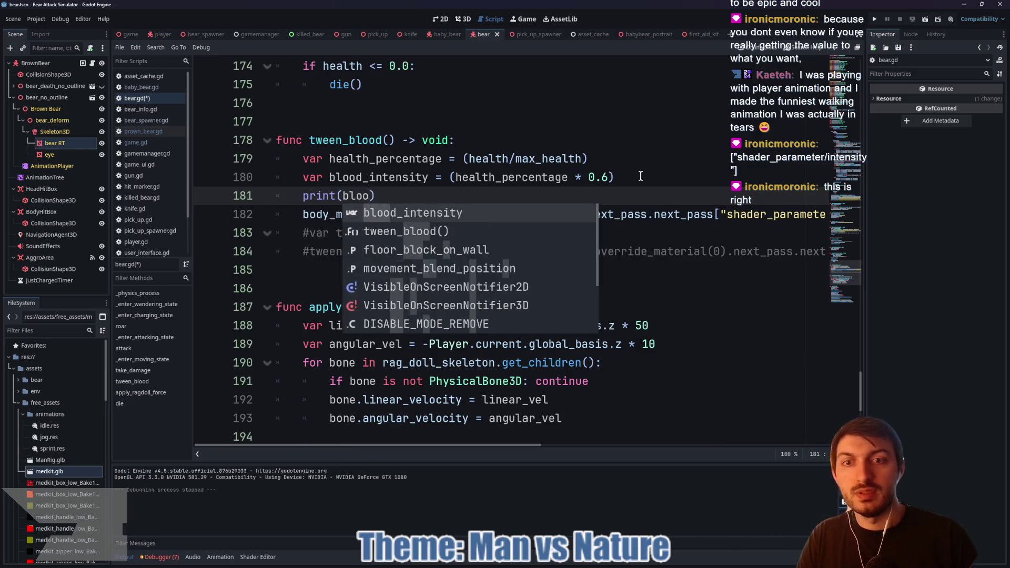
key(Return)
key(ctrl+s)
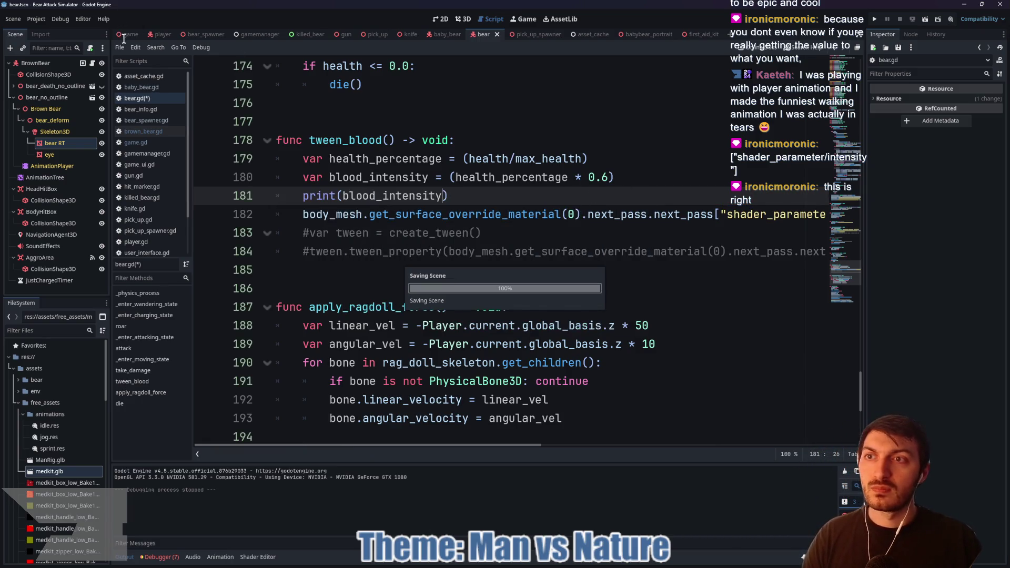
click(131, 34)
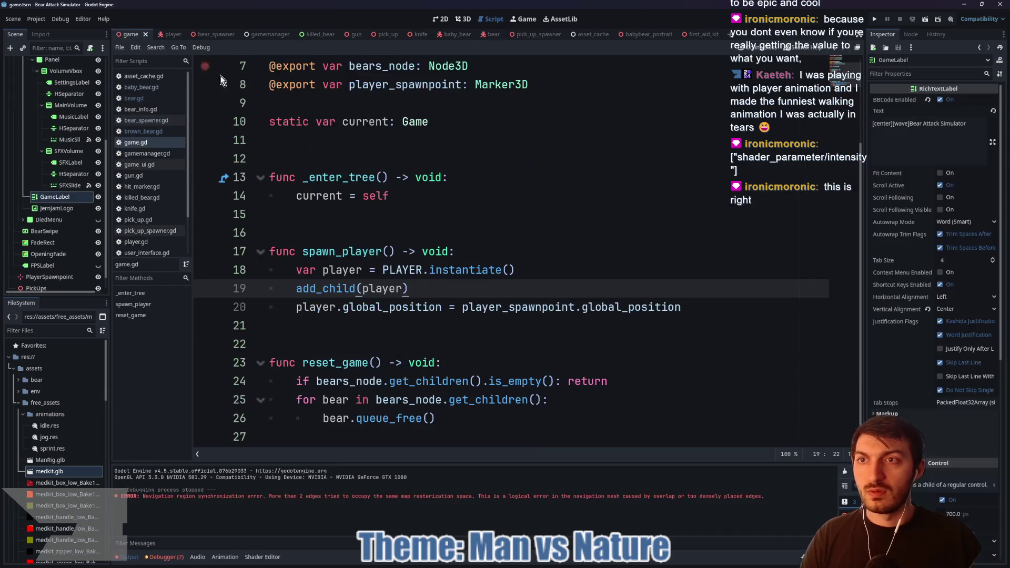
Run the project with F5, start a round, and walk toward the bears
key(F5)
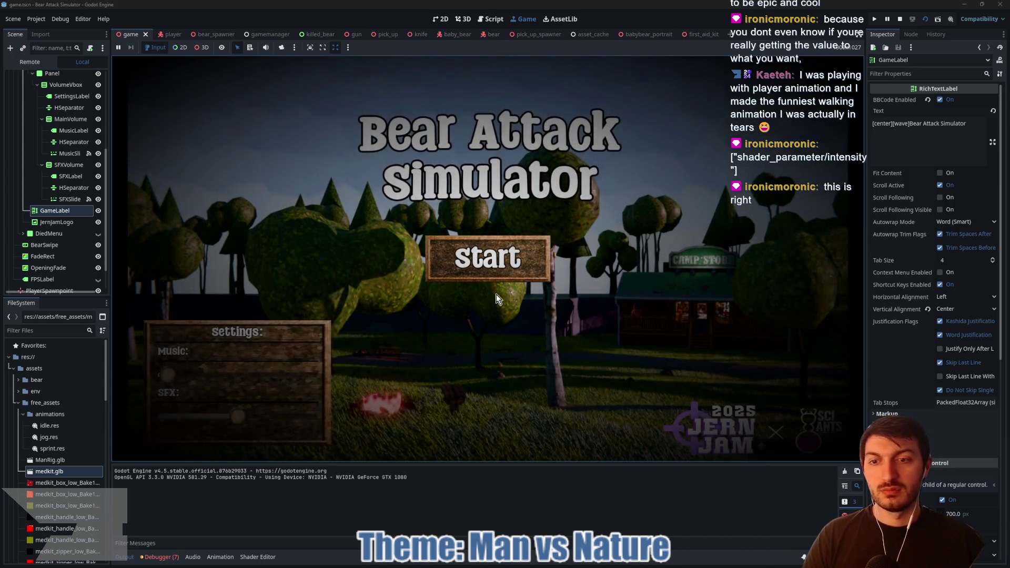
click(494, 265)
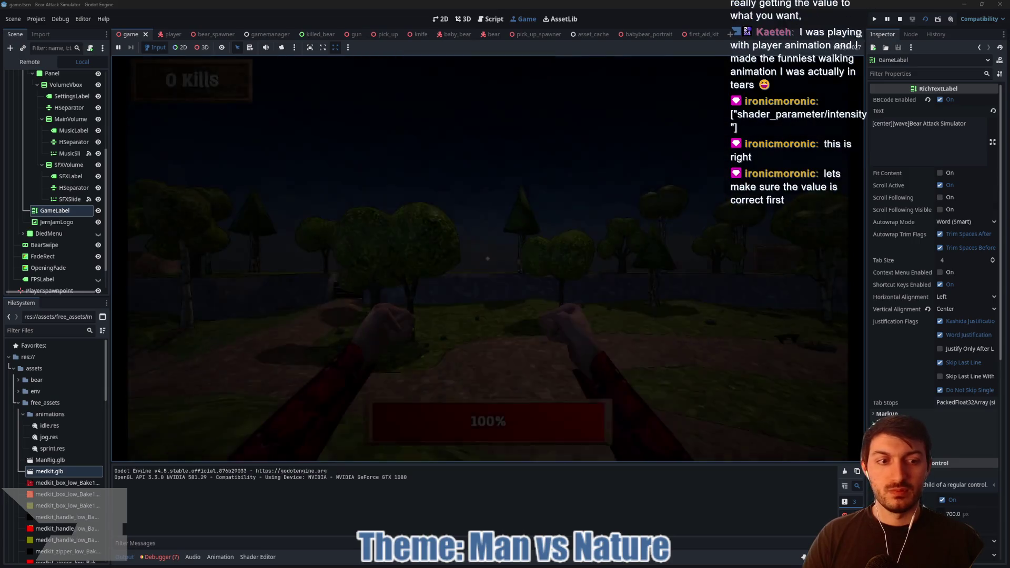
key(w)
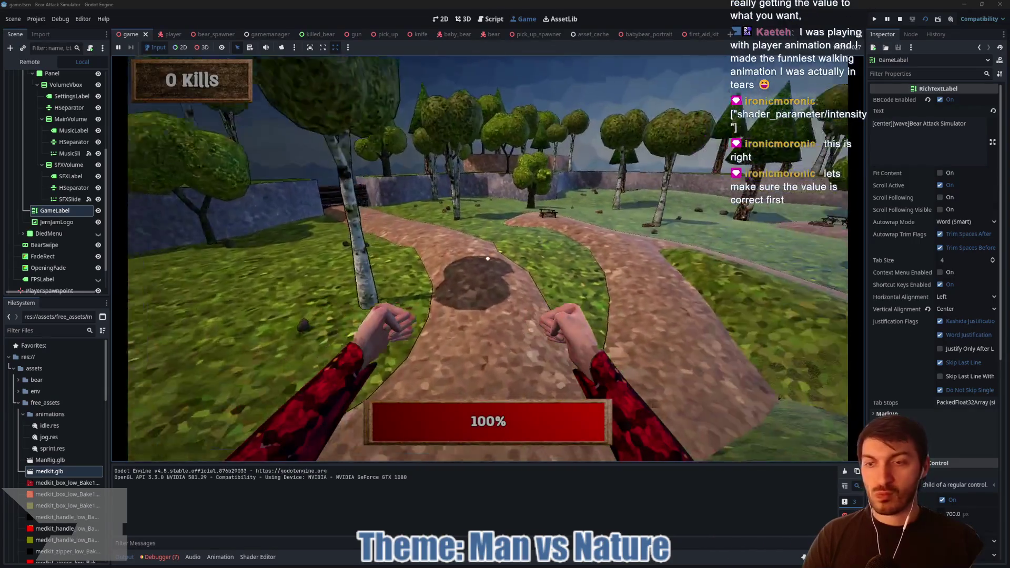
key(w)
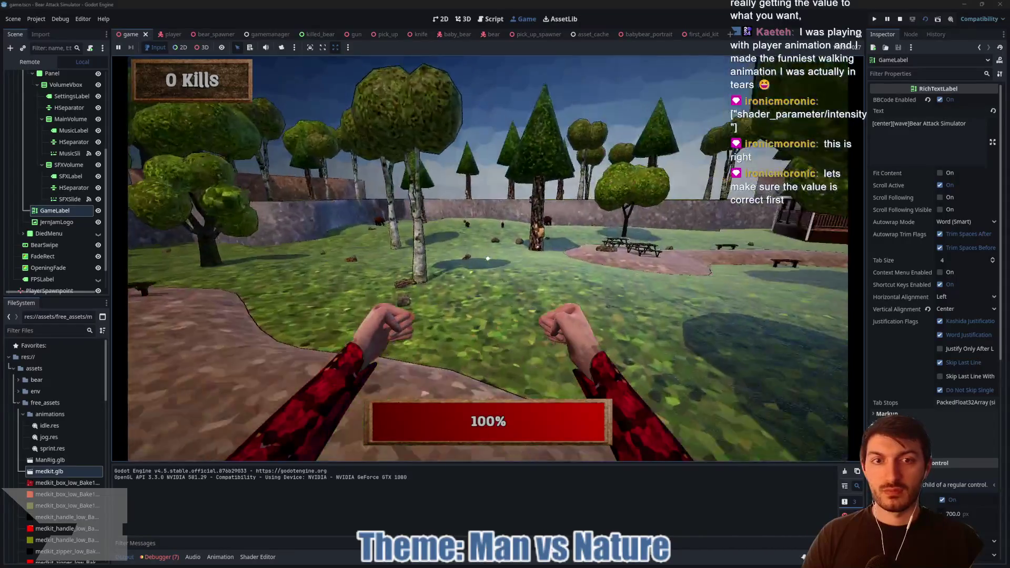
key(w)
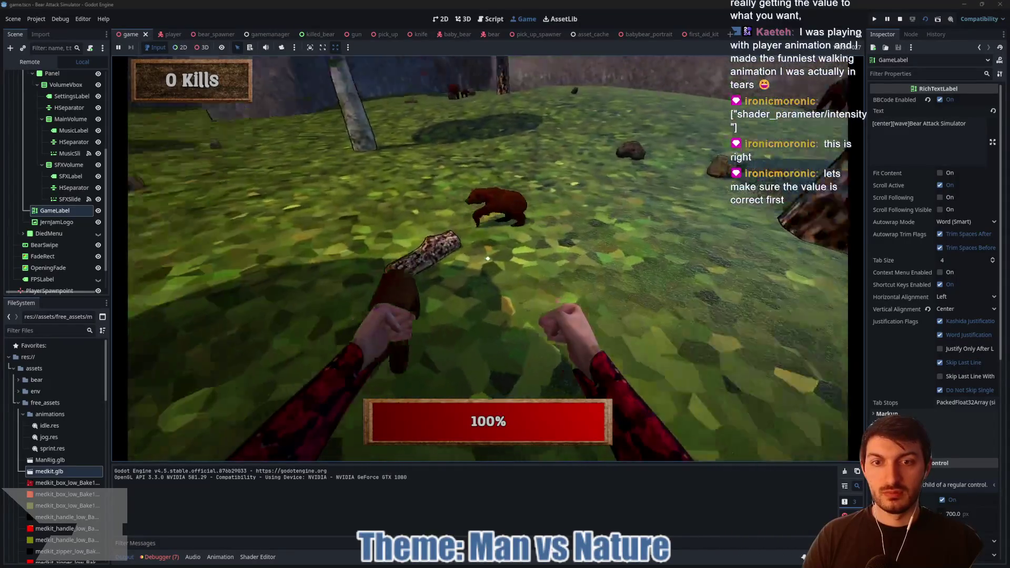
Punch bears until reaching 5 kills, then stop the game with F8
click(487, 258)
click(488, 258)
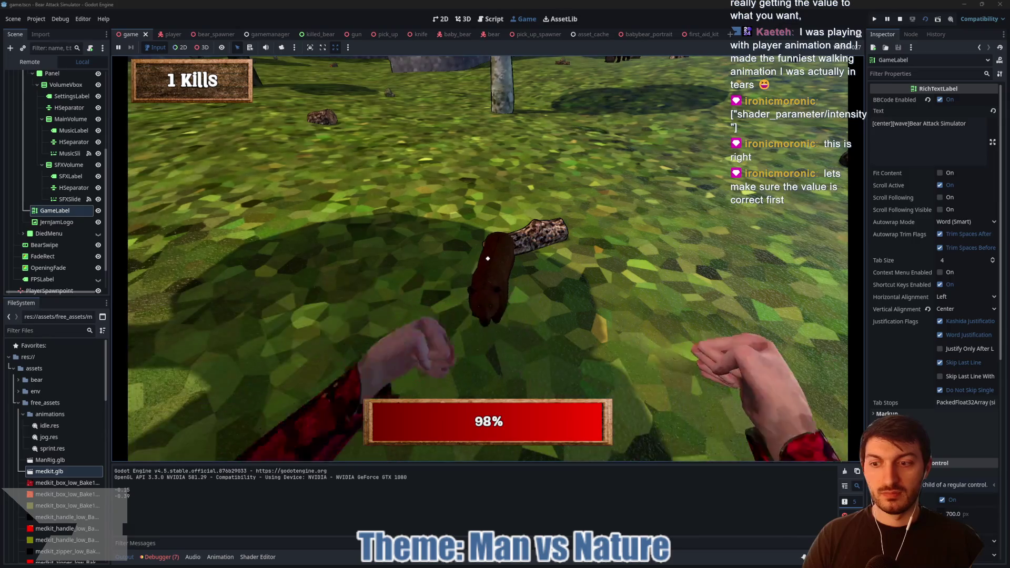
click(487, 259)
click(488, 259)
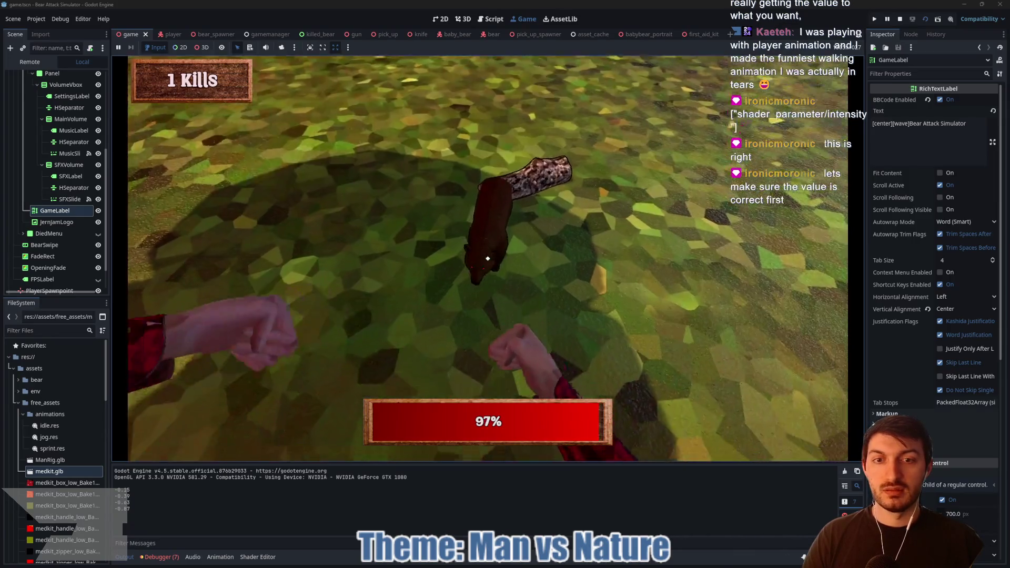
click(488, 259)
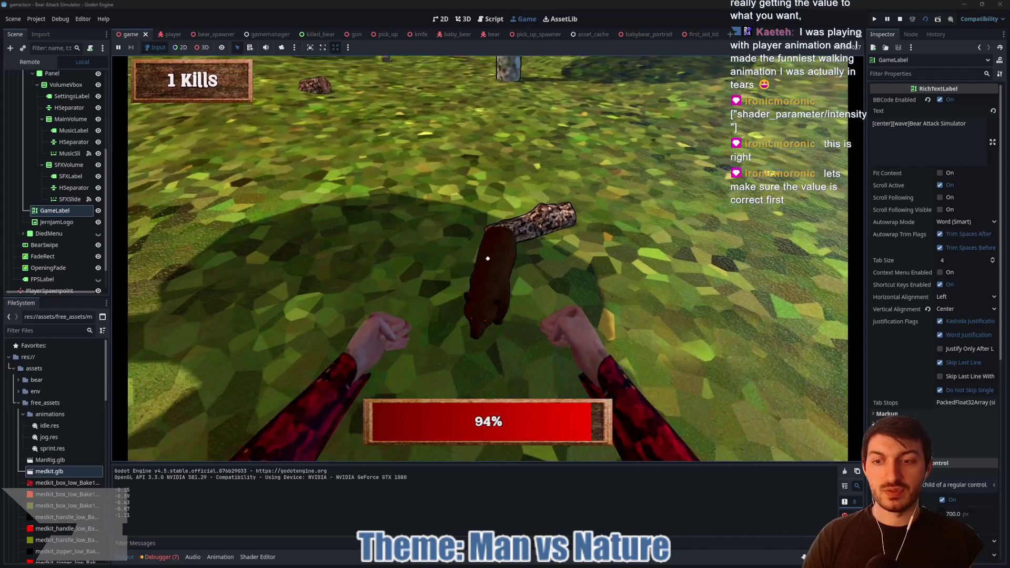
click(487, 258)
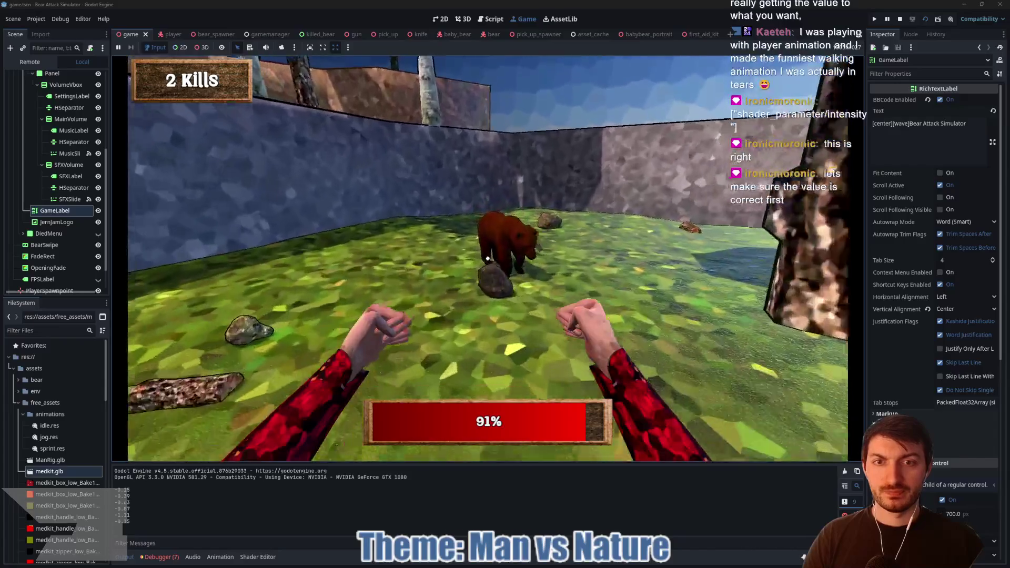
click(488, 258)
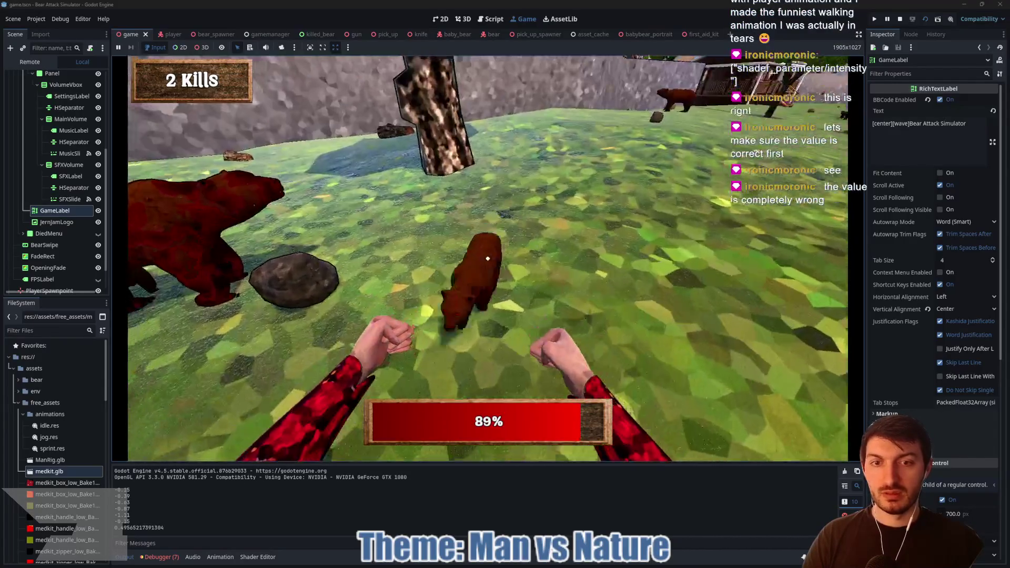
click(488, 258)
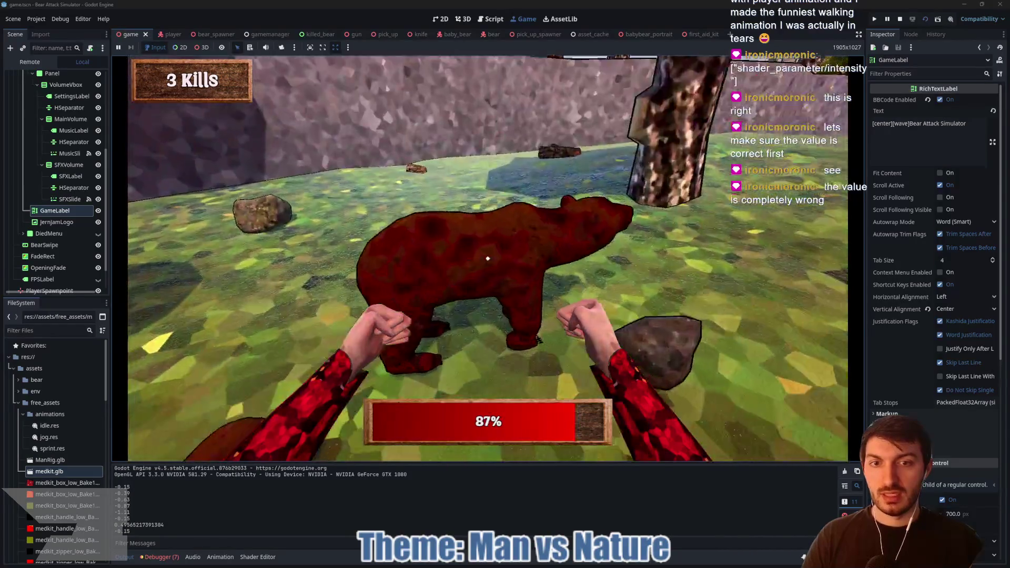
click(487, 258)
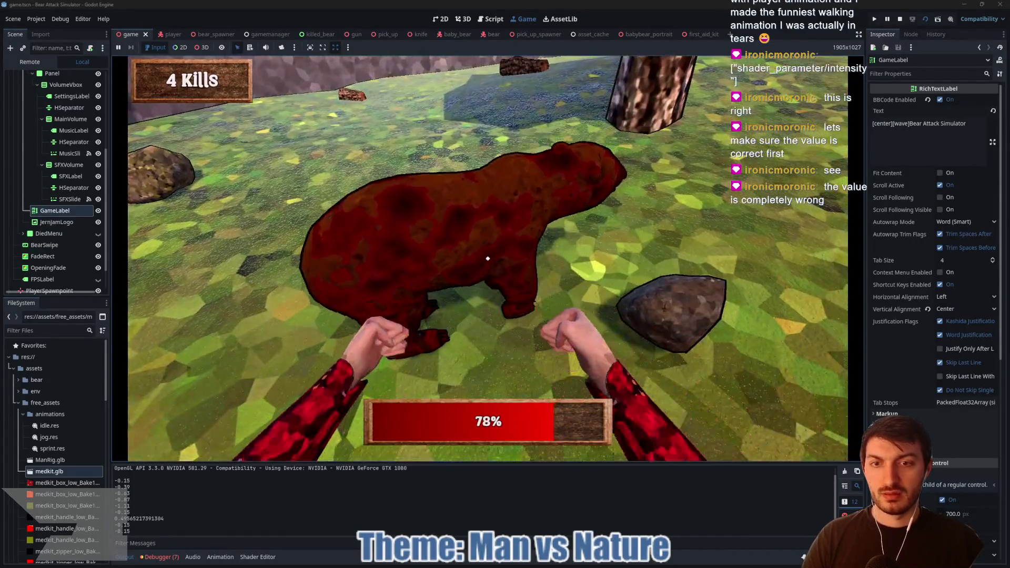
click(487, 259)
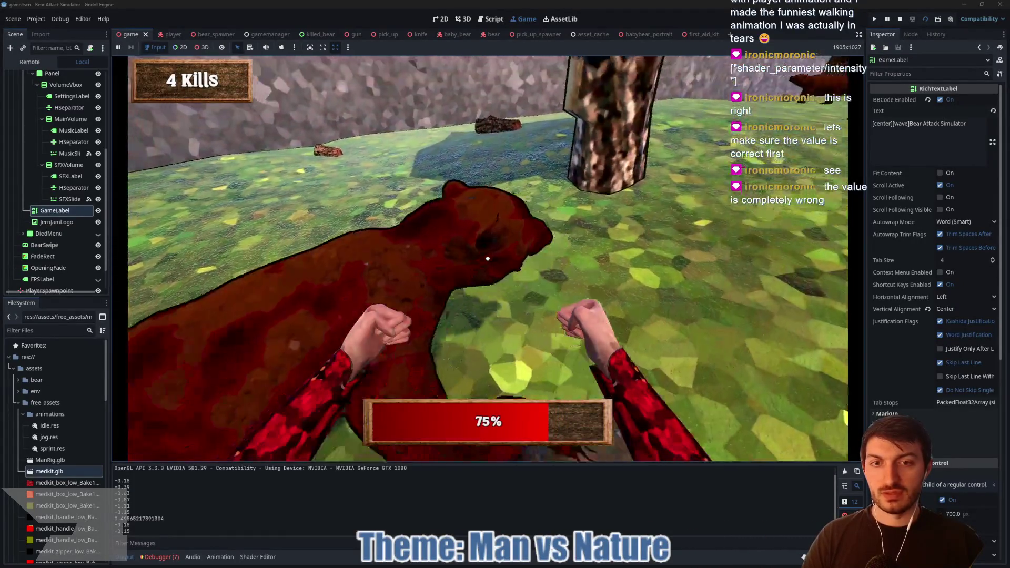
click(488, 259)
click(488, 258)
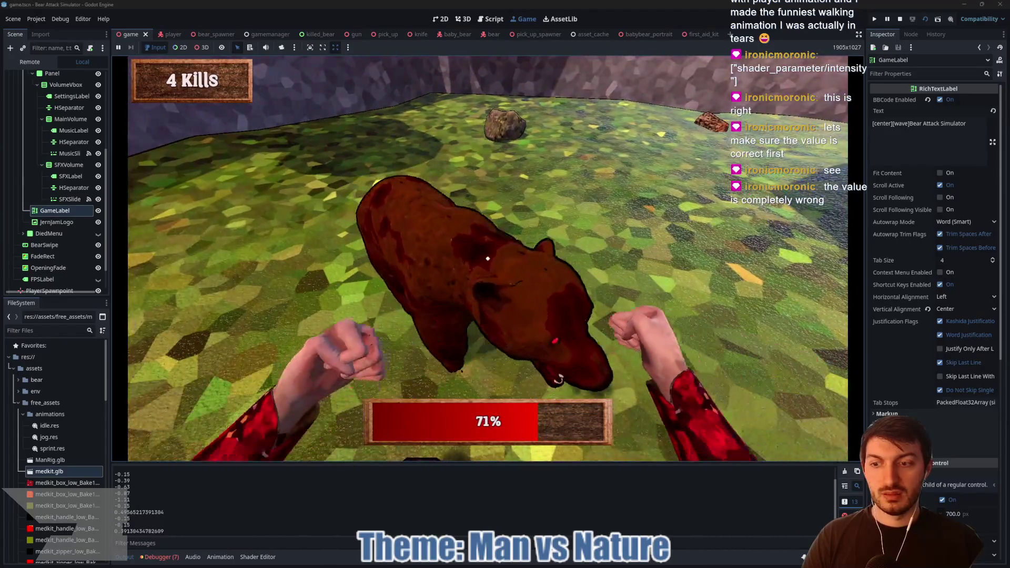
click(488, 258)
click(487, 258)
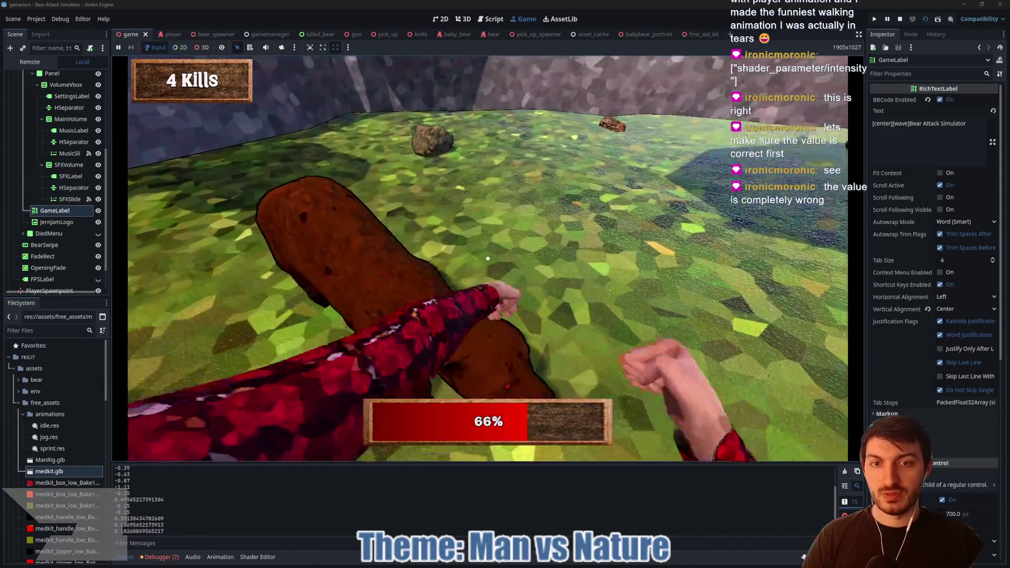
click(487, 258)
click(487, 258)
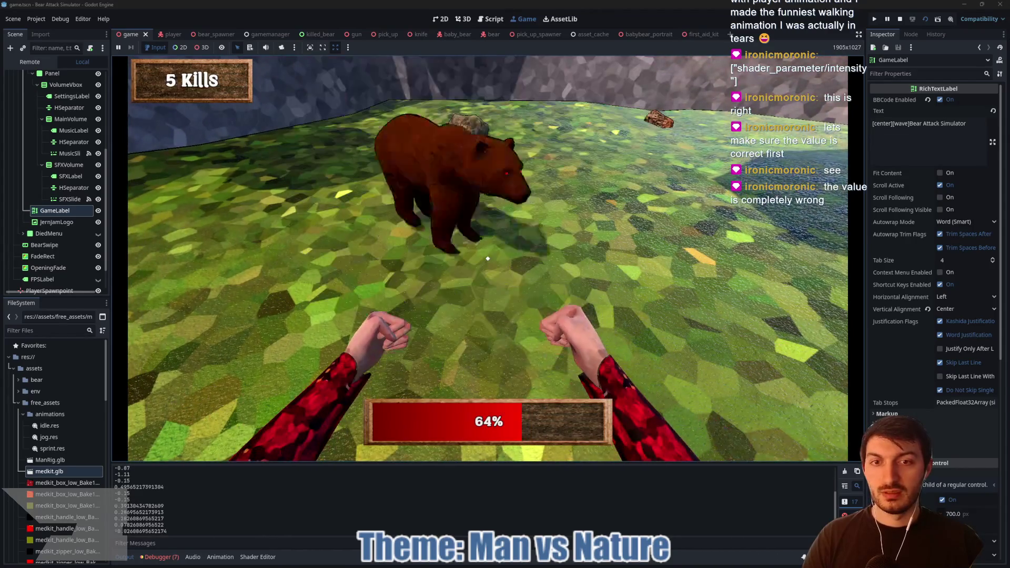
click(488, 258)
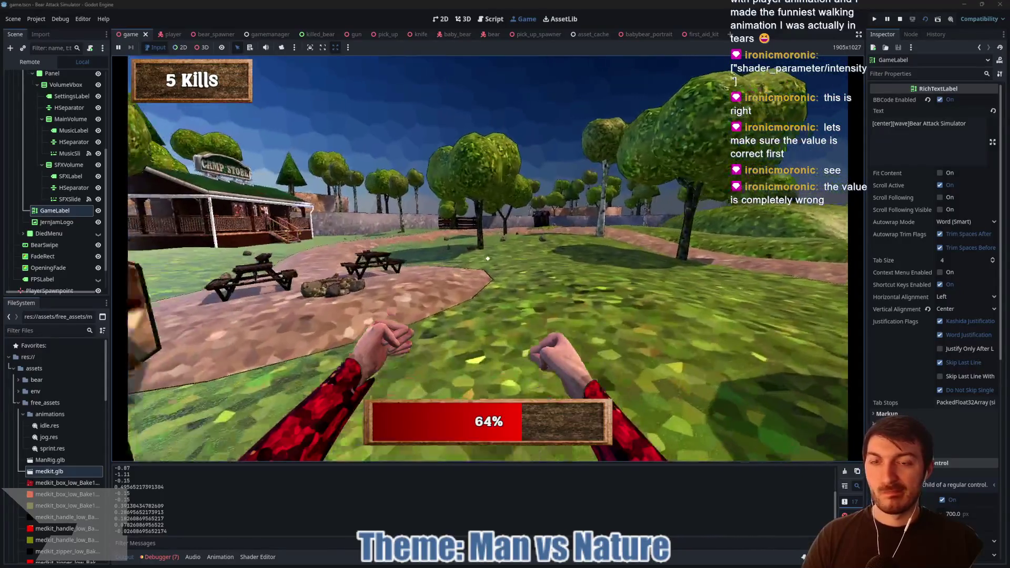
key(F8)
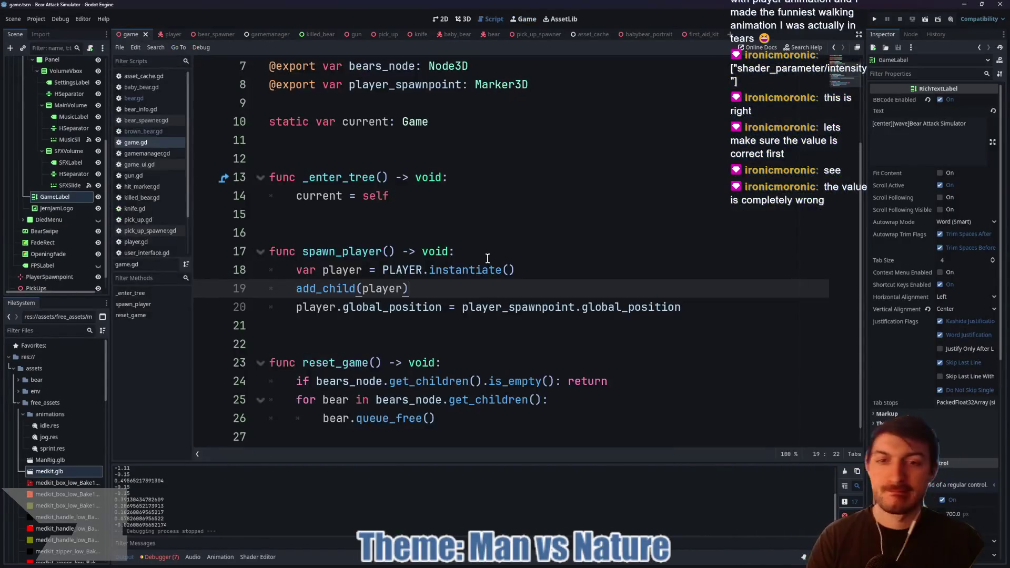
From brown_bear.gd, open the parent bear.gd and select health_percentage on tween_blood's line 180
click(489, 33)
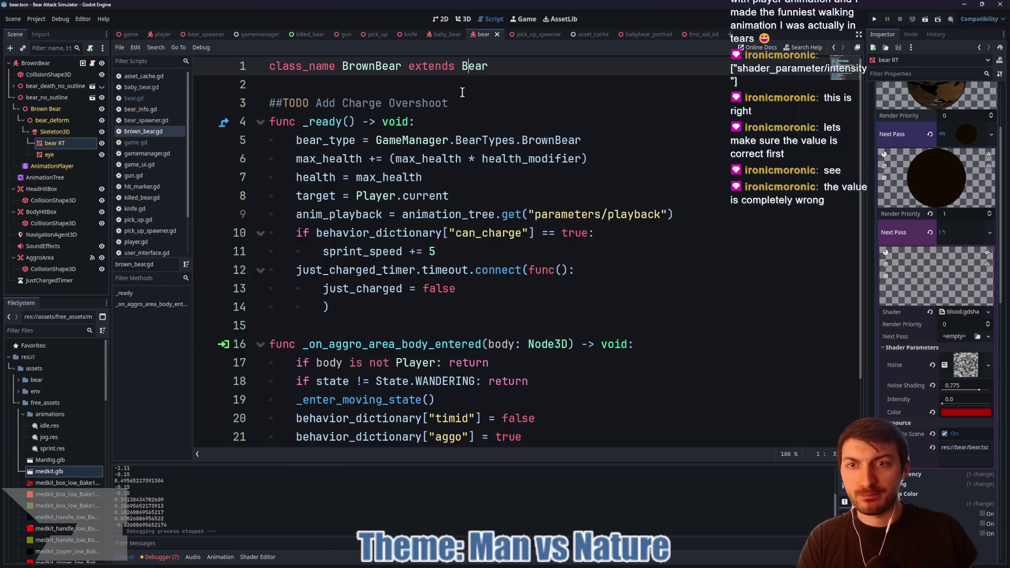
click(466, 67)
ctrl+click(467, 67)
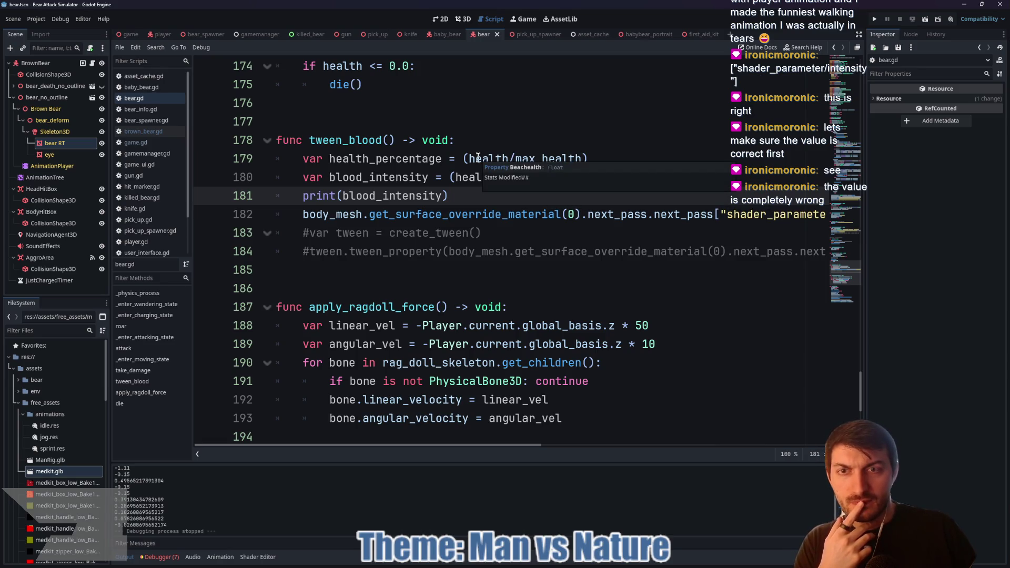
scroll(381, 148, up, 4)
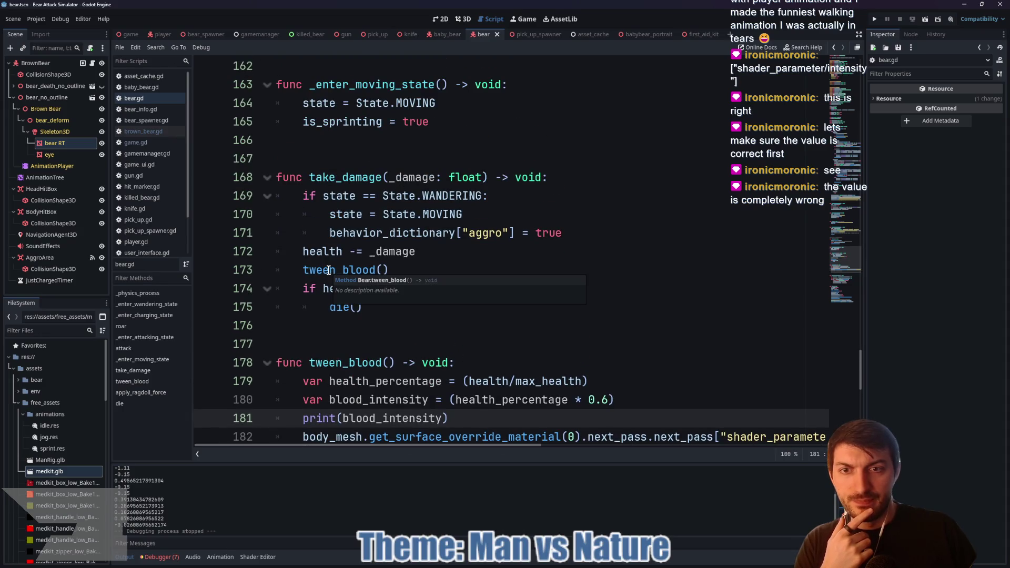
scroll(343, 264, down, 2)
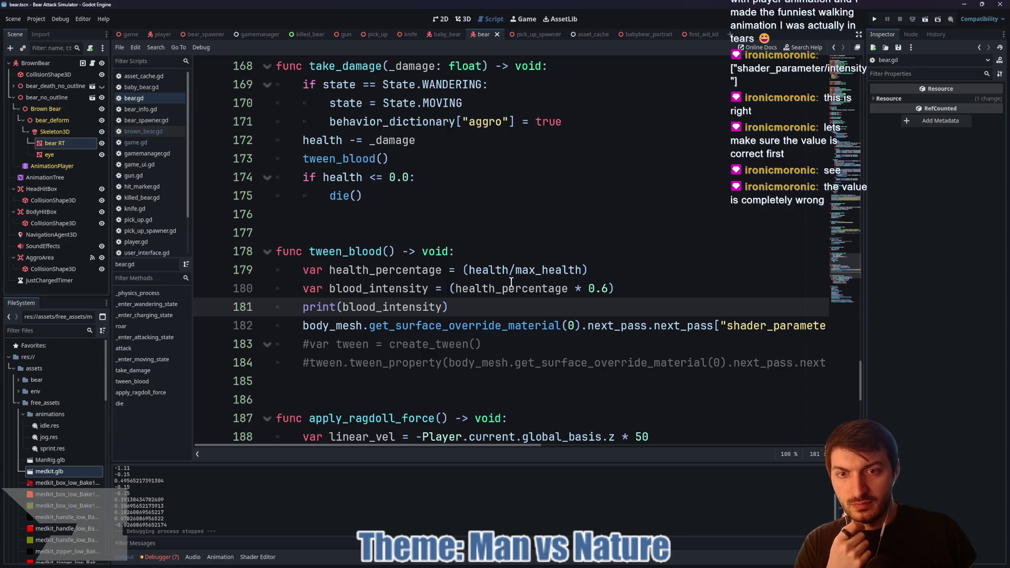
mouse_move(469, 288)
drag(449, 288, 569, 288)
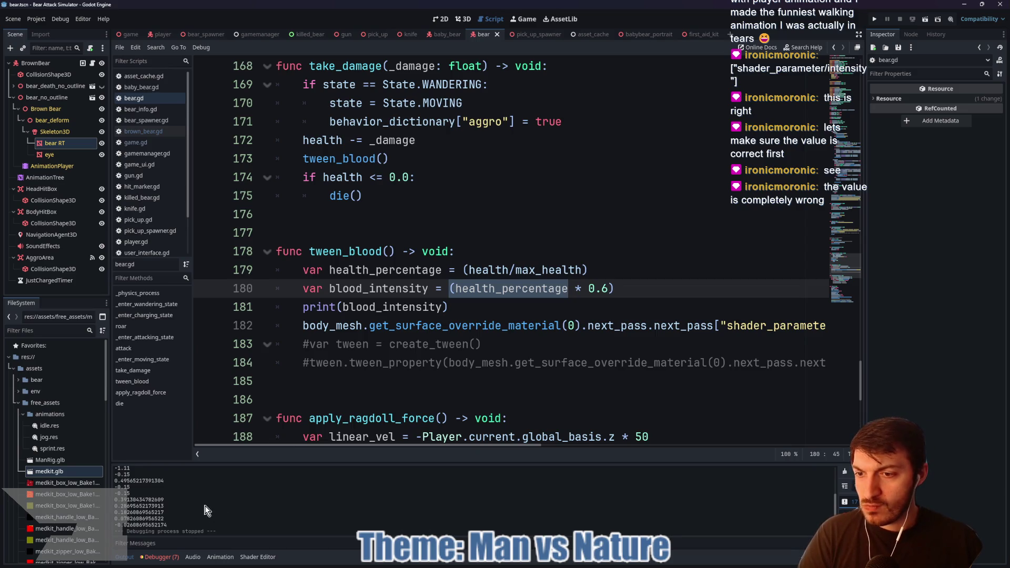
scroll(204, 504, up, 2)
scroll(204, 505, up, 2)
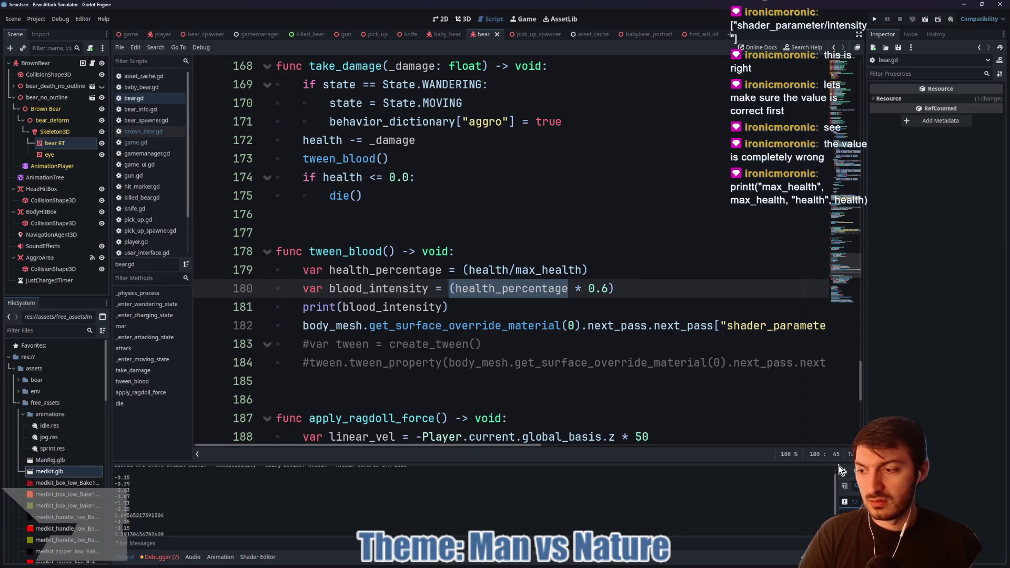
click(465, 311)
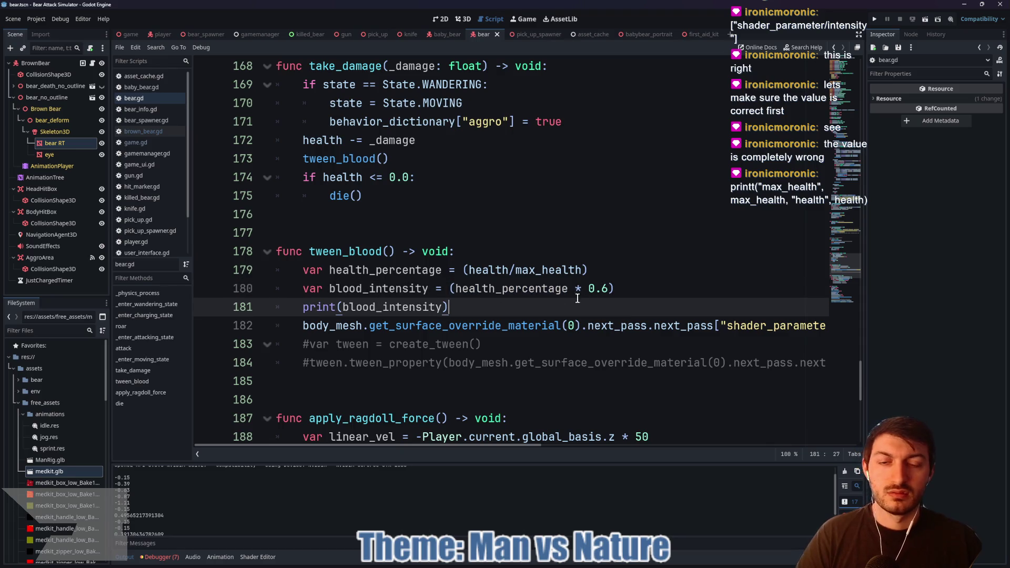
Turn the print into printt with "Max Health: ", max_health, " Health: ", health, " BI: ", blood_intensity, then save
click(335, 307)
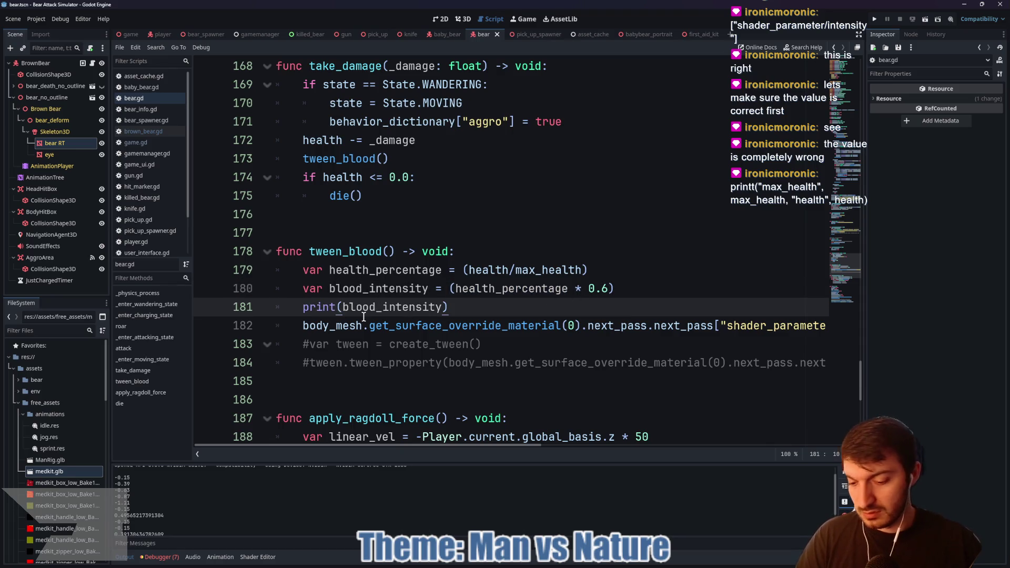
text(t)
key(Right)
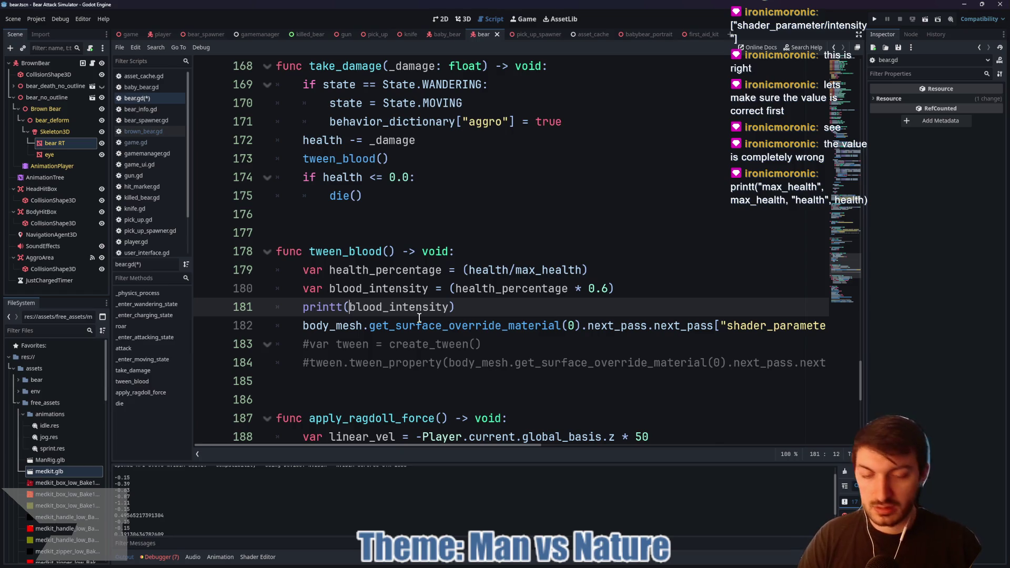
text(")
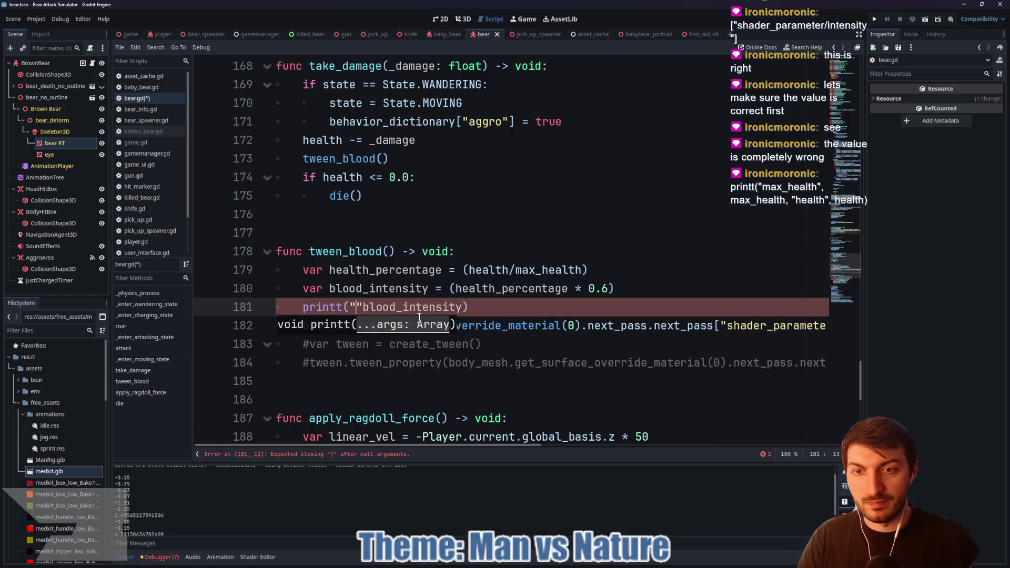
text(Max Heal)
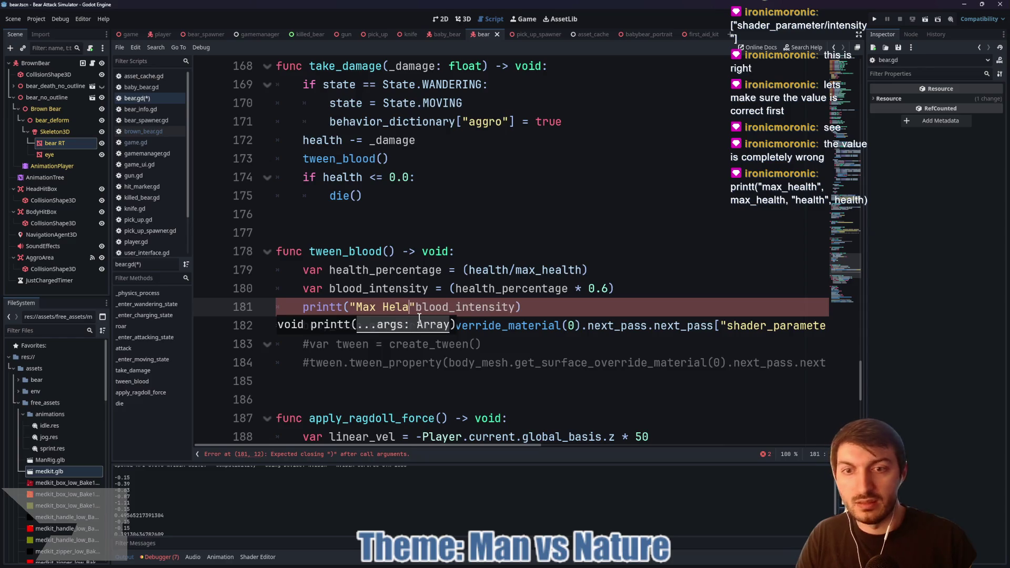
text(th: ")
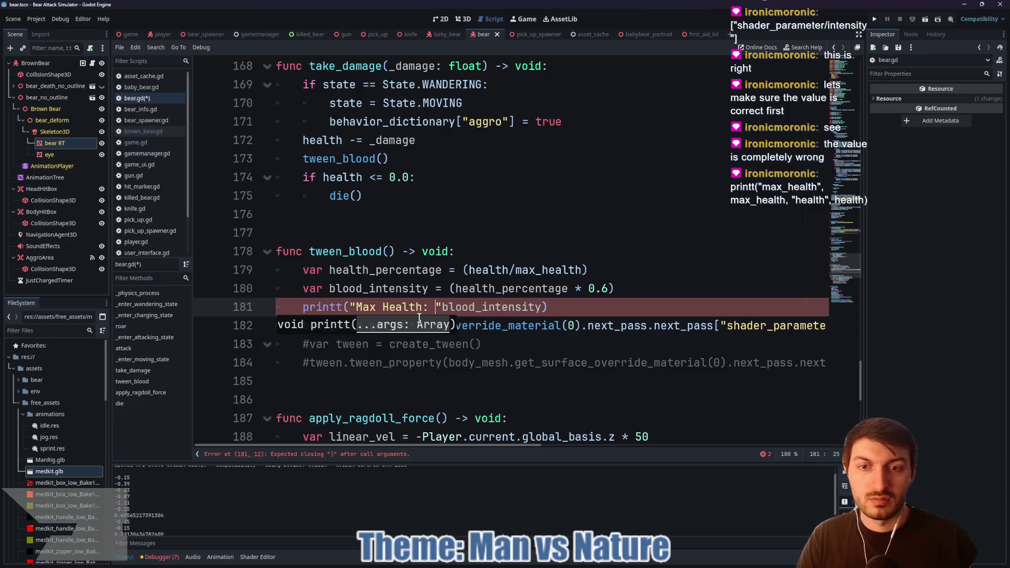
text(, max)
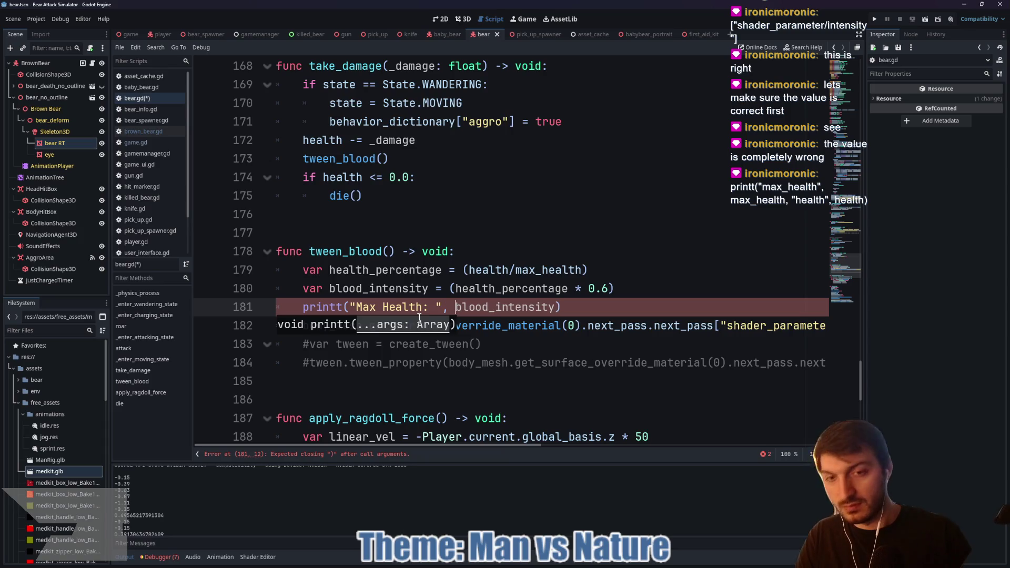
key(Tab)
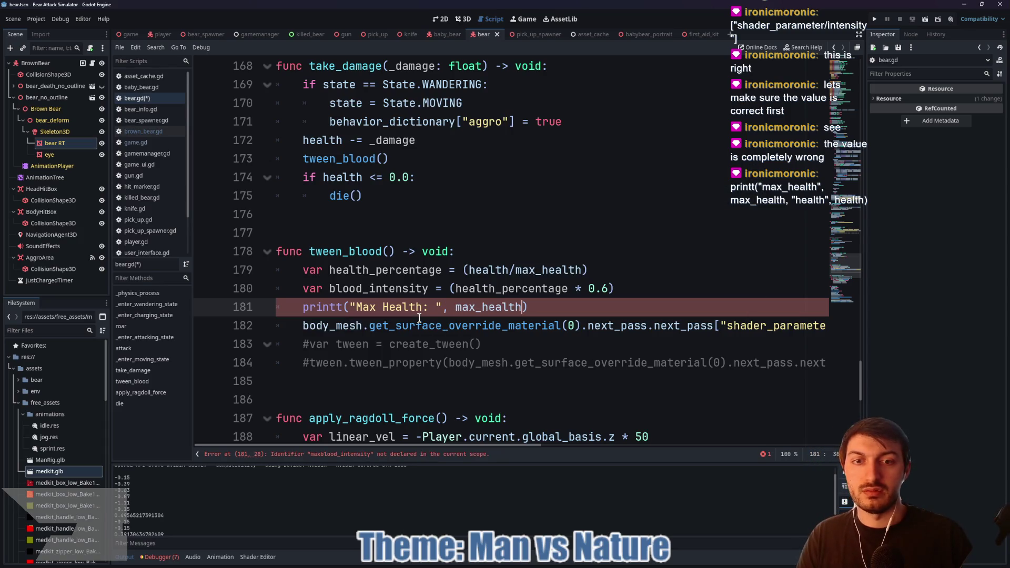
text(, ")
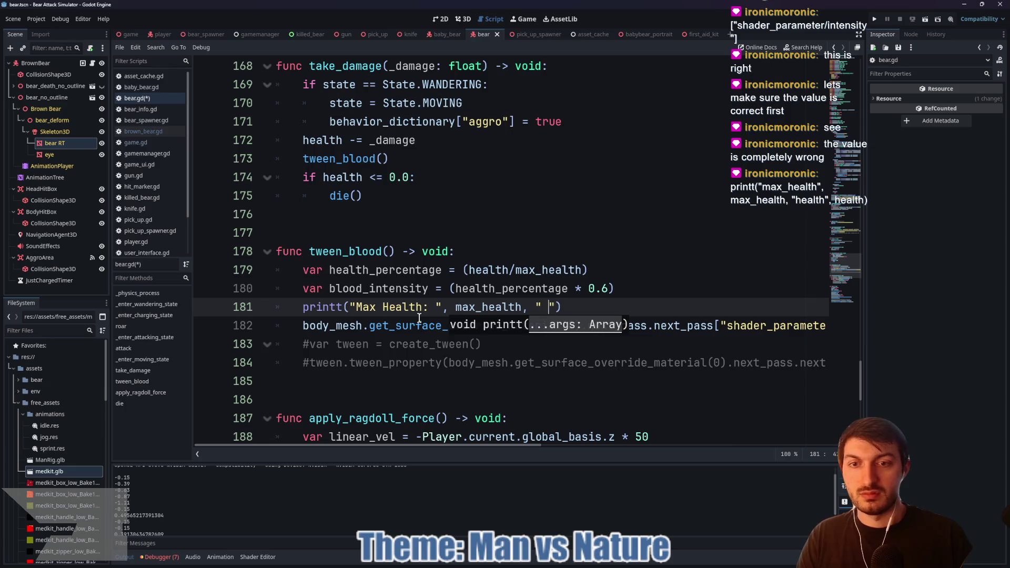
text( Heal)
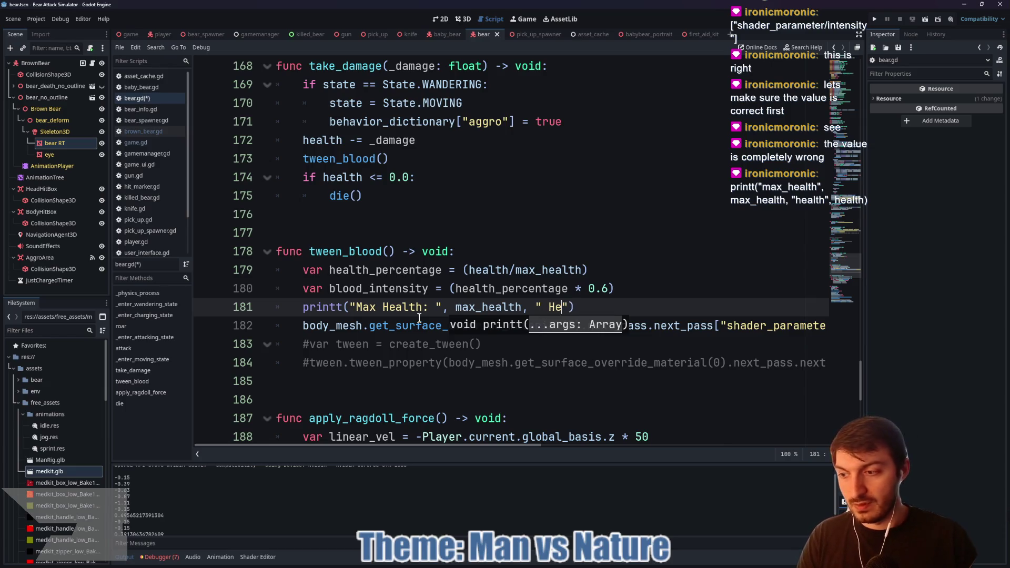
text(th: ")
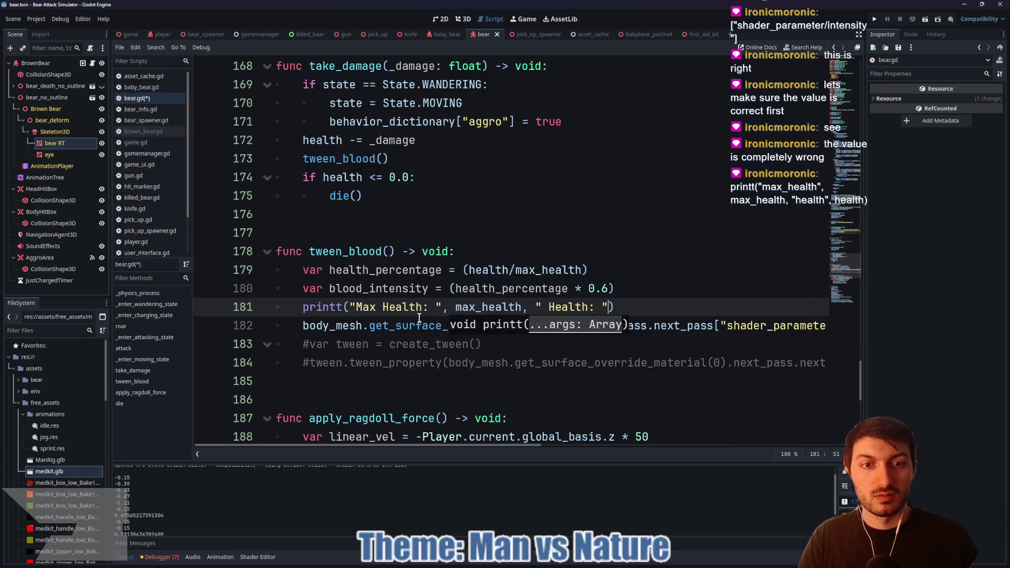
text(, )
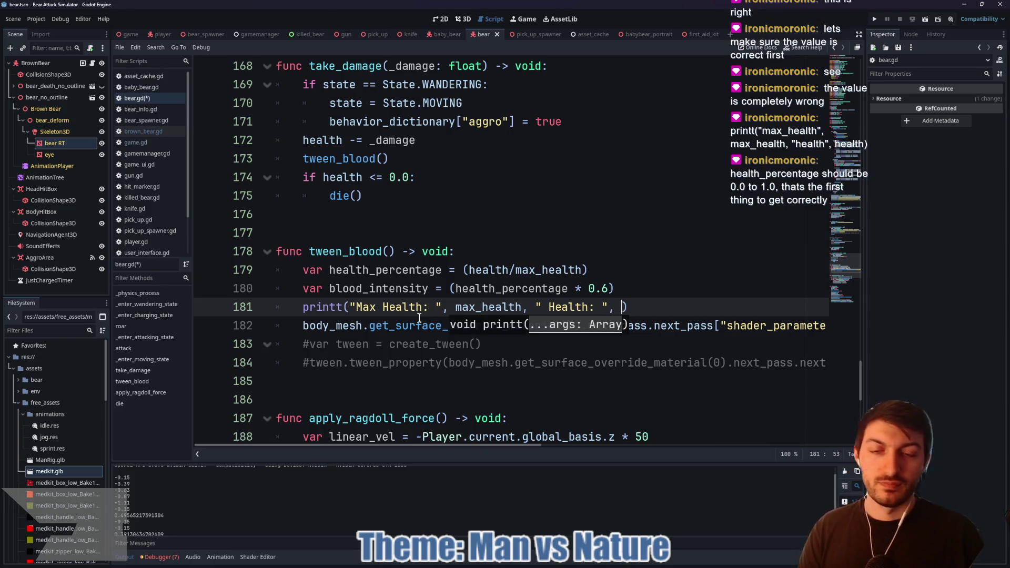
text(health)
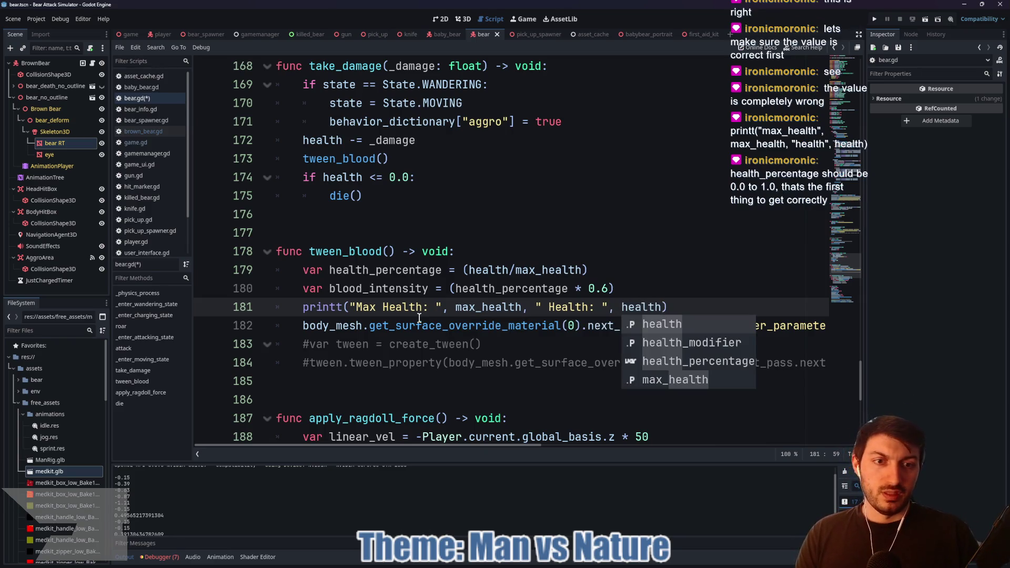
text(,)
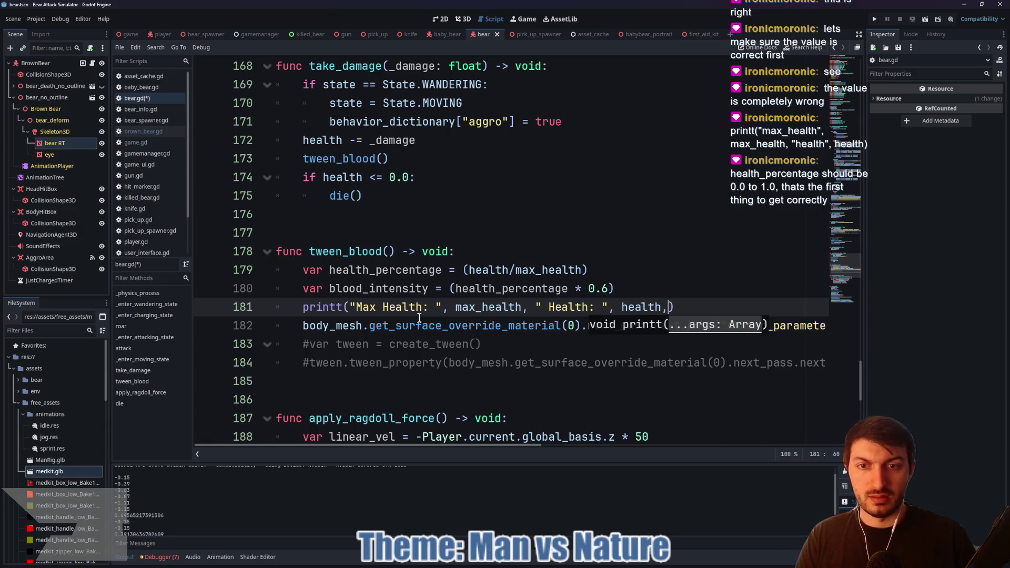
text( ")
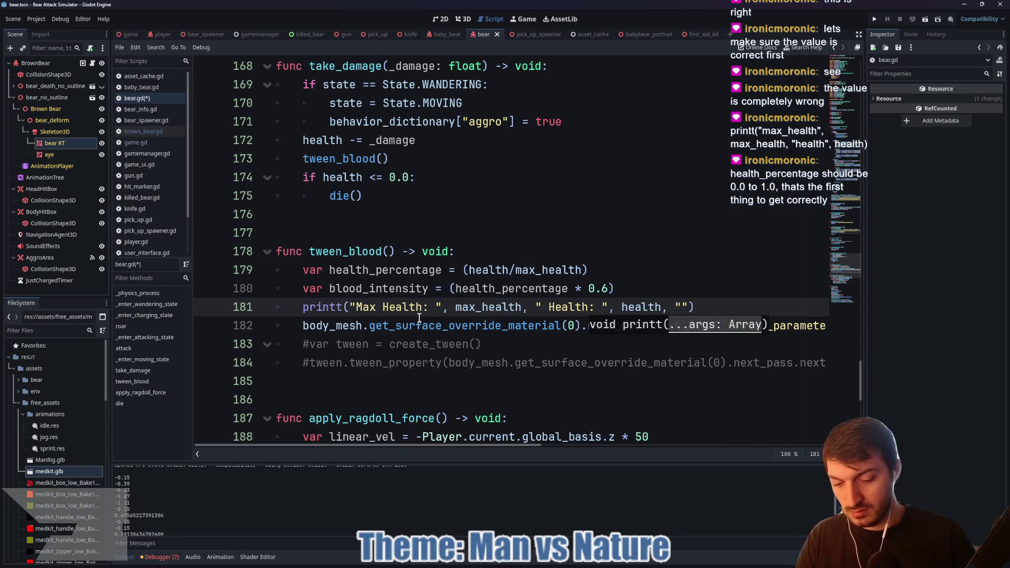
text(Bl)
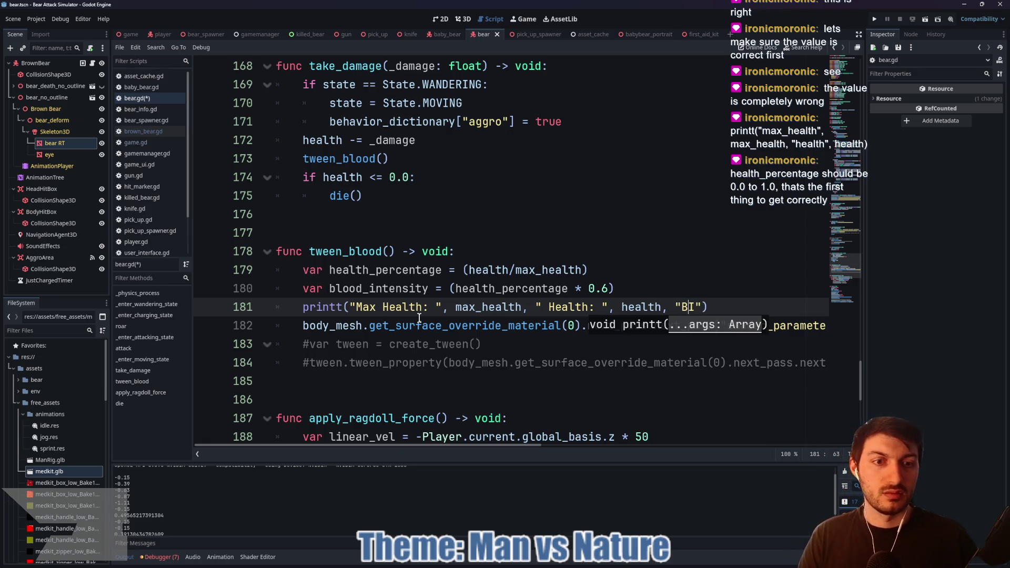
key(Left)
text(: ")
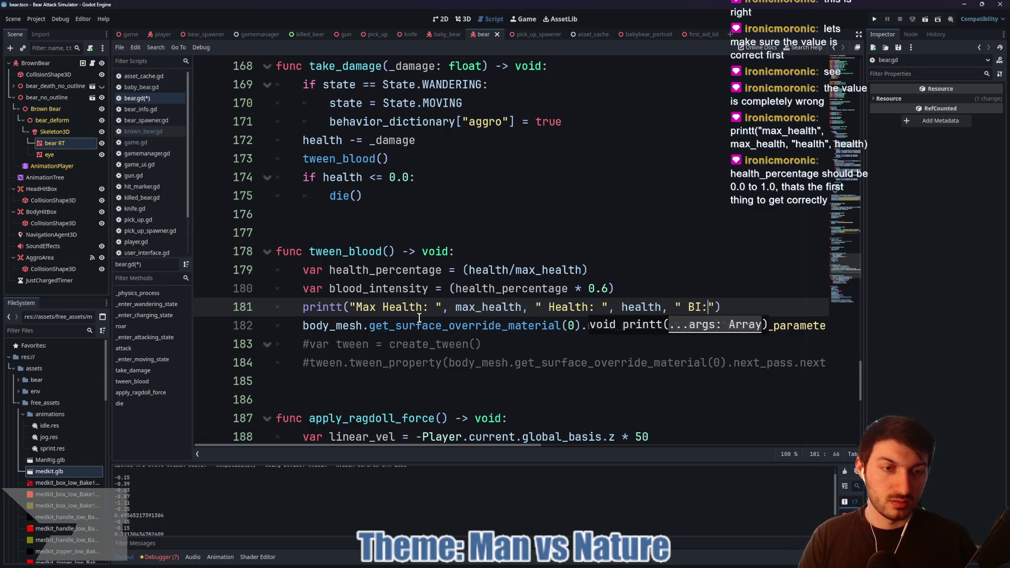
text(, )
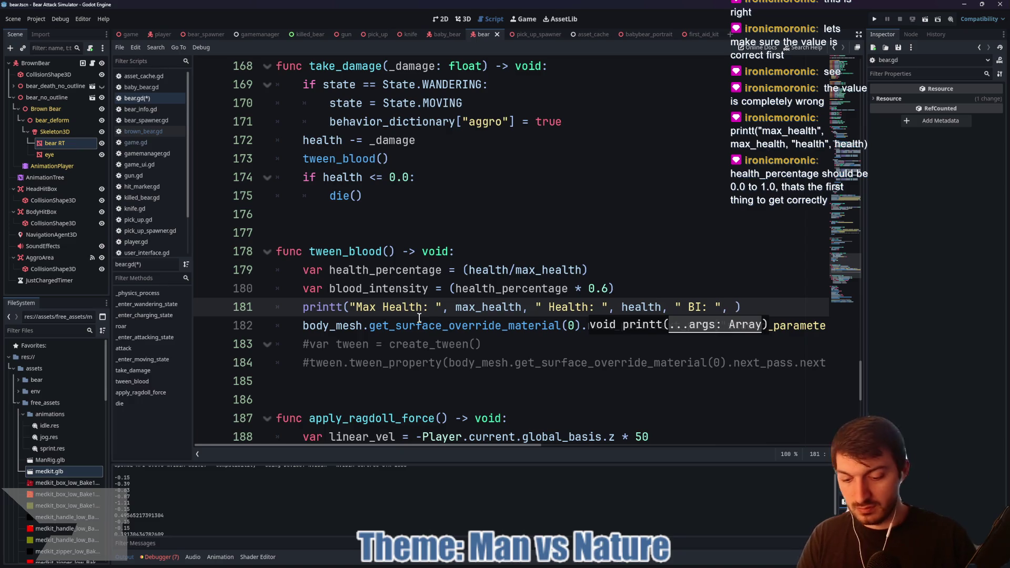
text(v)
key(BackSpace)
key(Return)
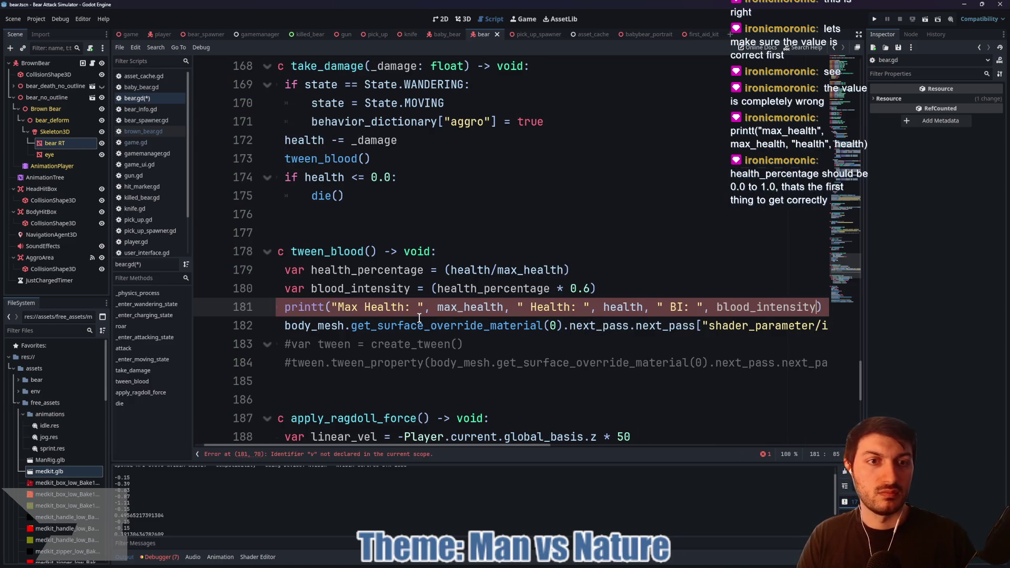
key(ctrl+s)
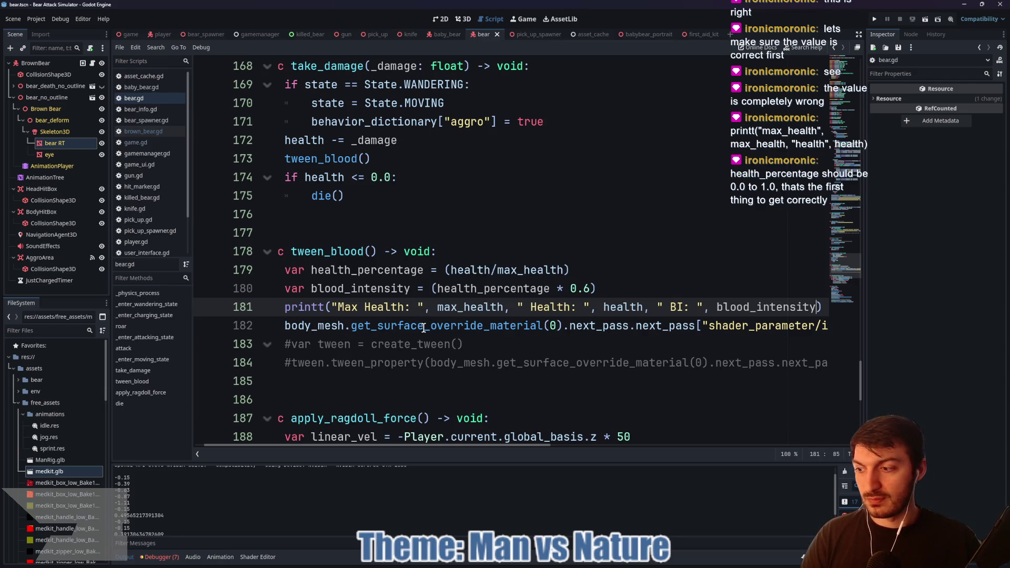
Prepend "HP %: " and health_percentage to the printt arguments and save again
click(332, 304)
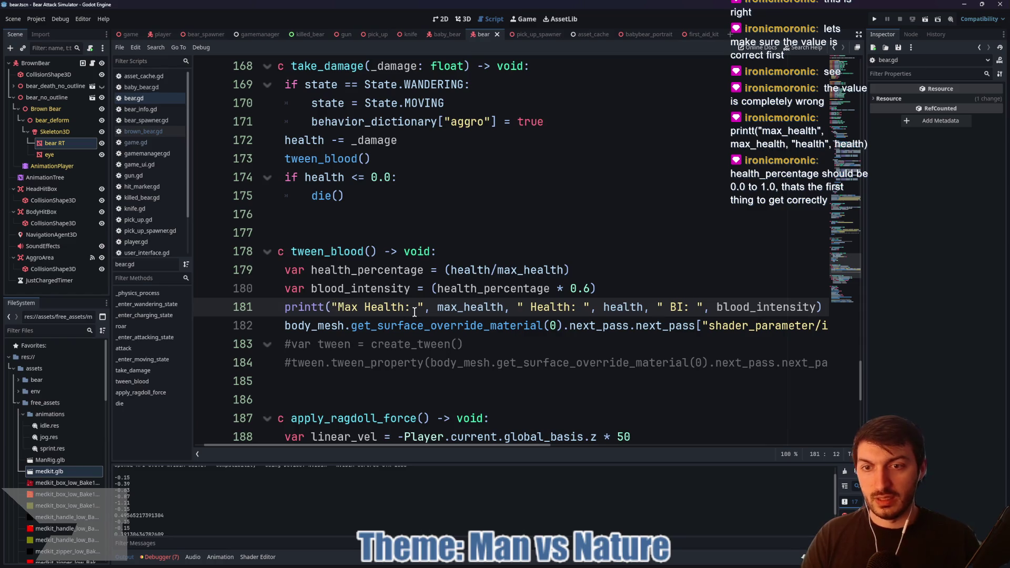
text(,)
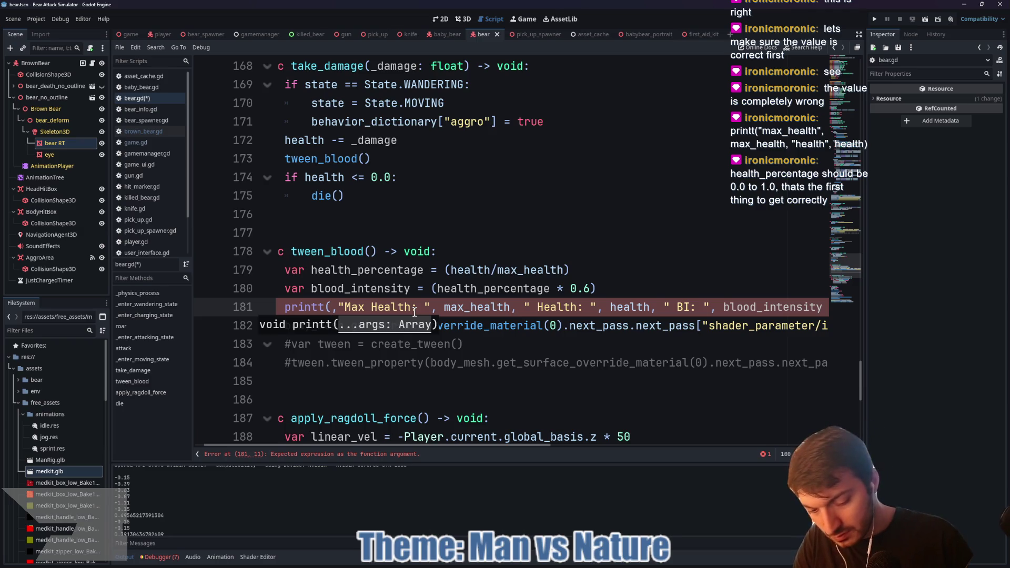
text("")
text(HP %)
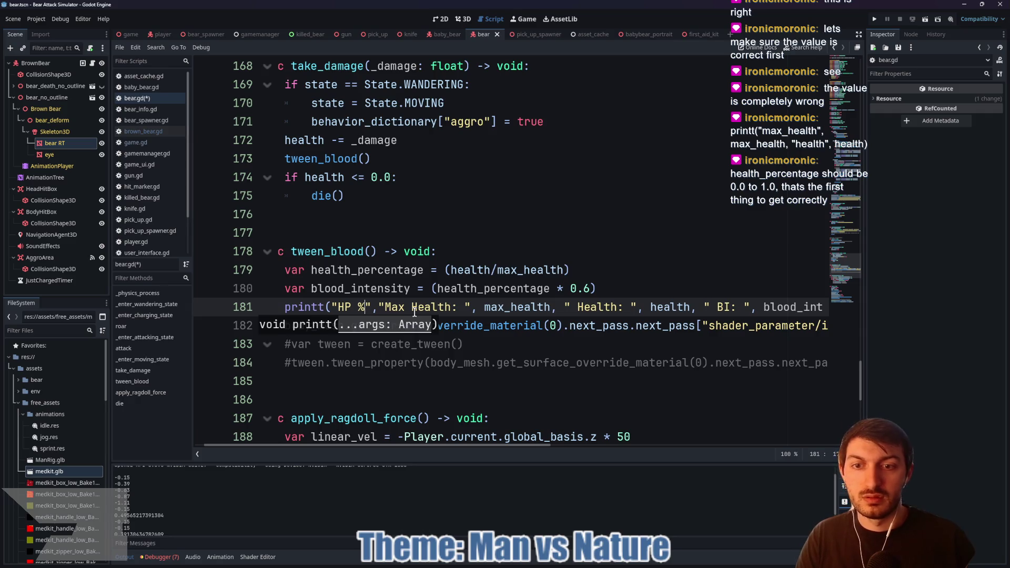
text(: )
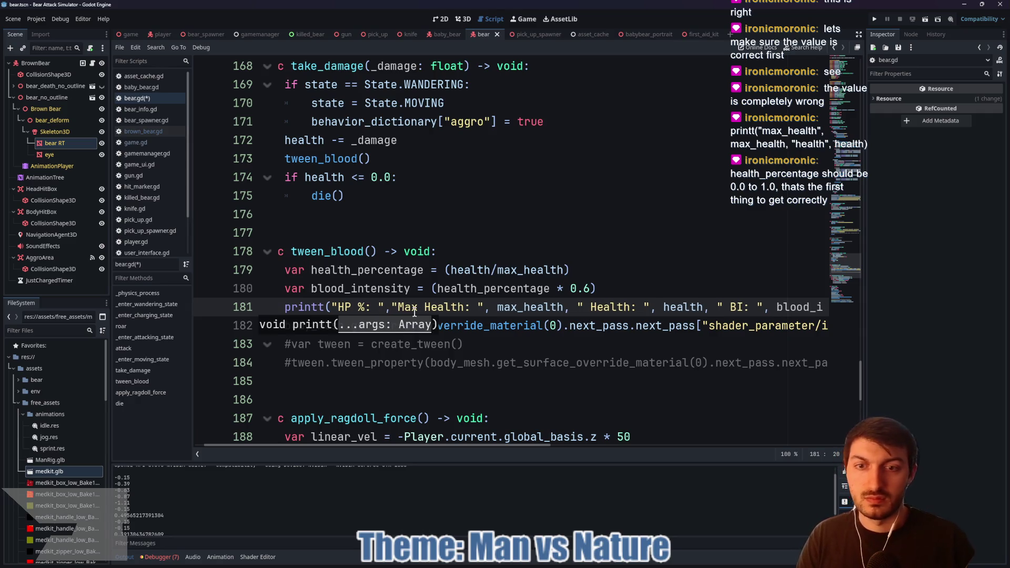
text(, )
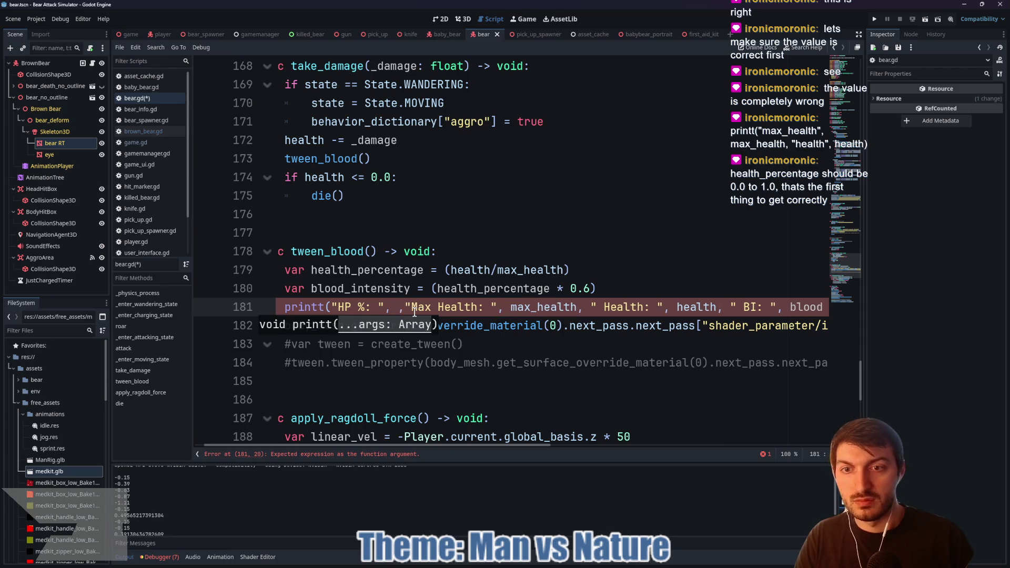
text(health)
key(Down)
key(Down)
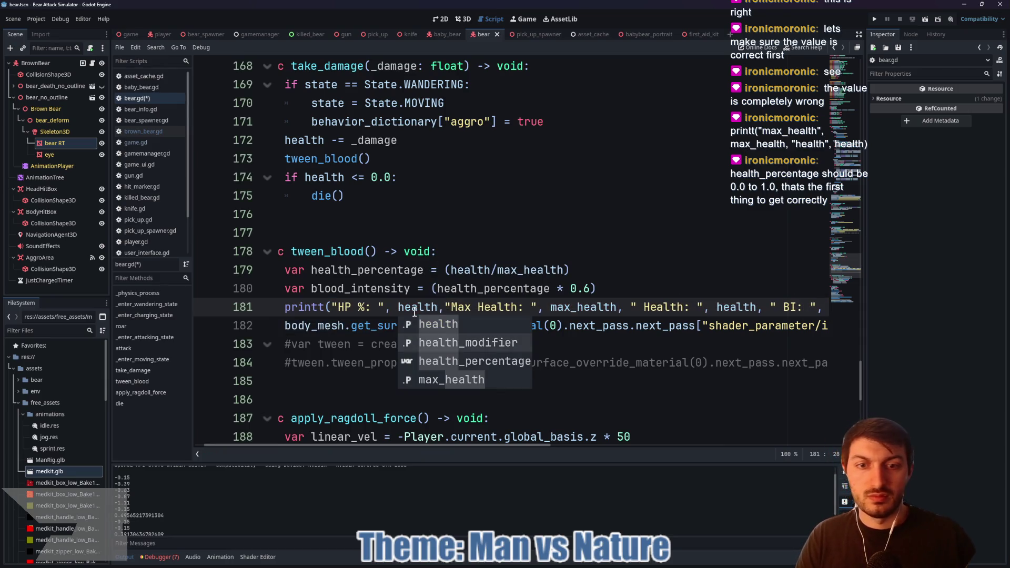
key(Return)
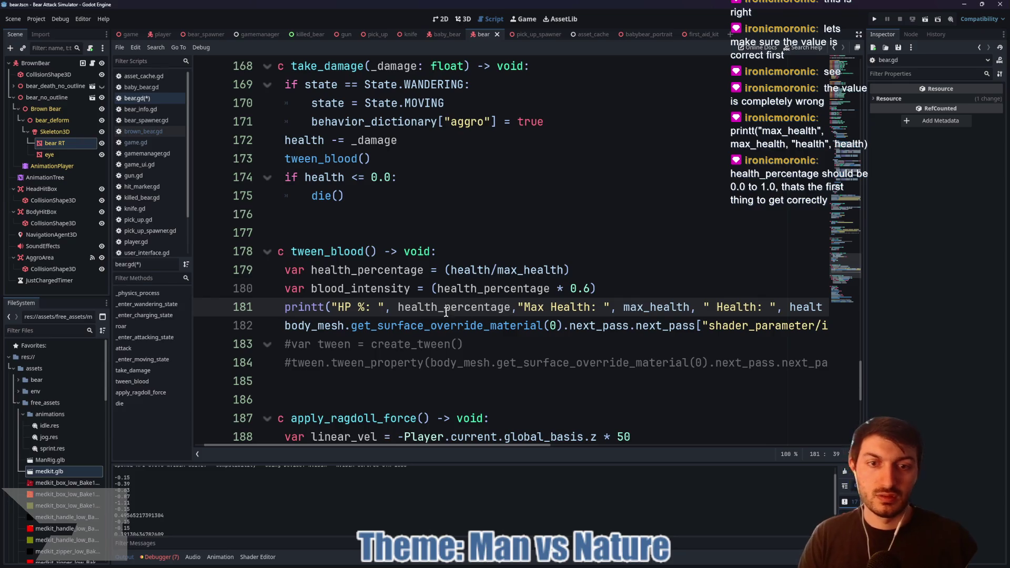
key(Right)
click(582, 279)
key(ctrl+s)
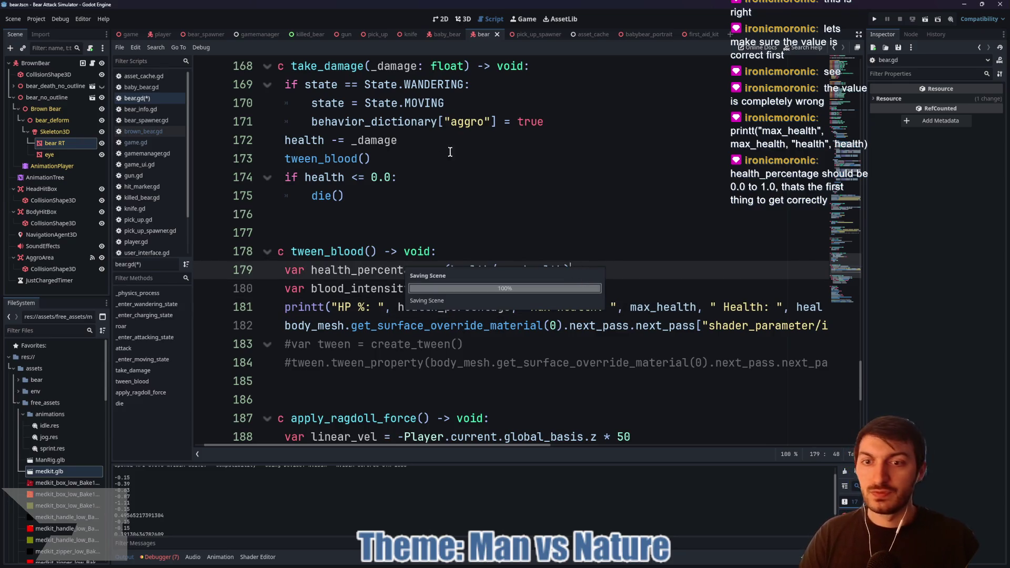
From the game scene, run the project, start a round, and walk up to a bear
click(126, 37)
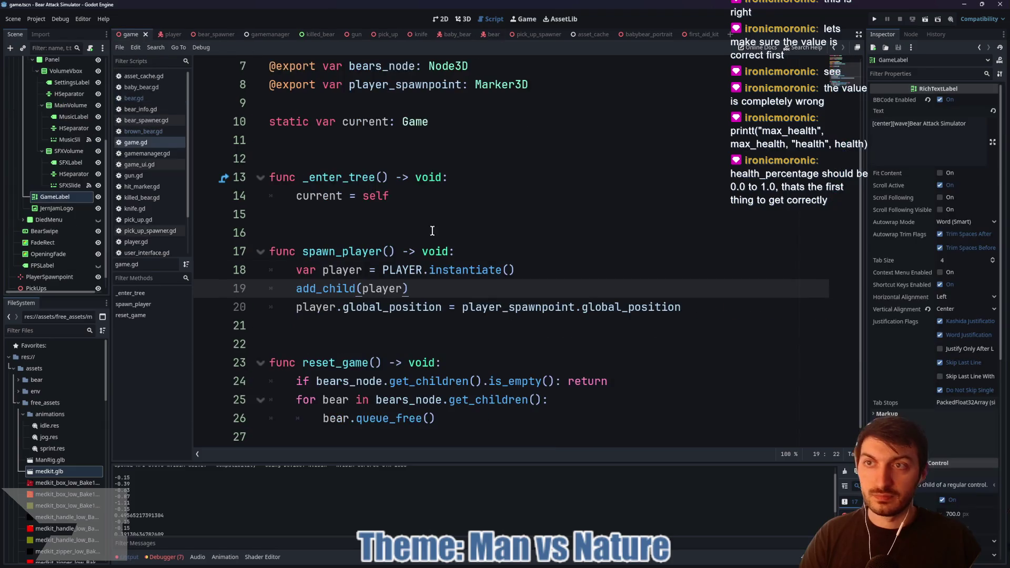
key(F5)
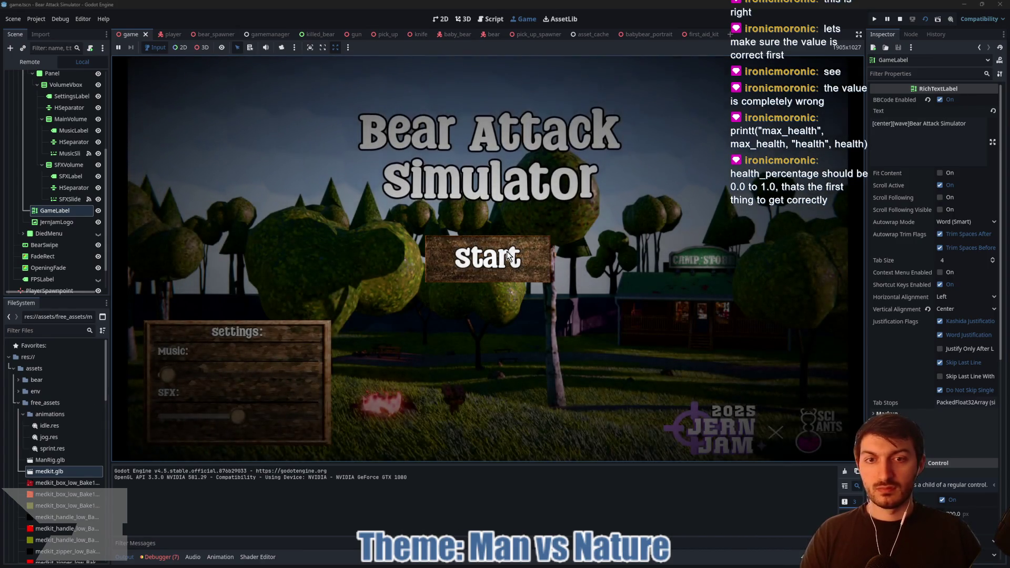
click(487, 258)
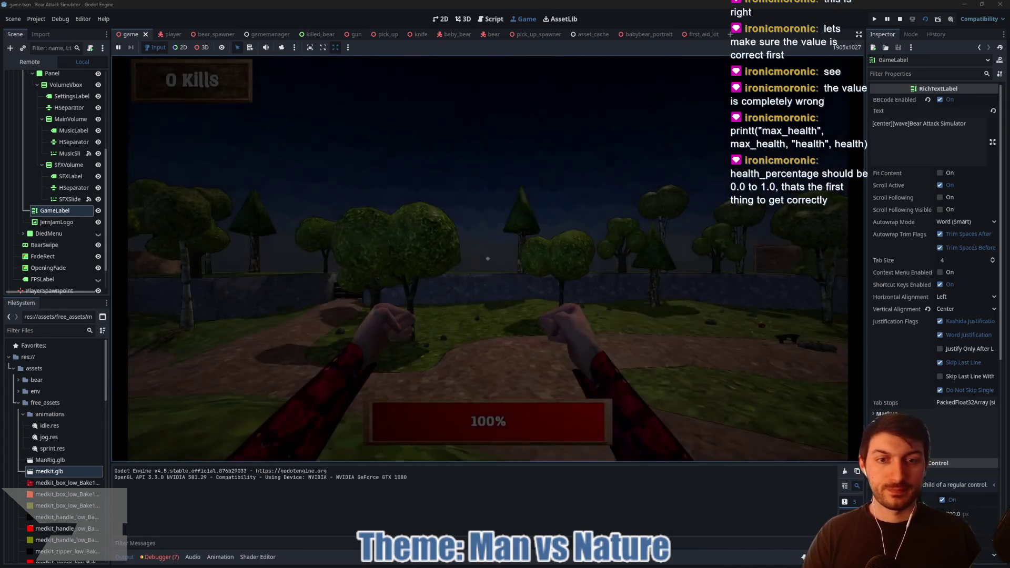
mouse_move(488, 257)
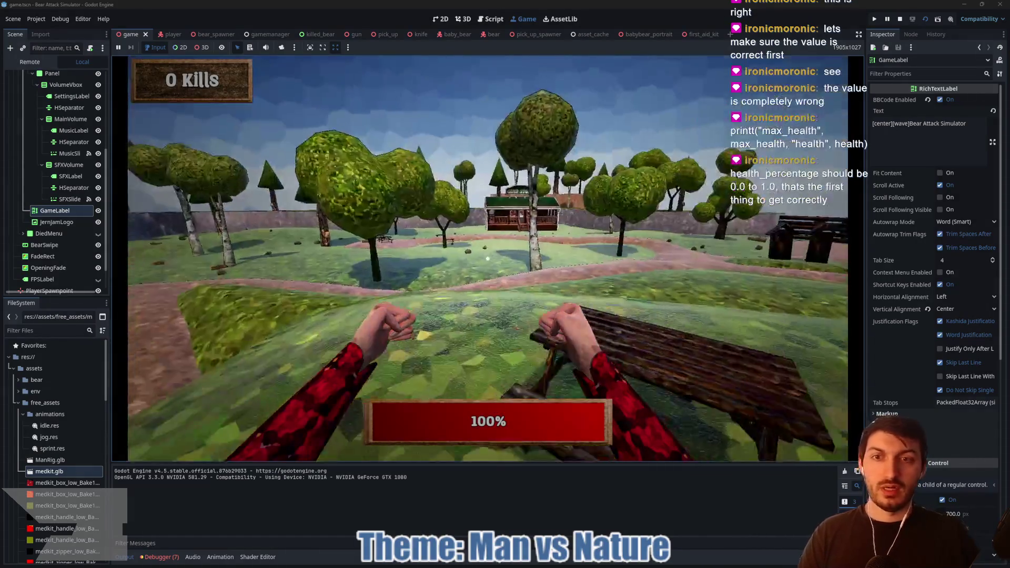
key(w)
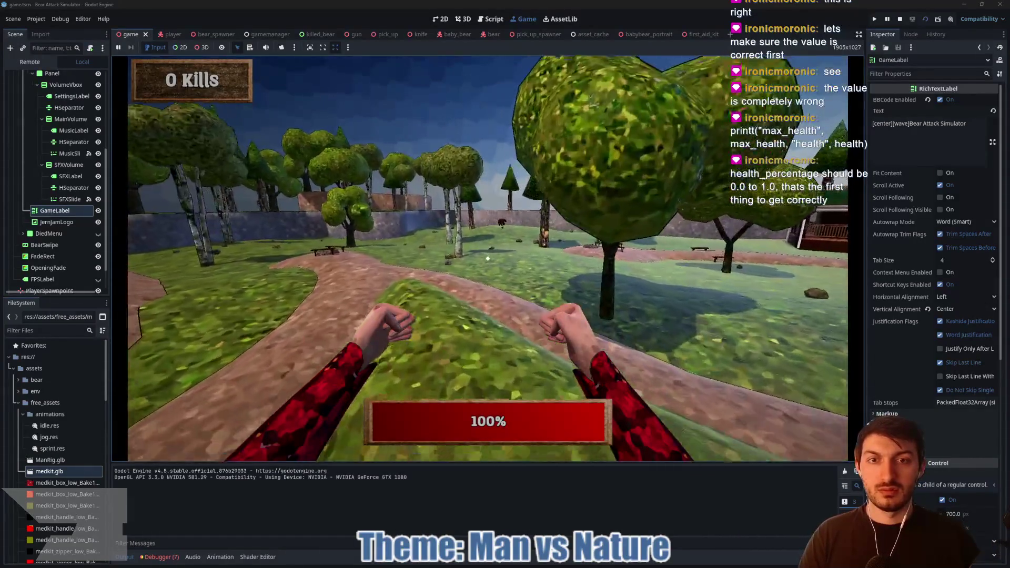
key(w)
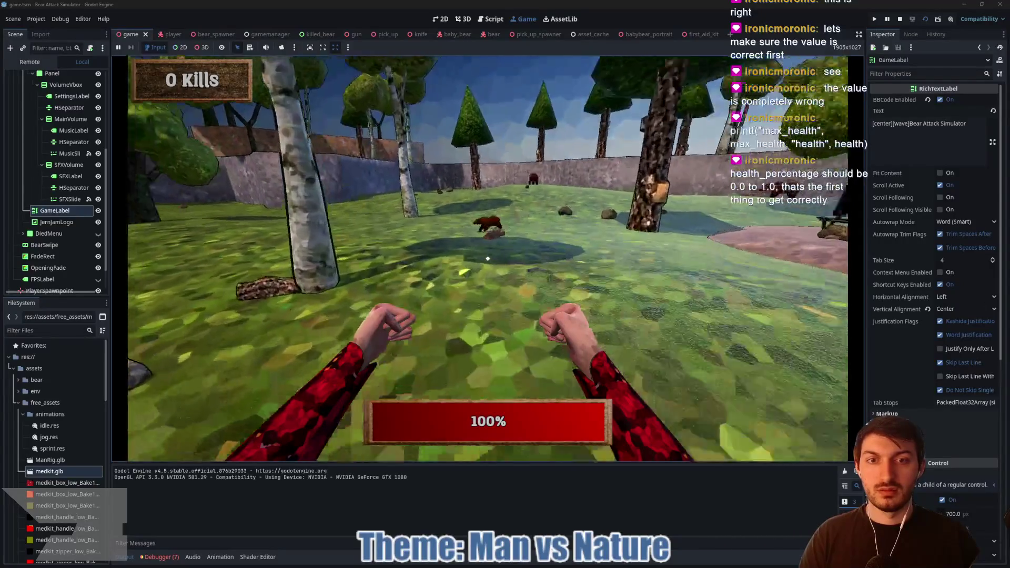
key(w)
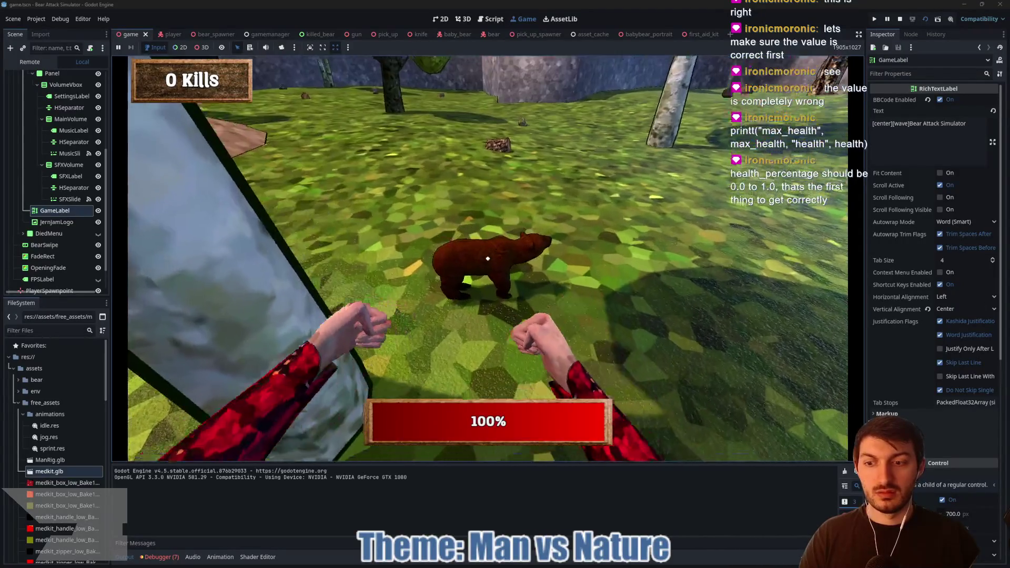
key(w)
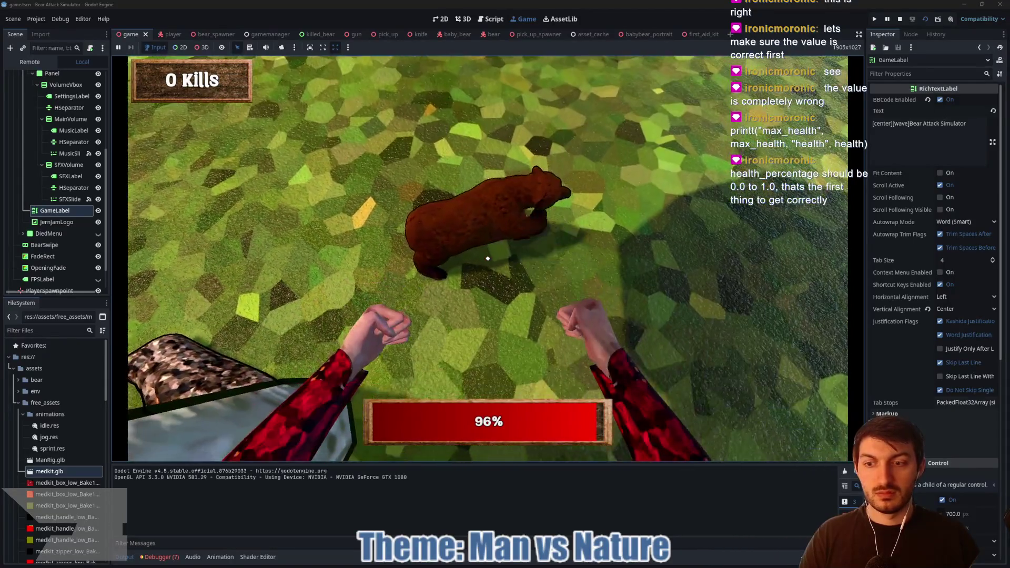
Punch two bears to death, then stop the game with F8
click(488, 259)
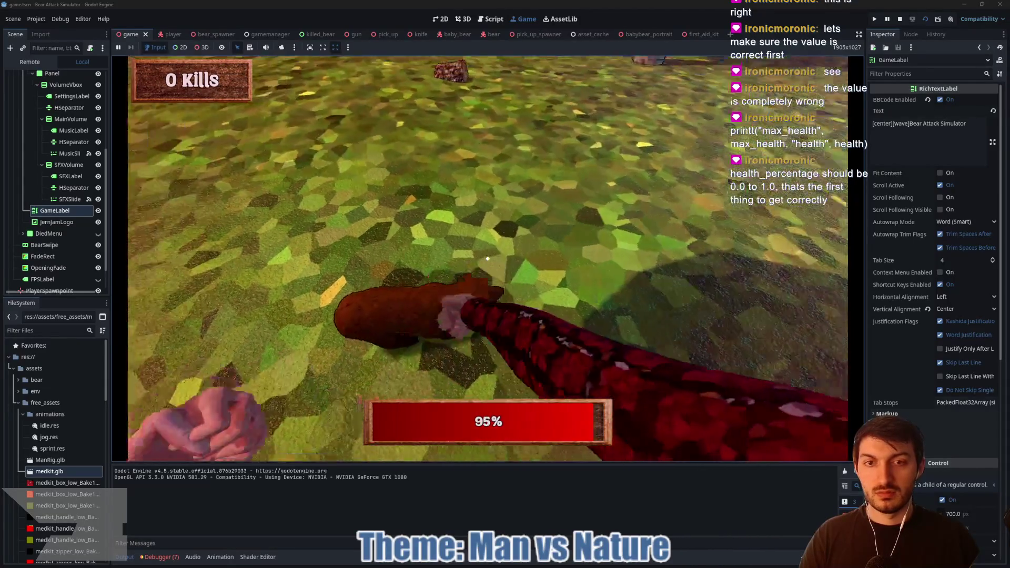
click(487, 259)
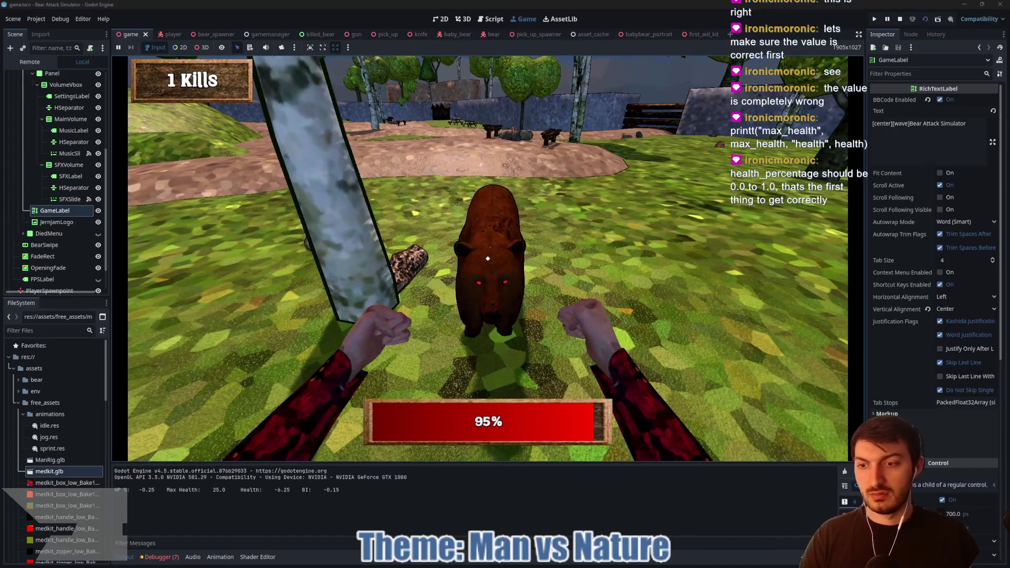
click(488, 258)
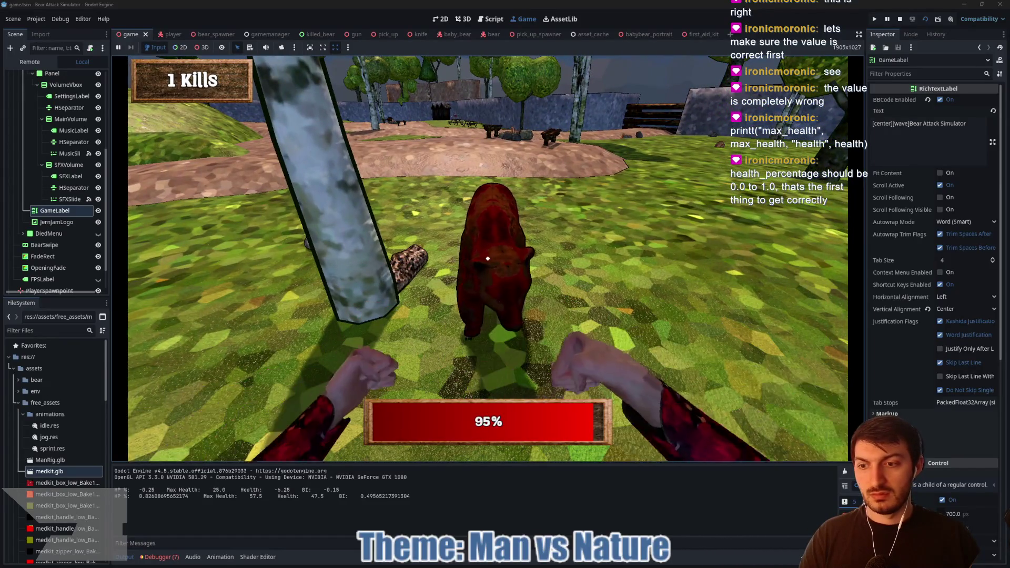
click(488, 258)
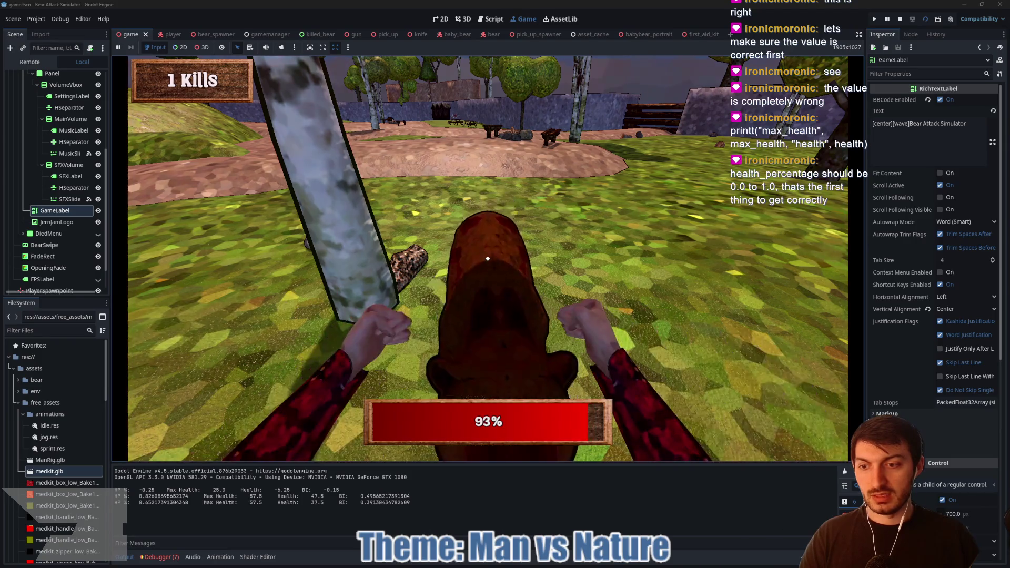
click(487, 258)
click(488, 258)
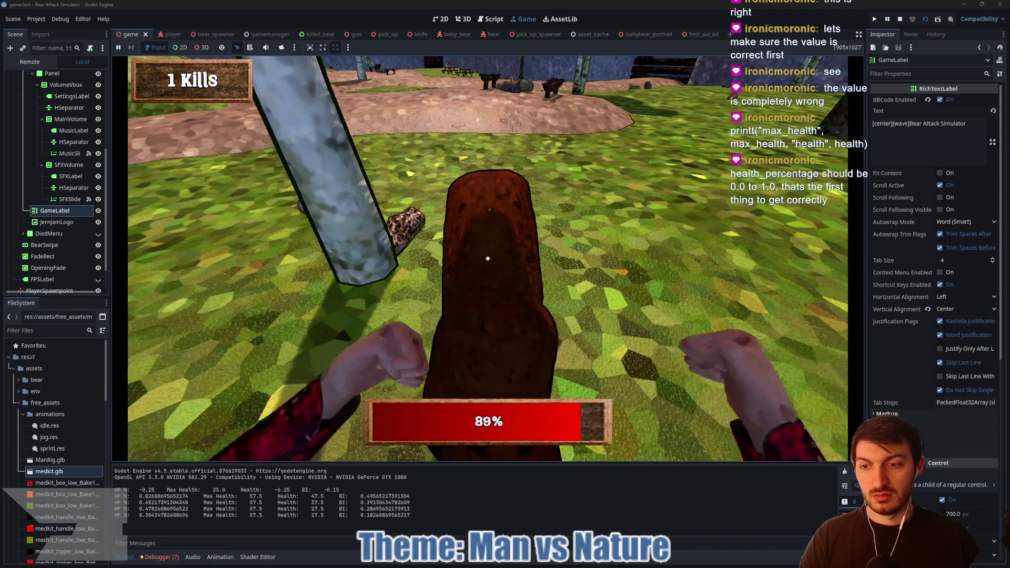
click(487, 258)
click(488, 258)
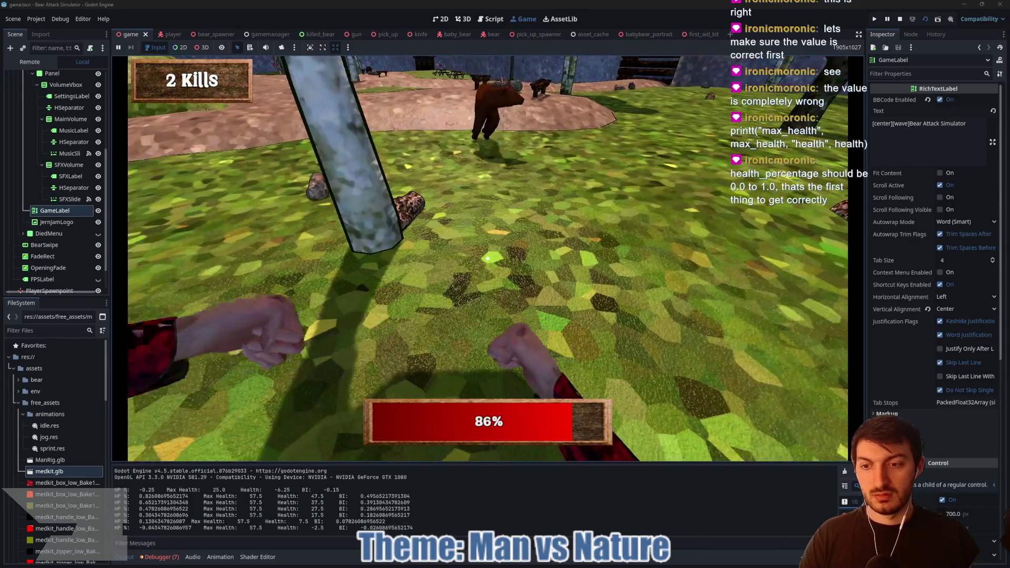
key(F8)
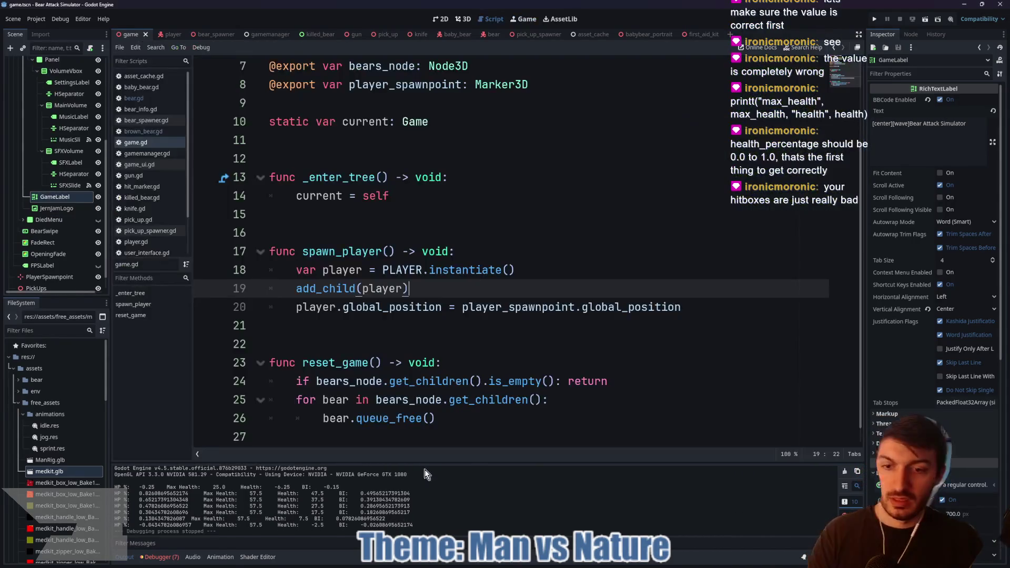
Expand the Output panel to read the HP % and health prints, then shrink it partly back
mouse_move(449, 465)
mouse_down()
mouse_move(389, 400)
mouse_move(273, 188)
mouse_up()
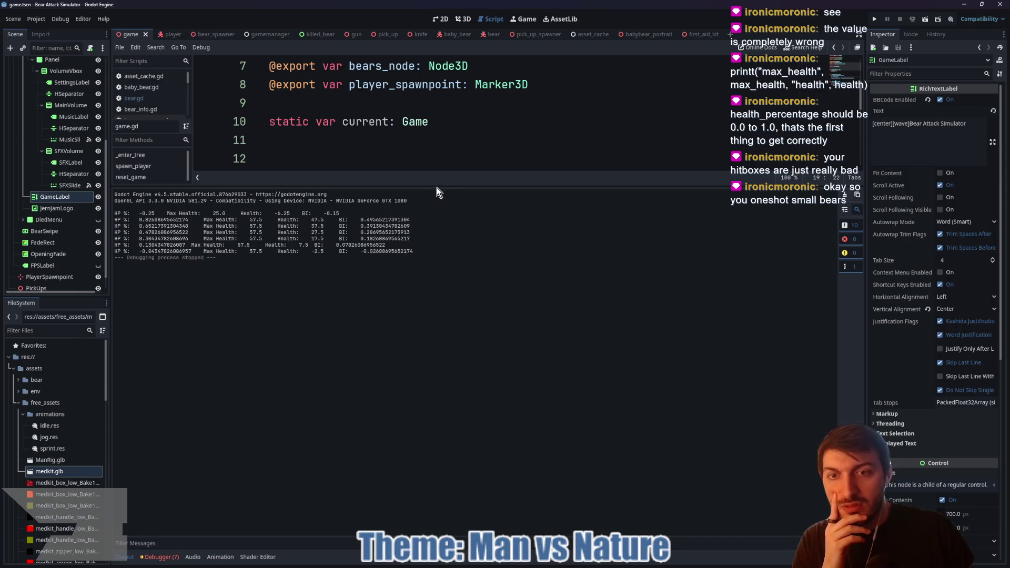
drag(433, 187, 442, 304)
scroll(447, 232, down, 3)
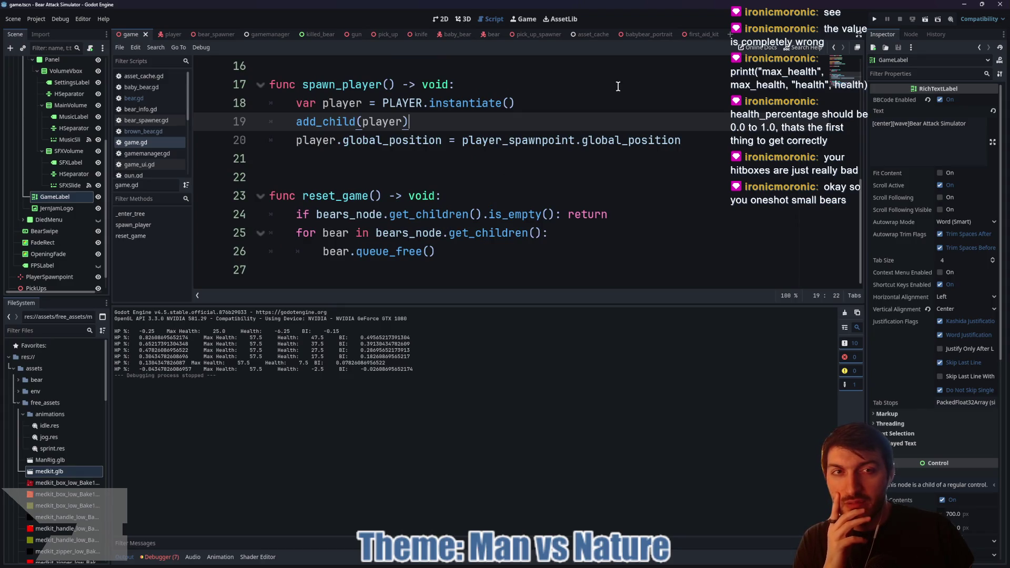
Open bear.gd from brown_bear.gd, scan tween_blood's lines, then select bear RT to show its blood shader parameters
click(492, 34)
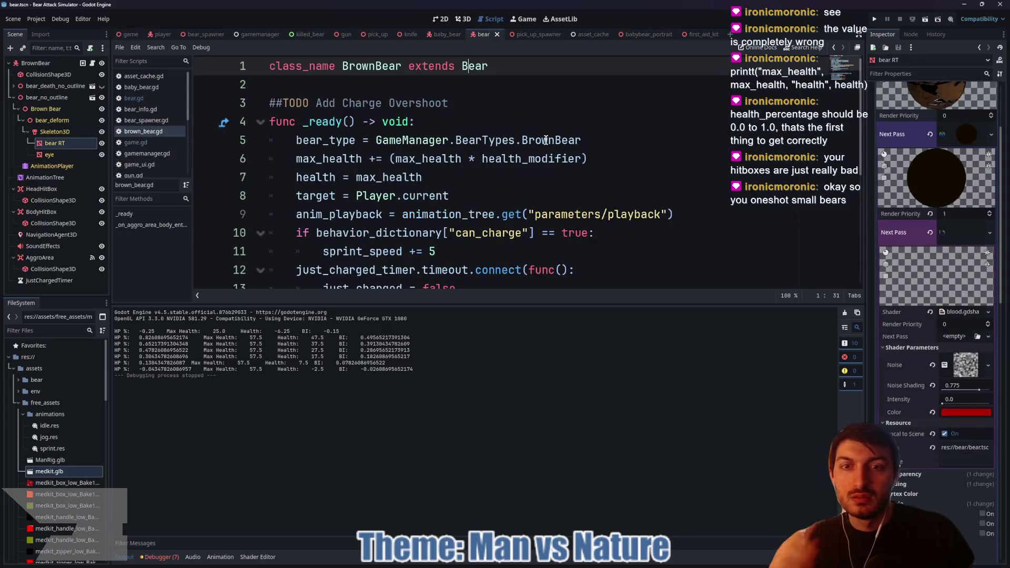
ctrl+click(472, 71)
scroll(534, 139, down, 5)
scroll(534, 139, up, 3)
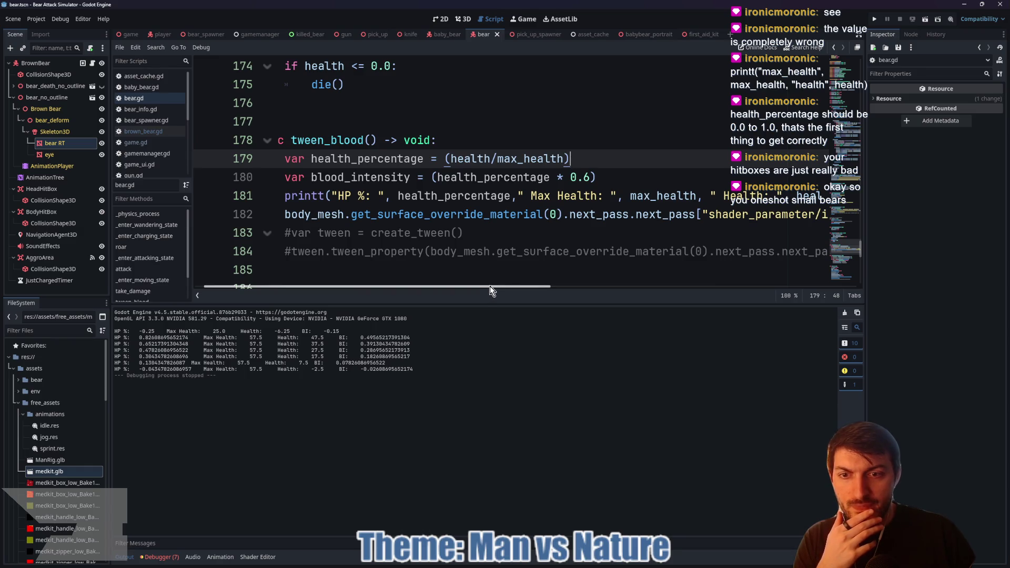
mouse_move(491, 286)
mouse_down()
mouse_move(673, 286)
mouse_move(520, 286)
mouse_up()
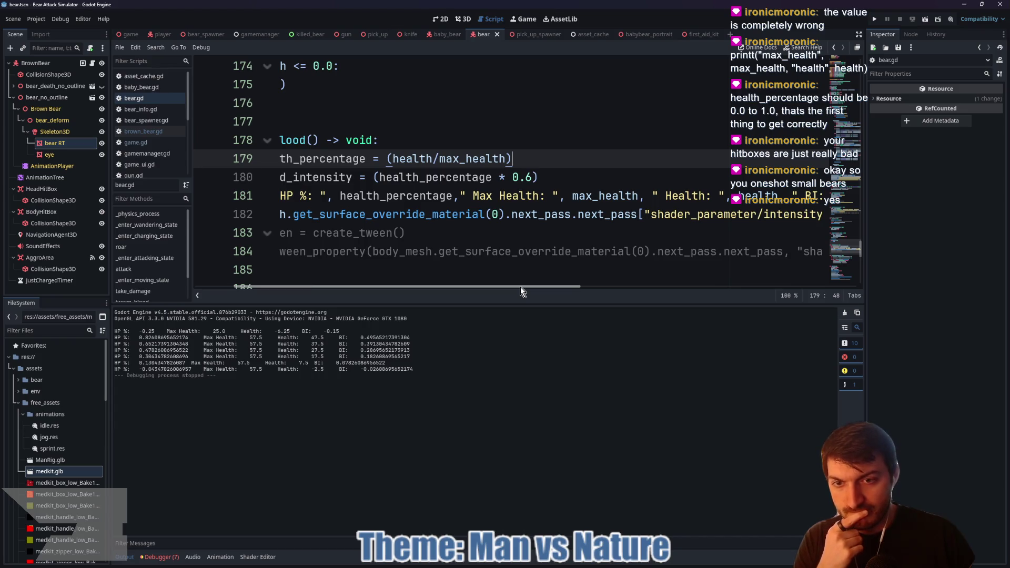
drag(519, 286, 645, 285)
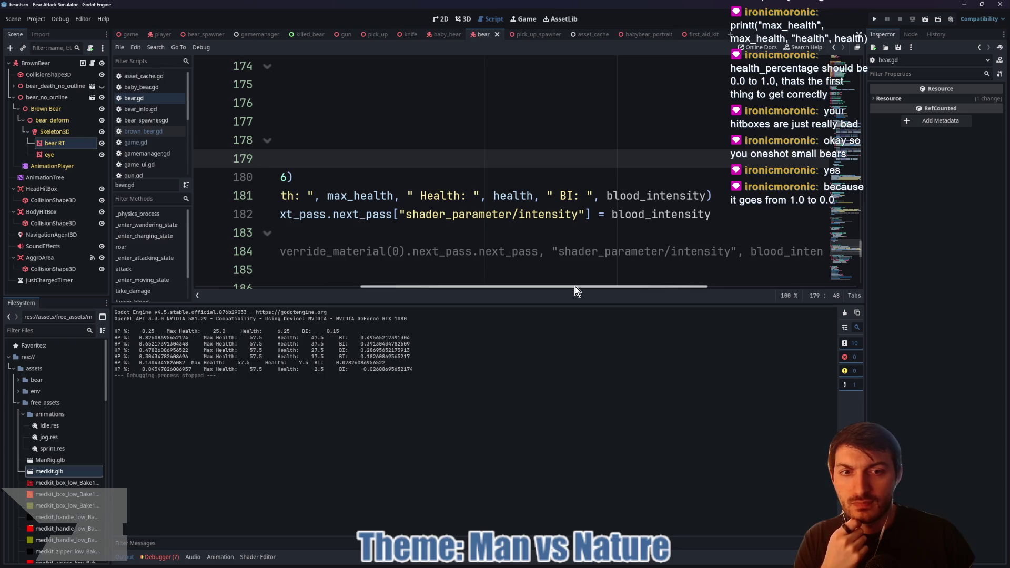
mouse_move(575, 286)
mouse_down()
mouse_move(650, 286)
mouse_move(509, 289)
mouse_up()
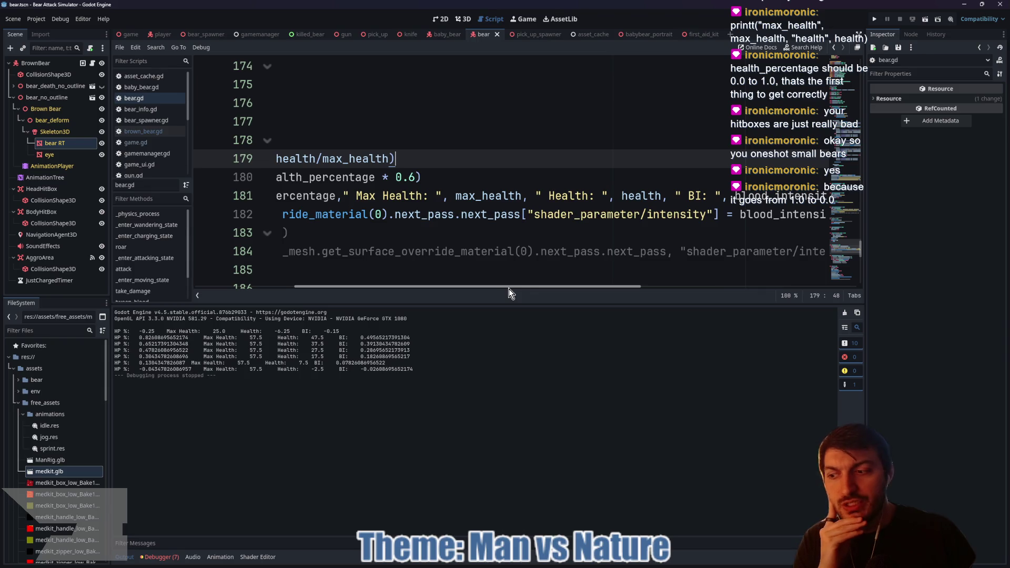
drag(509, 289, 519, 289)
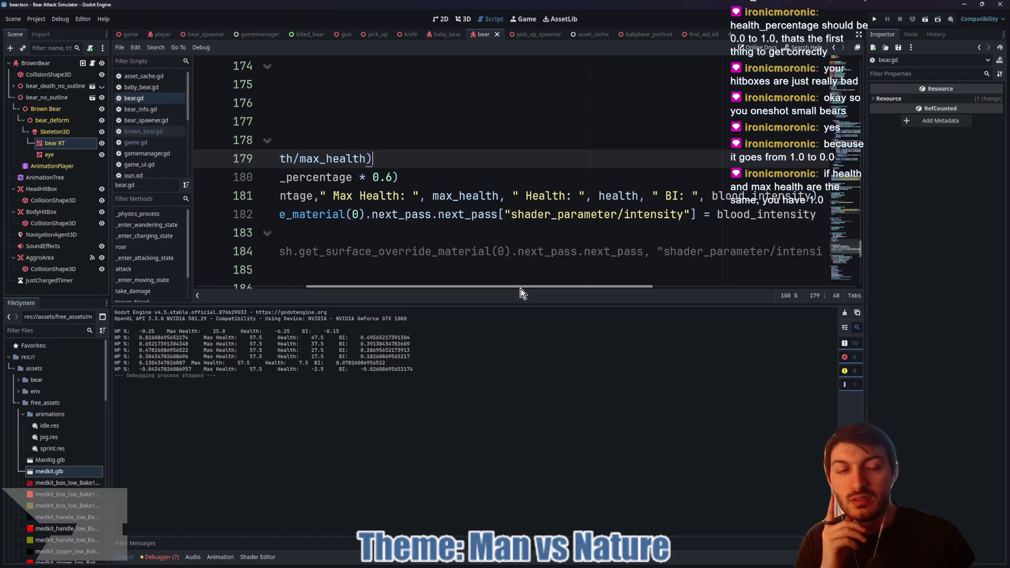
mouse_move(520, 288)
mouse_down()
mouse_move(492, 287)
mouse_move(569, 286)
mouse_up()
click(97, 143)
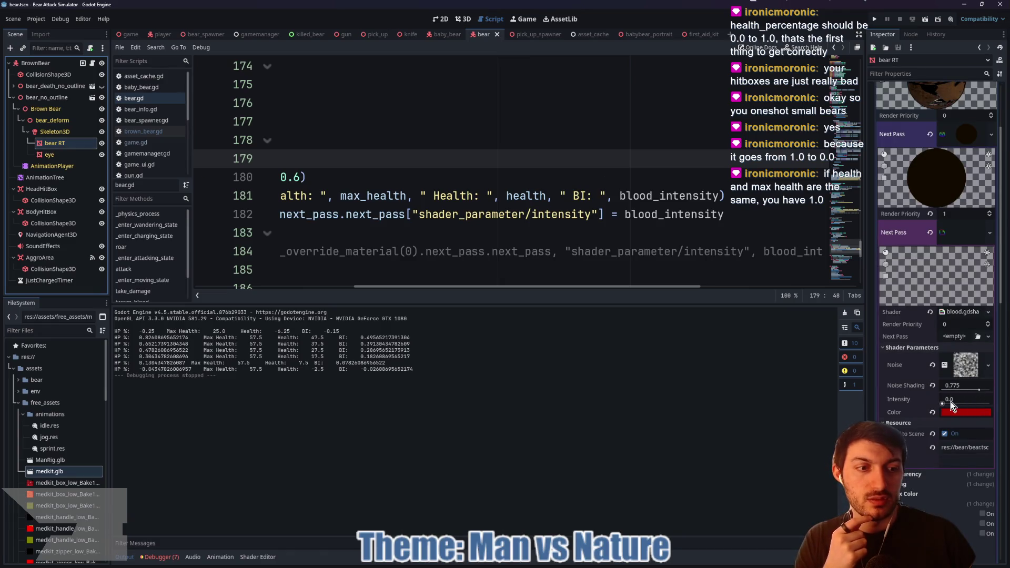
Raise the bear RT blood Intensity slider to preview blood, then return it to 0.0
mouse_move(943, 402)
mouse_down()
mouse_move(967, 403)
mouse_move(940, 403)
mouse_up()
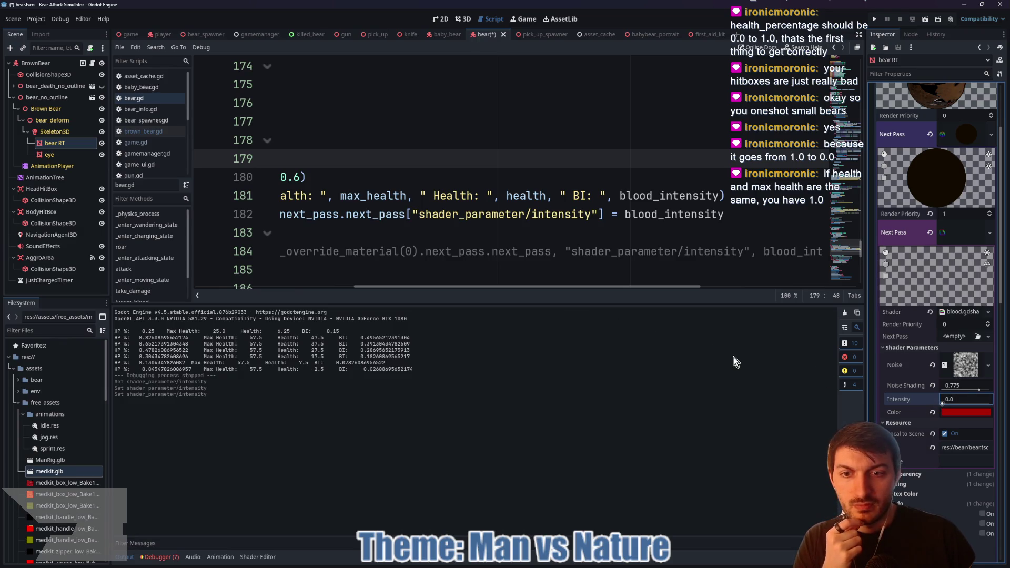
mouse_move(942, 403)
mouse_down()
mouse_move(963, 405)
mouse_move(949, 405)
mouse_up()
drag(941, 403, 783, 384)
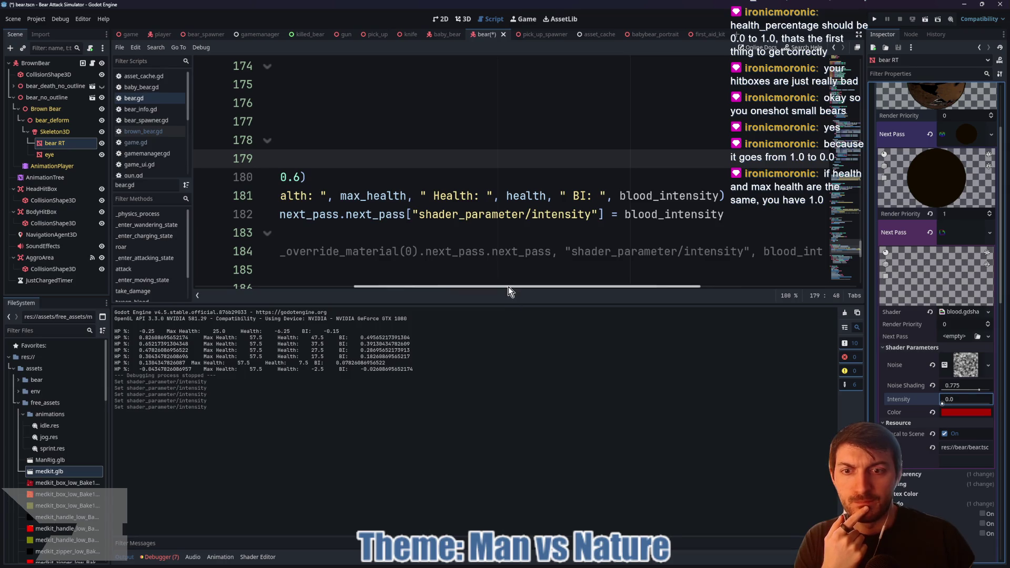
Look over tween_blood's blood_intensity calculation (health/max_health times 0.6) and its shader intensity line
mouse_move(507, 287)
mouse_down()
mouse_move(474, 289)
mouse_move(519, 294)
mouse_up()
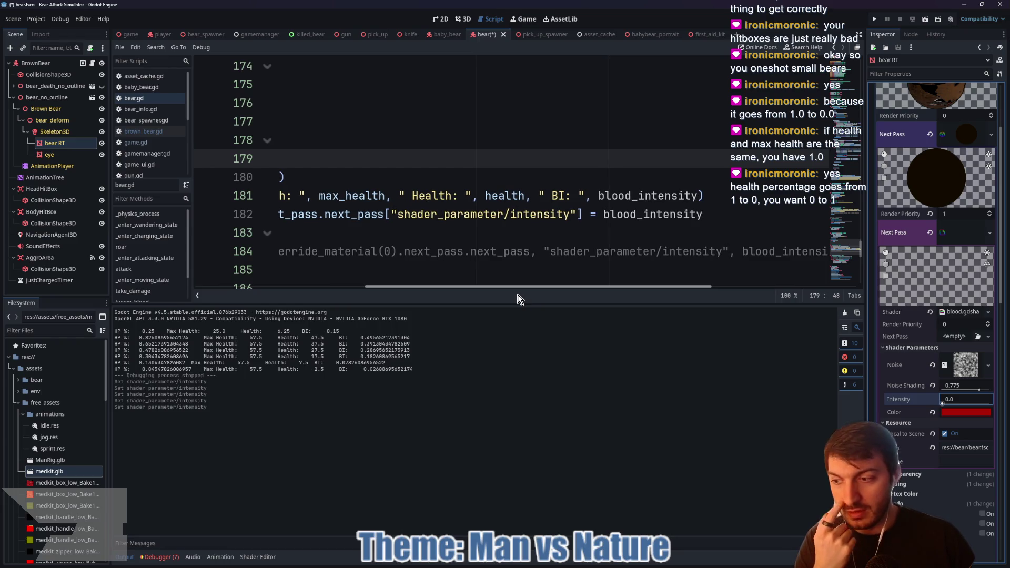
drag(517, 294, 484, 301)
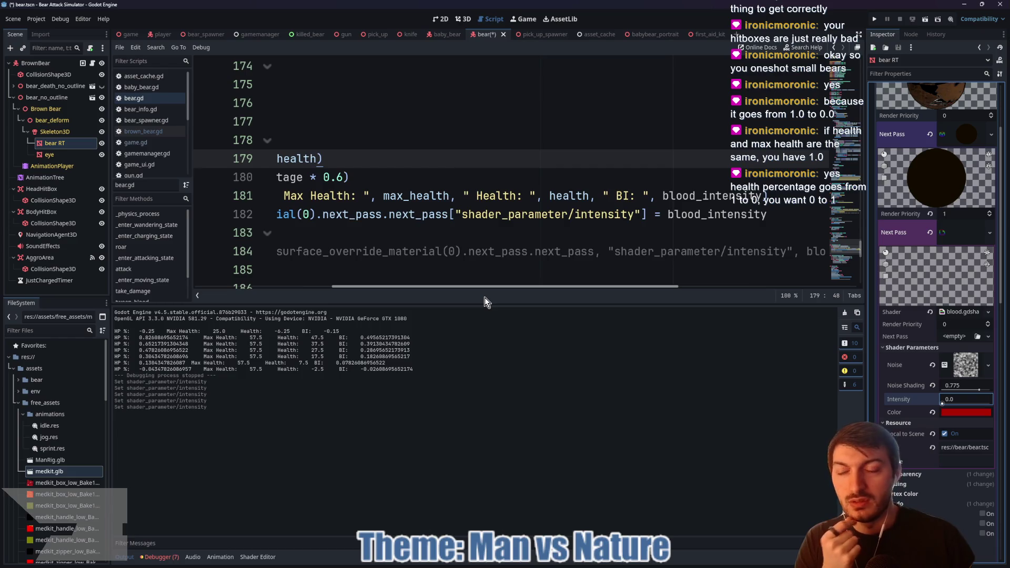
mouse_move(484, 298)
mouse_down()
mouse_move(342, 302)
mouse_move(401, 302)
mouse_up()
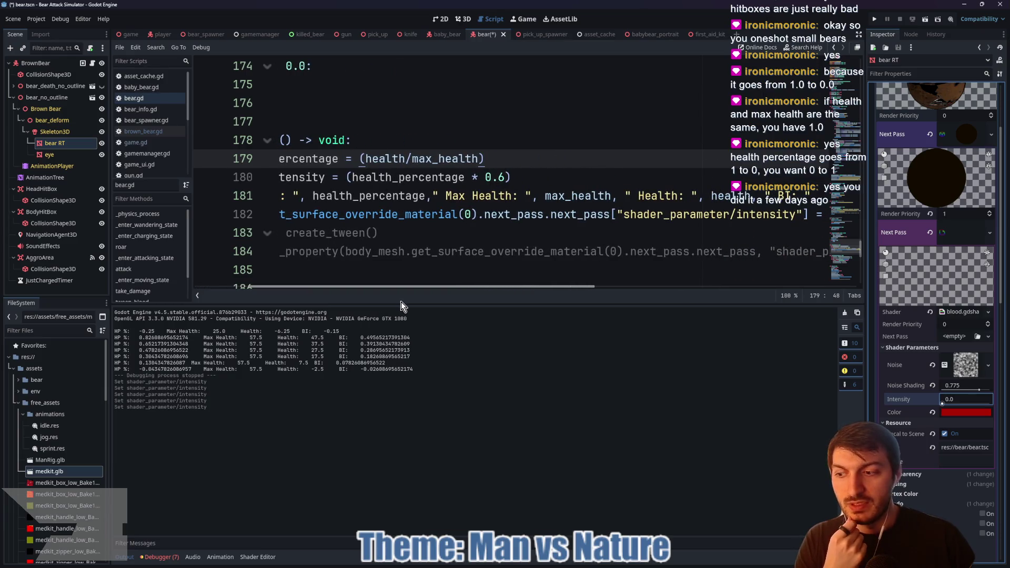
drag(401, 302, 408, 301)
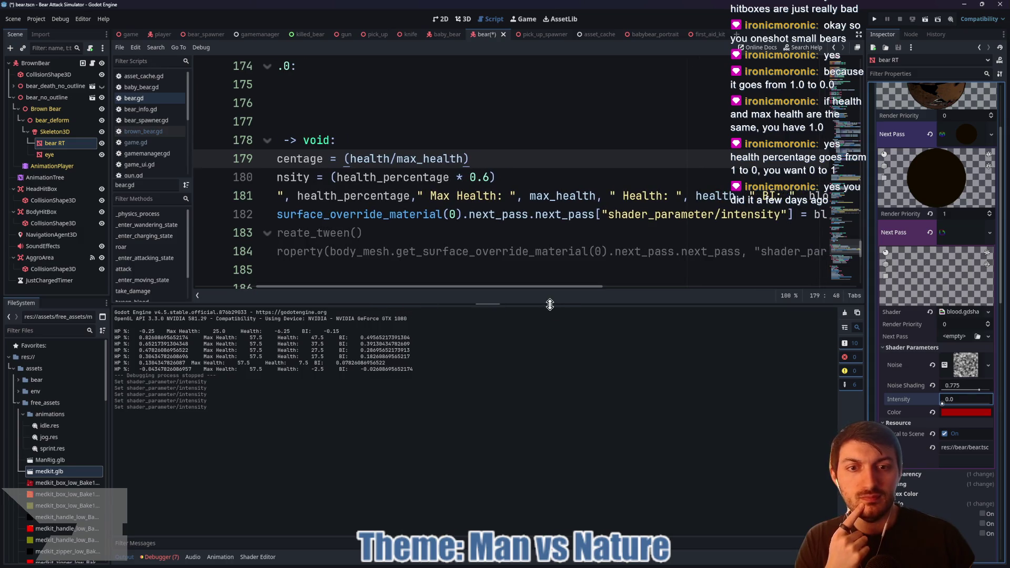
drag(558, 306, 566, 448)
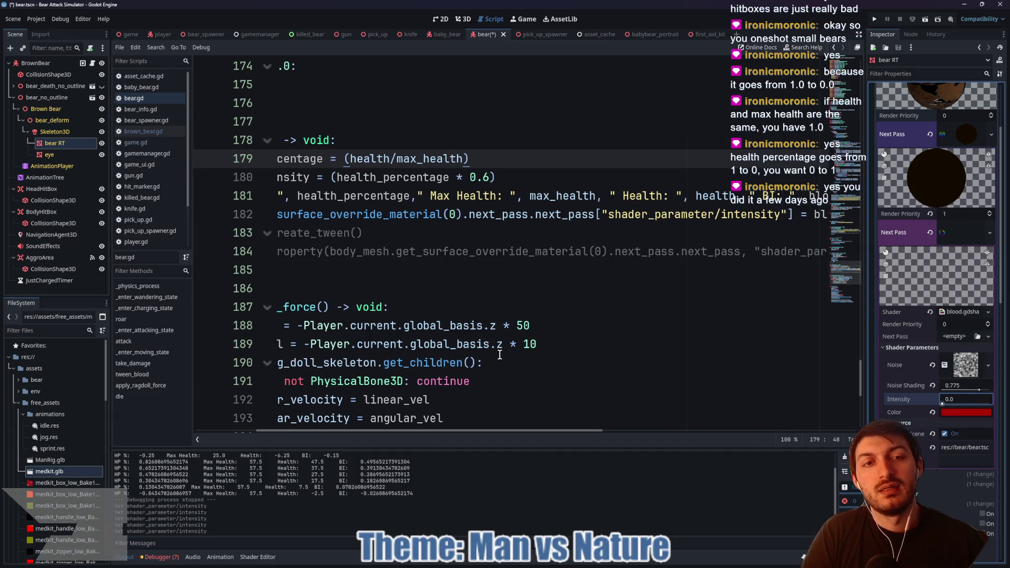
mouse_move(481, 430)
mouse_down()
mouse_move(421, 423)
mouse_move(666, 433)
mouse_move(408, 421)
mouse_move(531, 421)
mouse_up()
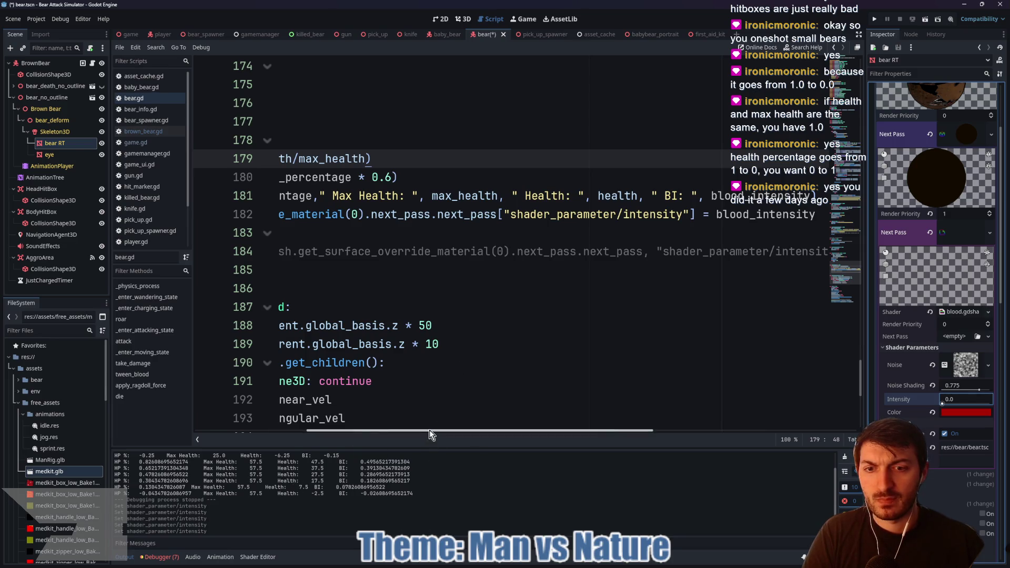
scroll(433, 431, left, 5)
scroll(446, 363, up, 8)
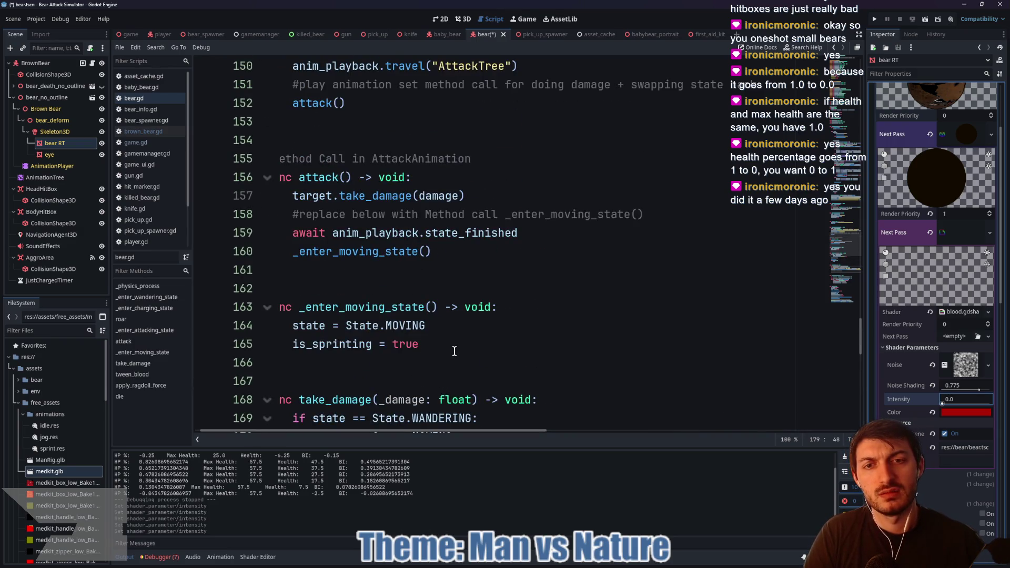
scroll(454, 351, up, 3)
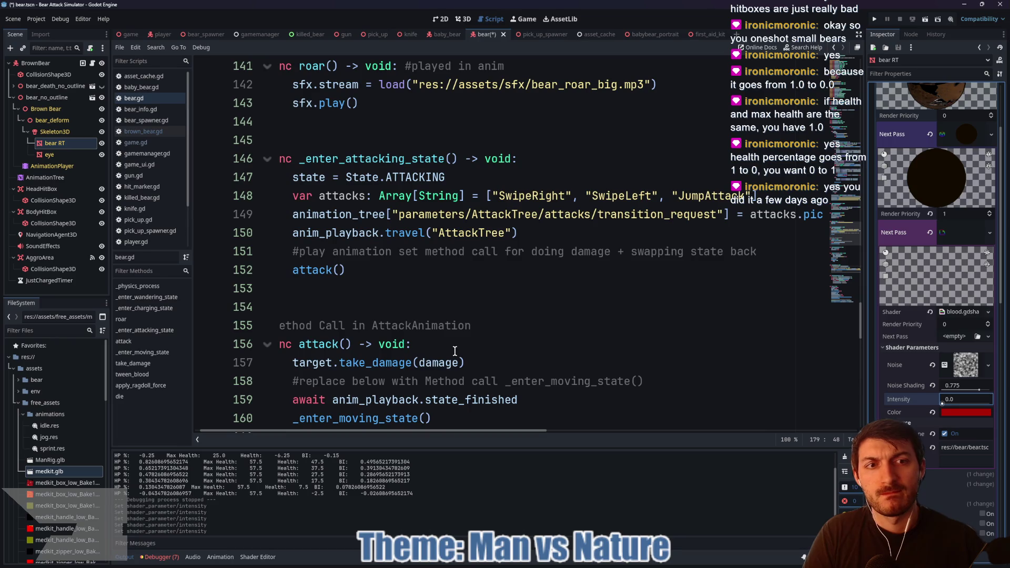
scroll(455, 351, up, 3)
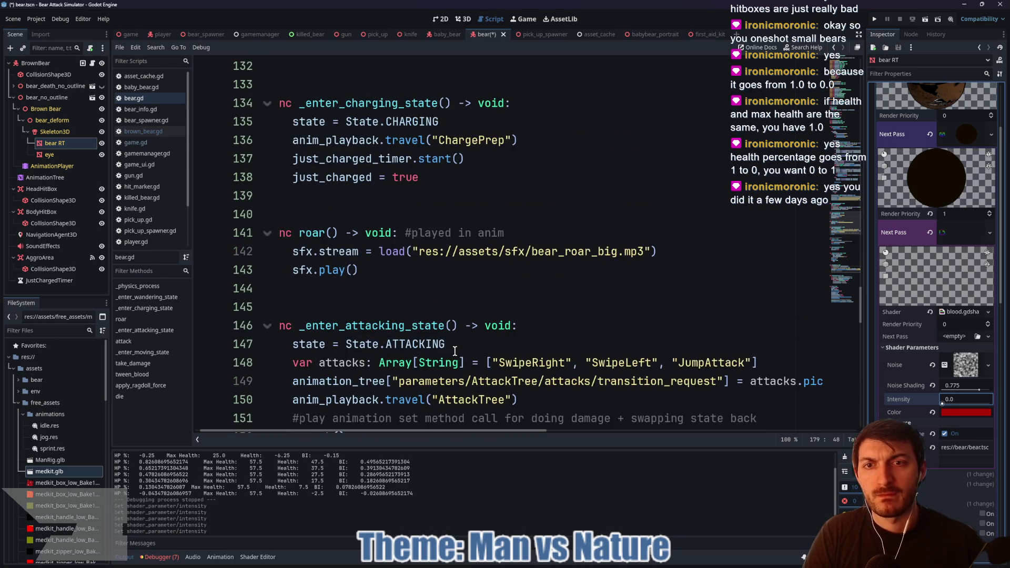
scroll(453, 348, up, 2)
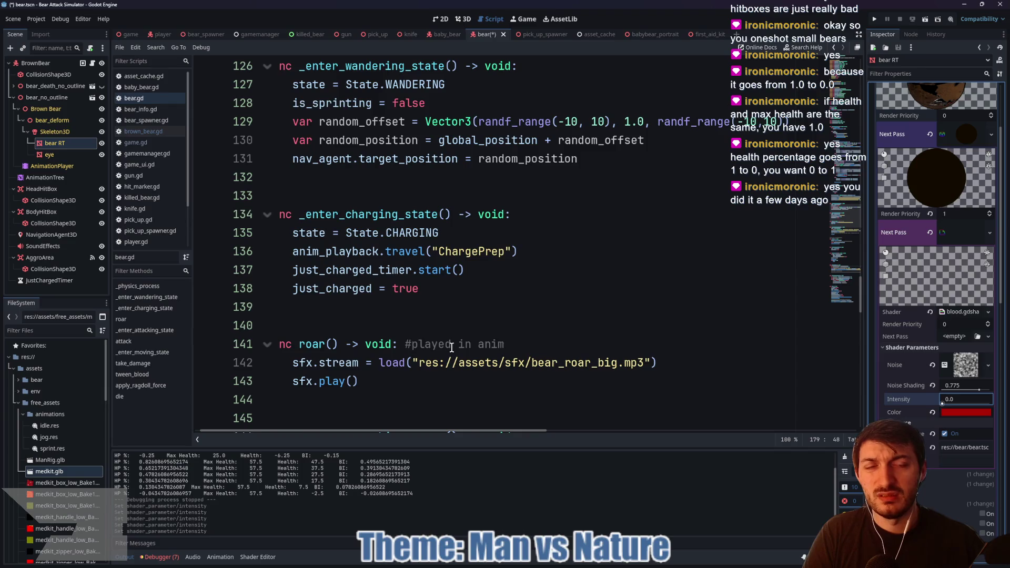
scroll(451, 348, up, 2)
scroll(451, 349, up, 4)
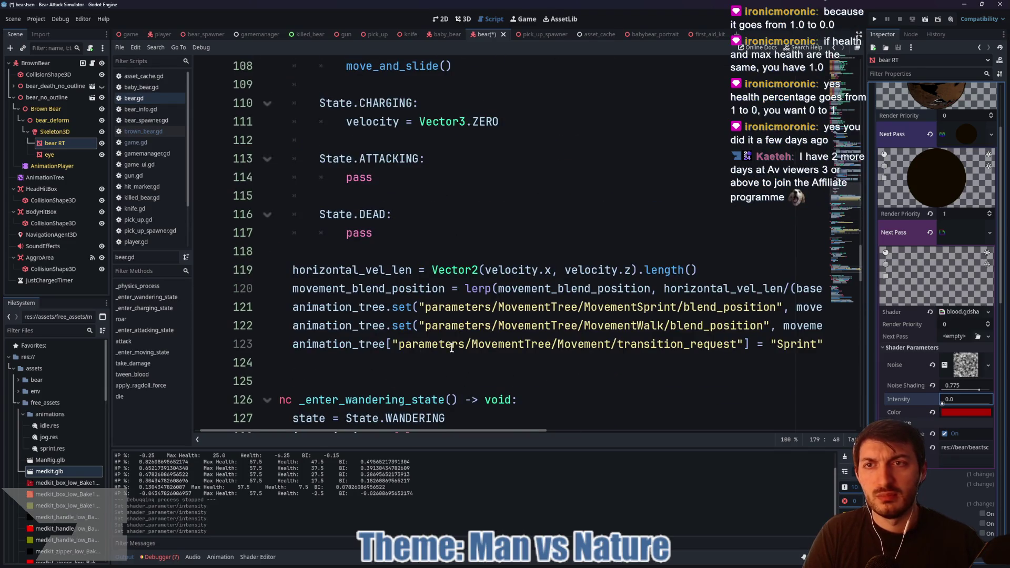
click(160, 34)
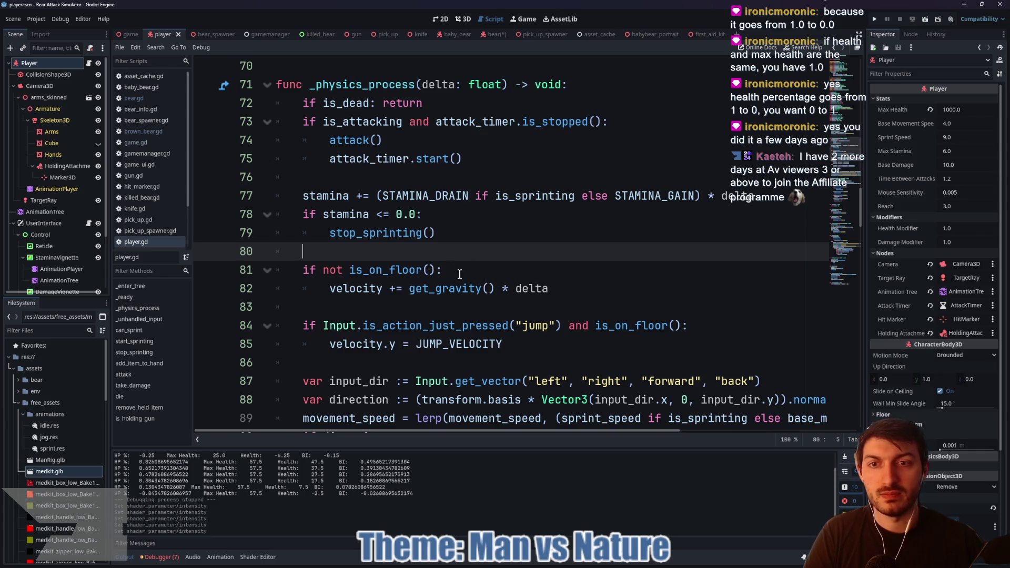
Scroll through player.gd's _physics_process and _unhandled_input code, then go back to the bear scene
scroll(429, 256, up, 1)
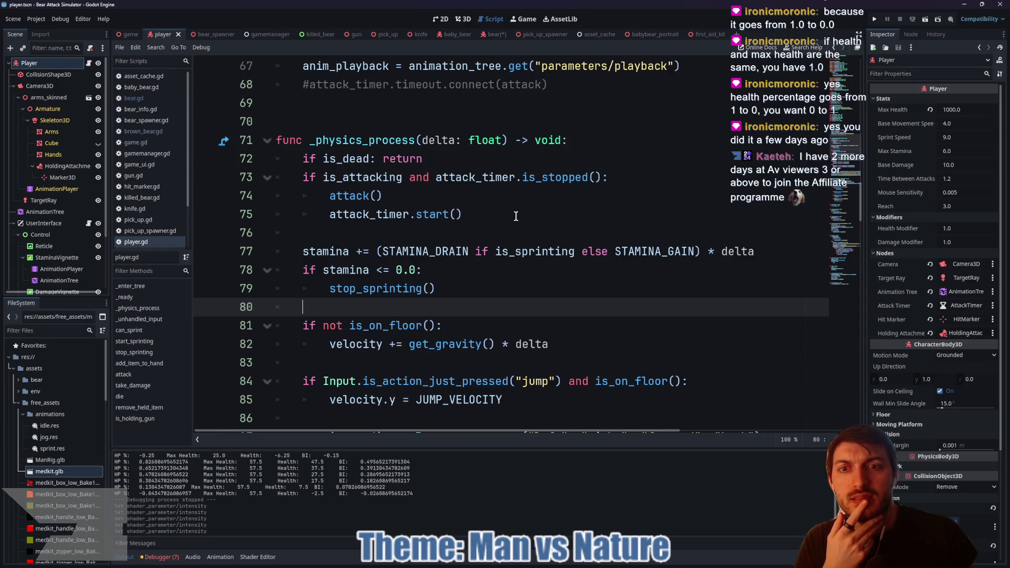
scroll(516, 216, down, 1)
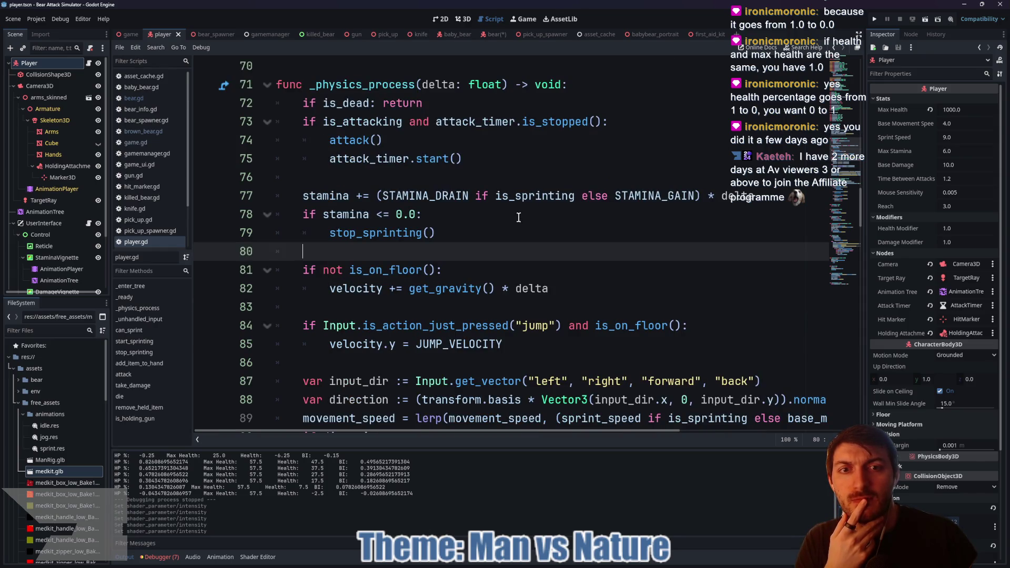
scroll(432, 232, down, 1)
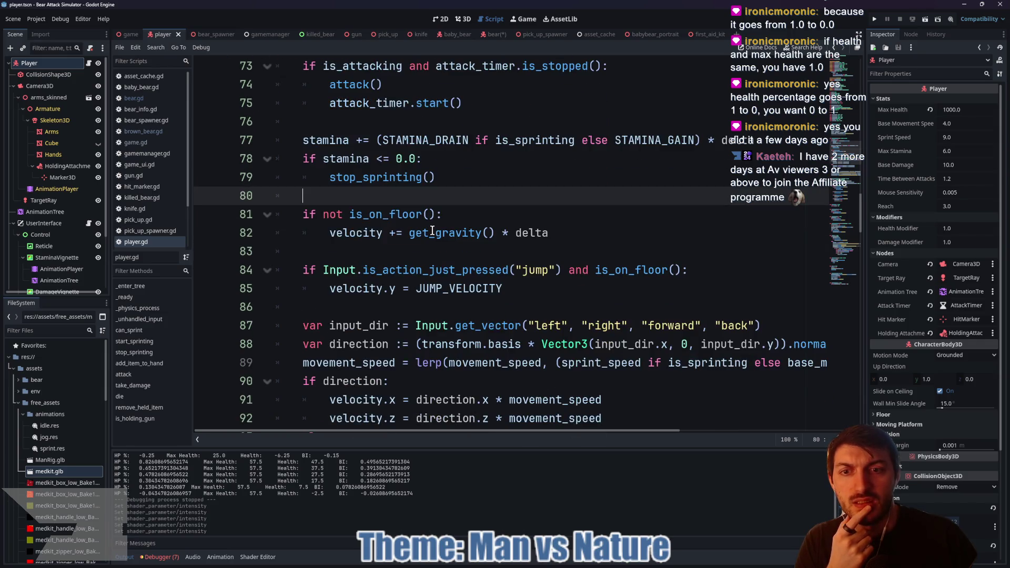
scroll(432, 231, up, 1)
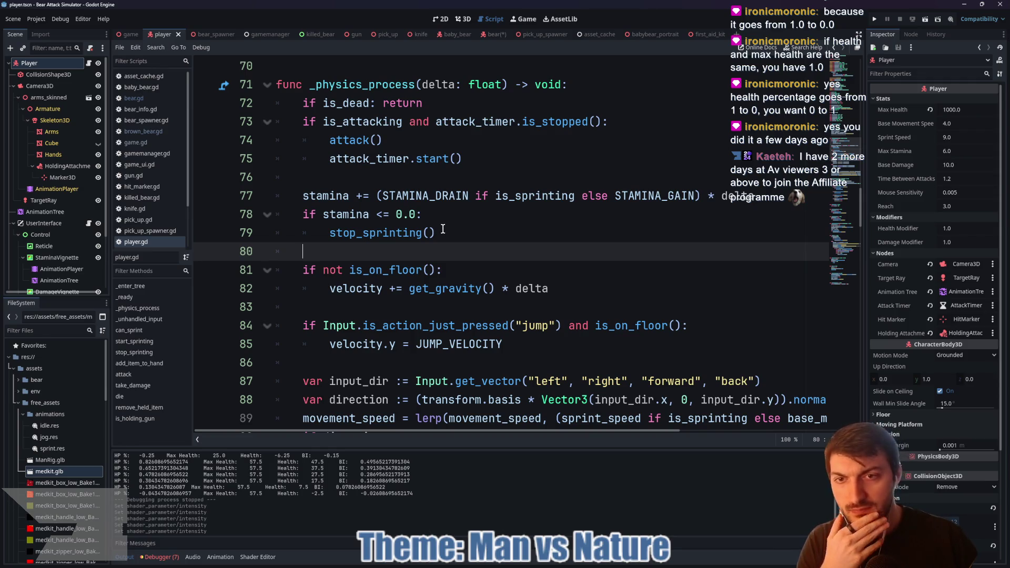
scroll(443, 229, down, 6)
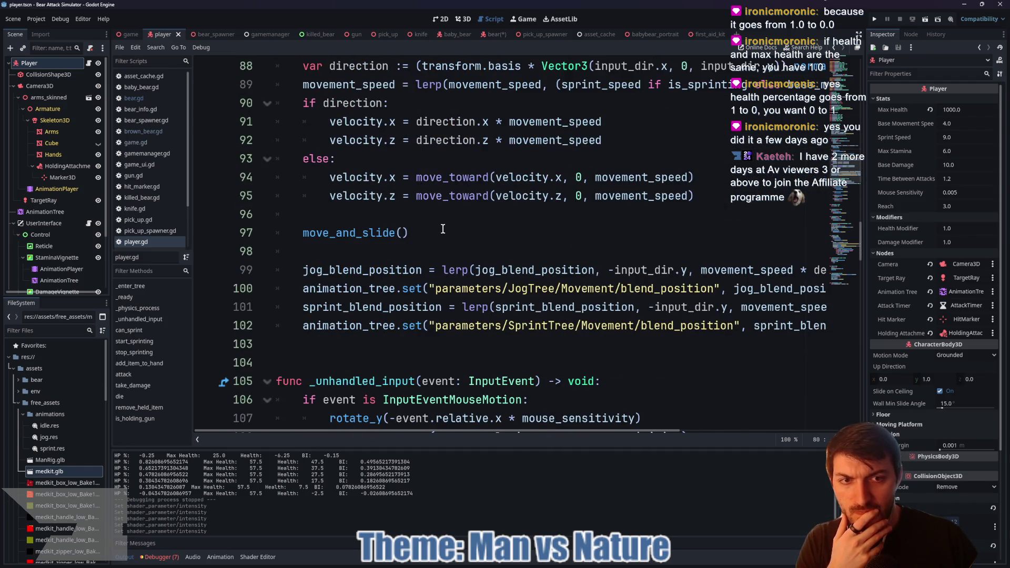
scroll(443, 229, down, 2)
scroll(443, 229, down, 1)
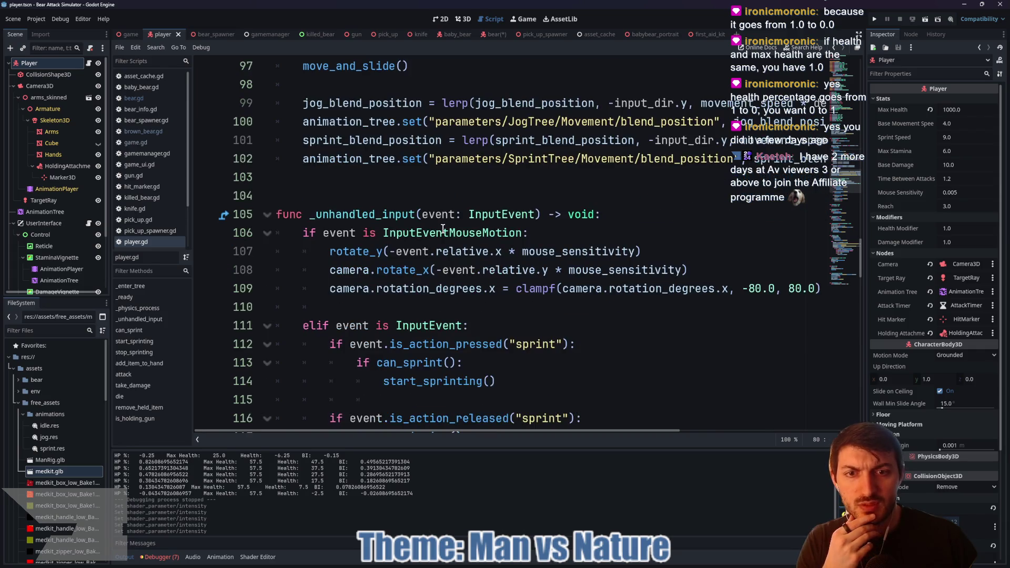
scroll(443, 229, down, 3)
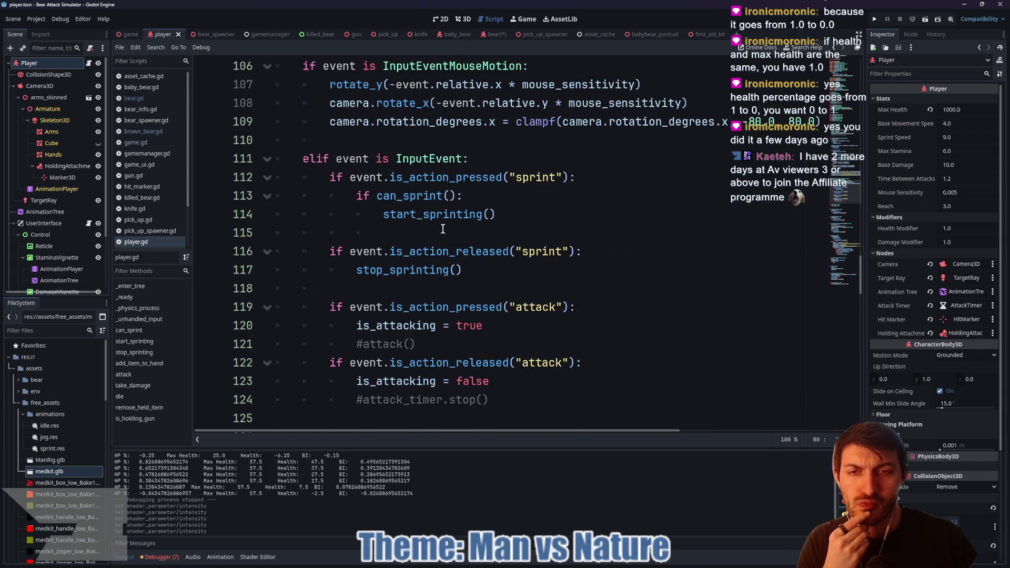
scroll(443, 229, up, 5)
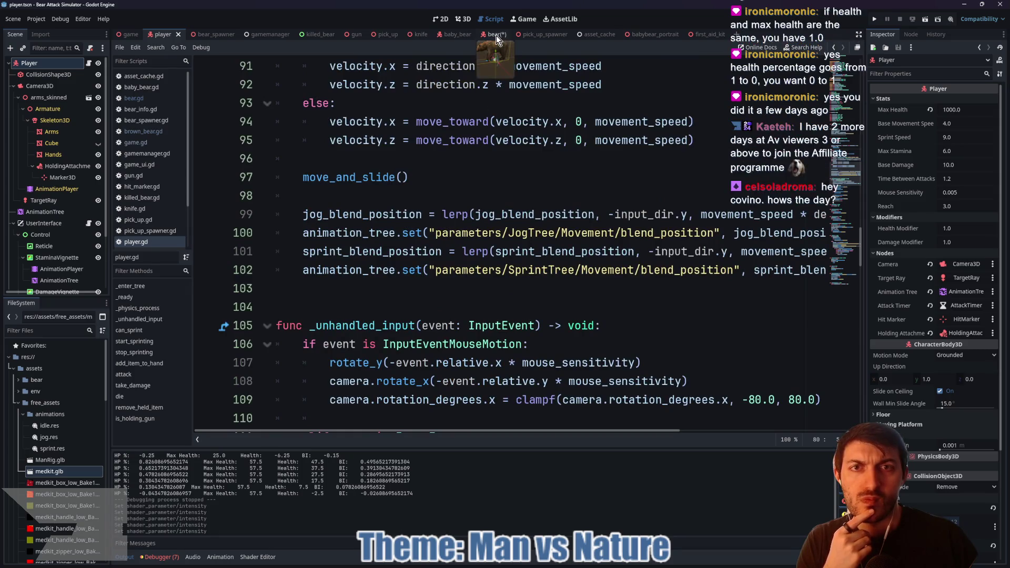
click(495, 35)
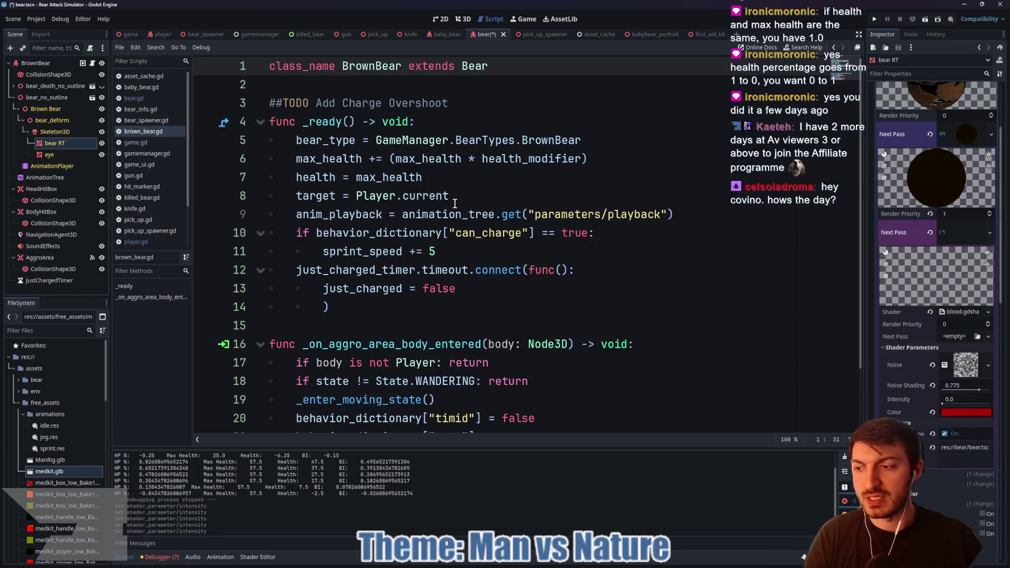
Switch to bear.gd and scroll down to its tween_blood function
ctrl+click(474, 66)
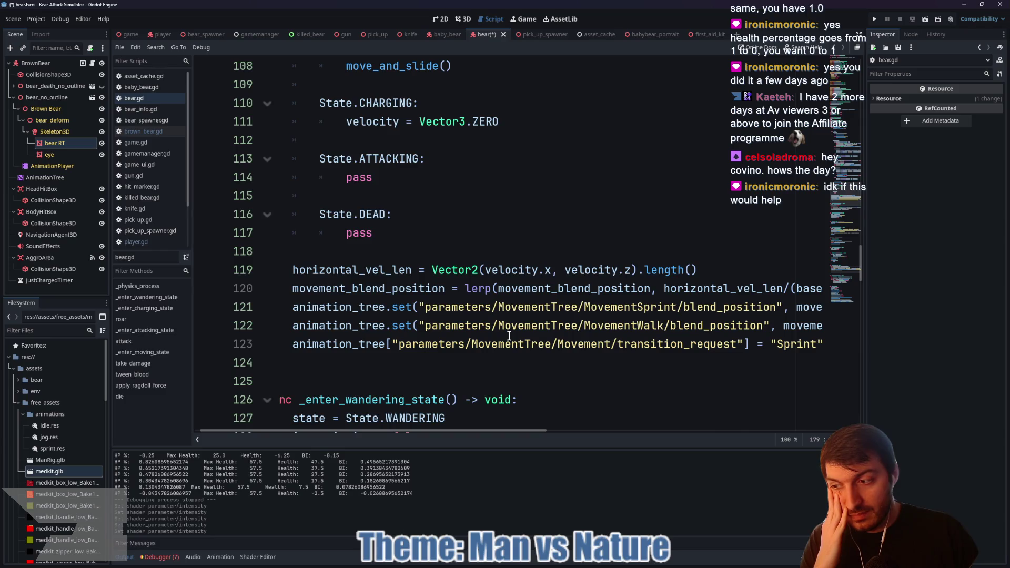
scroll(509, 335, down, 1)
scroll(508, 335, down, 2)
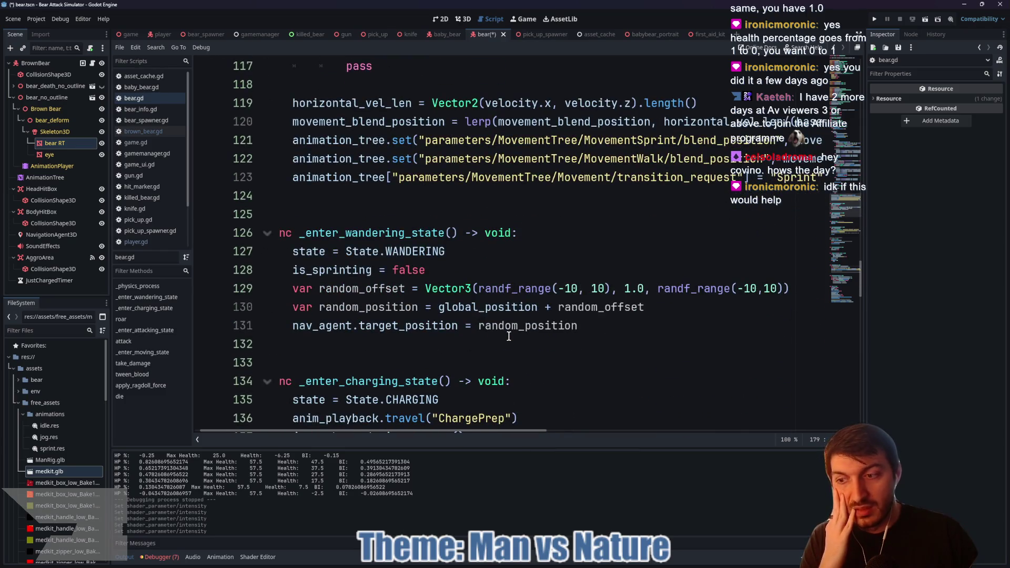
scroll(505, 336, down, 5)
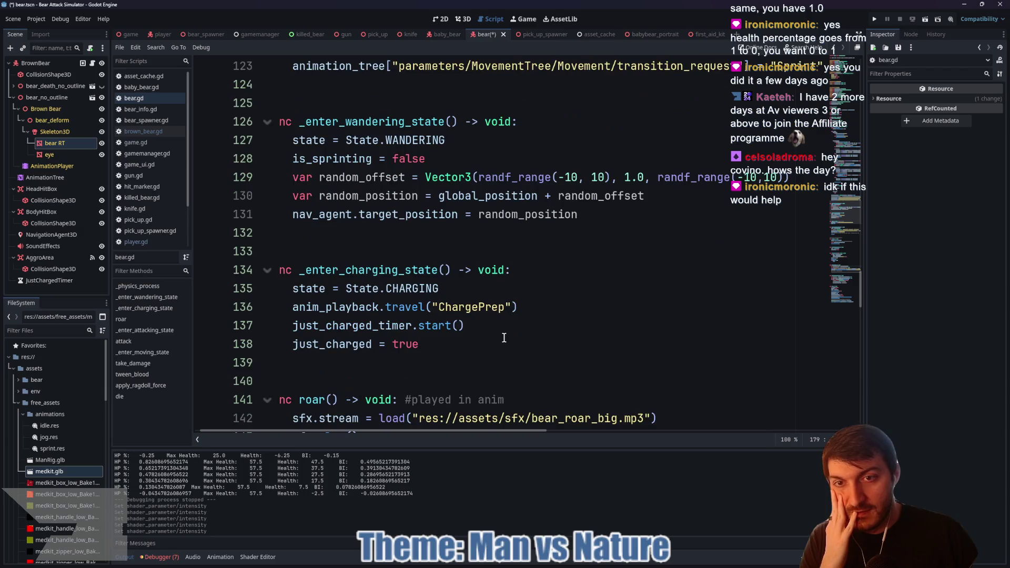
scroll(500, 340, down, 1)
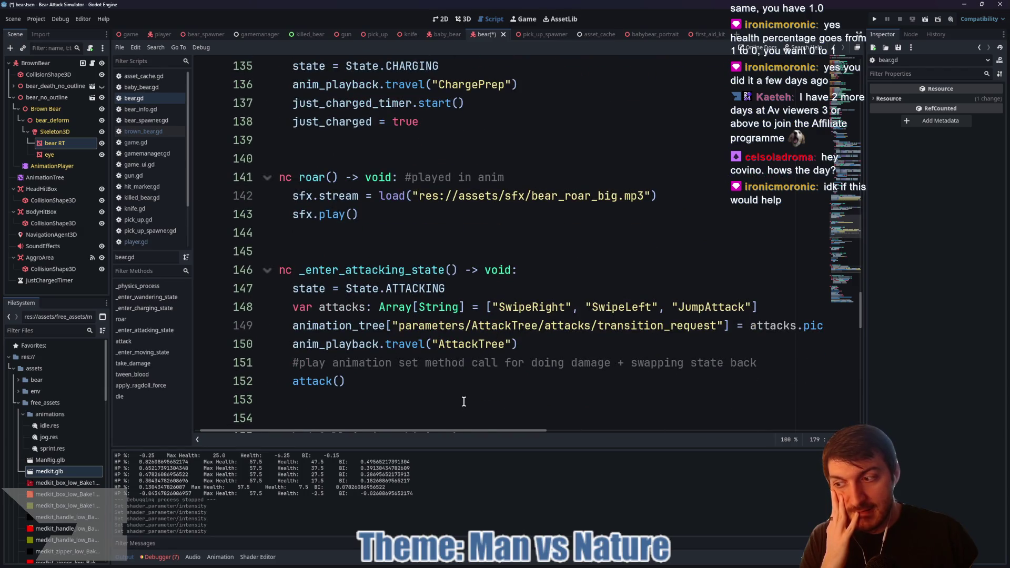
scroll(430, 431, left, 1)
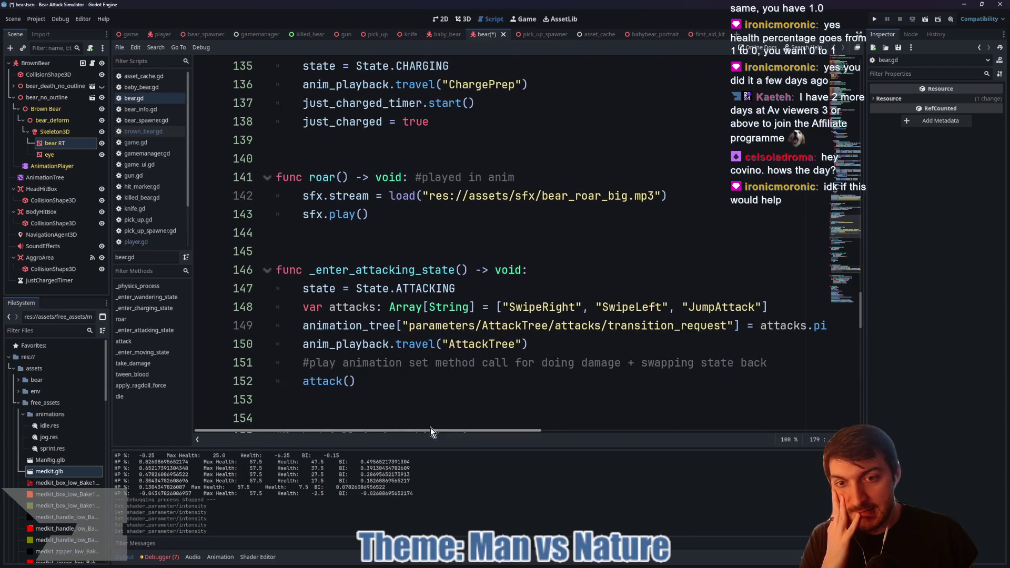
scroll(437, 389, down, 5)
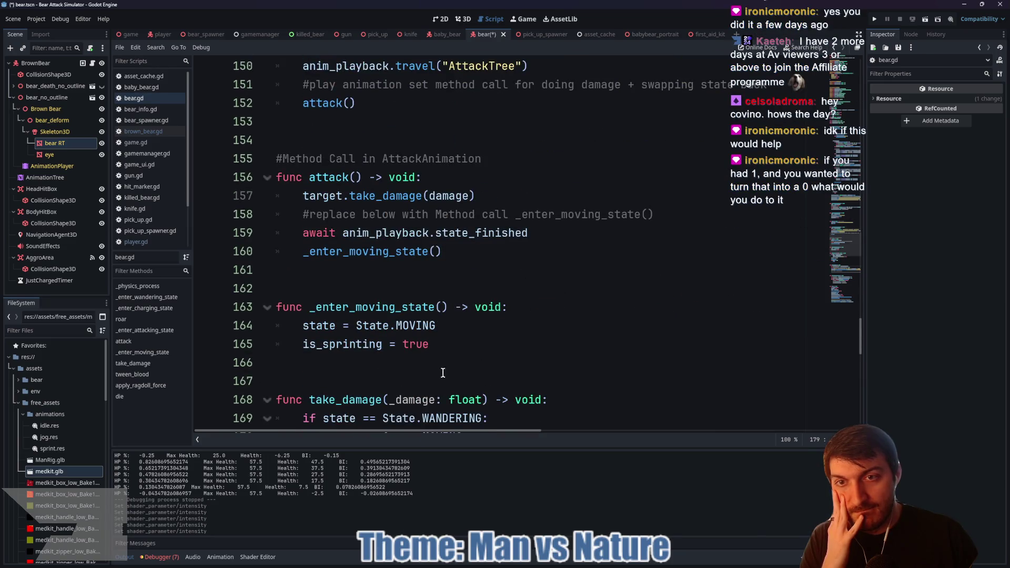
scroll(442, 368, down, 3)
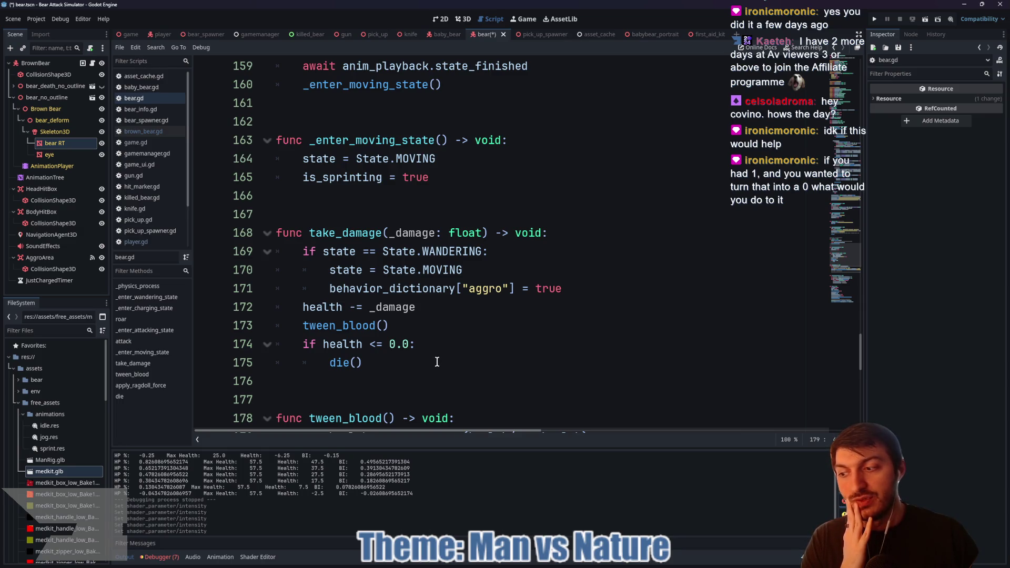
scroll(436, 361, down, 2)
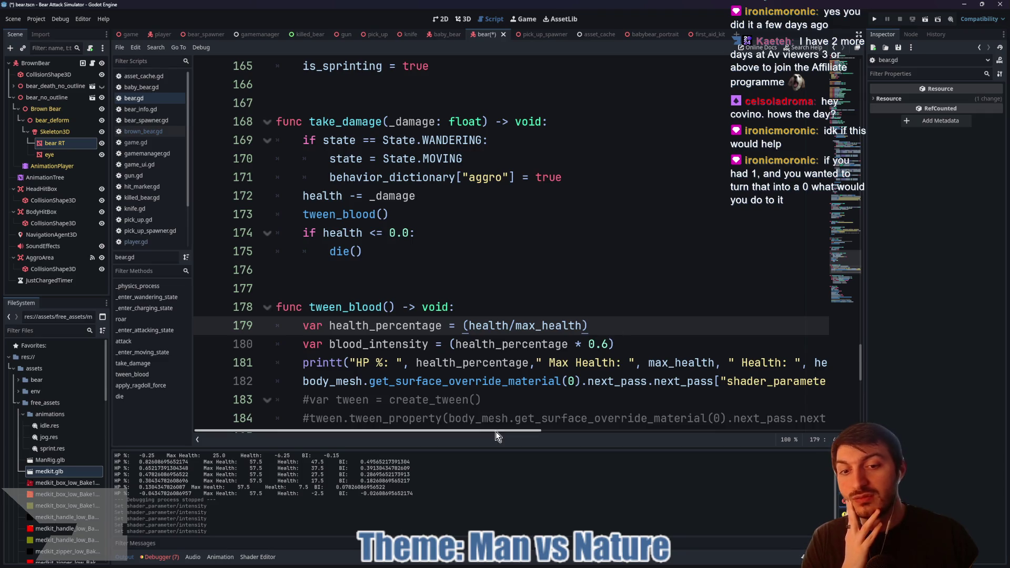
Scroll sideways to read the printt line showing the health-percentage debug output
drag(496, 431, 508, 437)
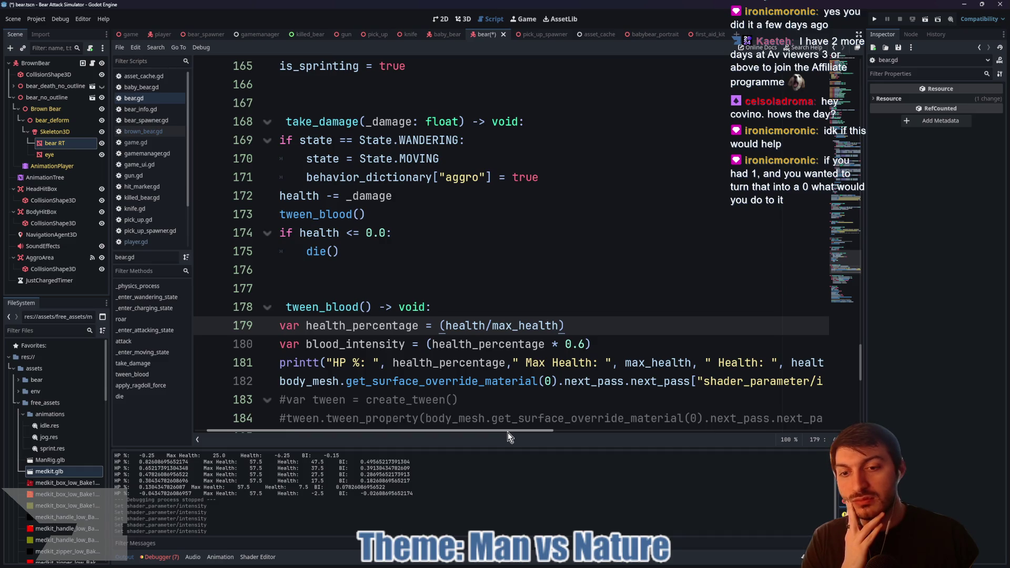
drag(506, 432, 499, 431)
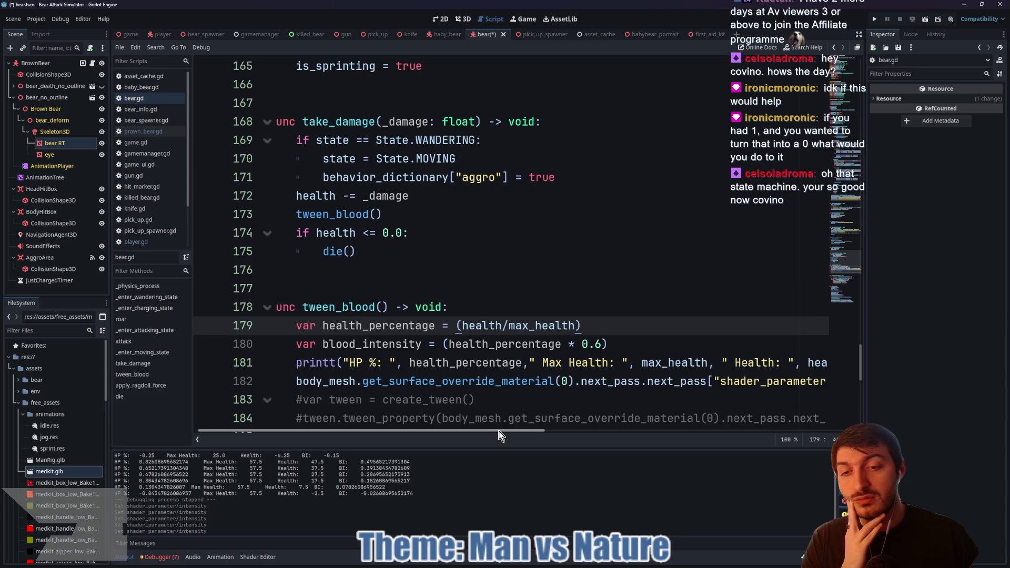
drag(498, 430, 493, 430)
scroll(578, 315, down, 2)
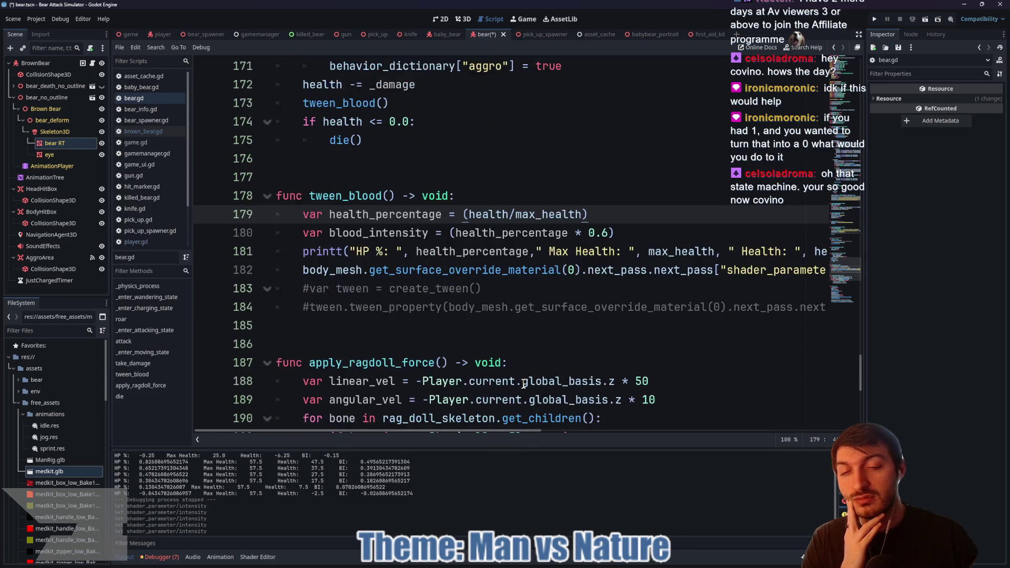
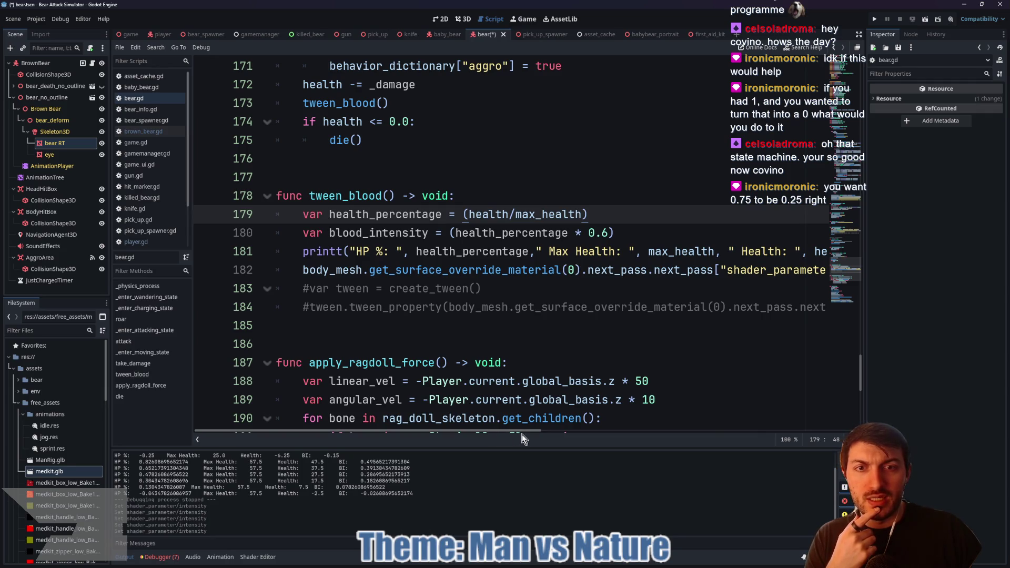
Set bear.gd line 180's blood intensity to 1 - (health_percentage * 0.6), save, and return to game.gd
click(624, 240)
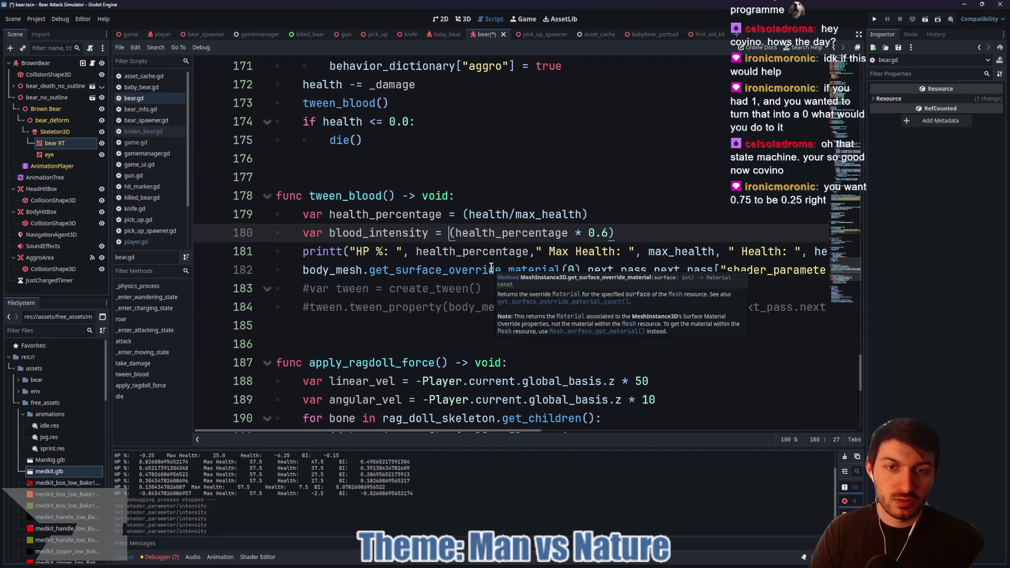
text(1 -)
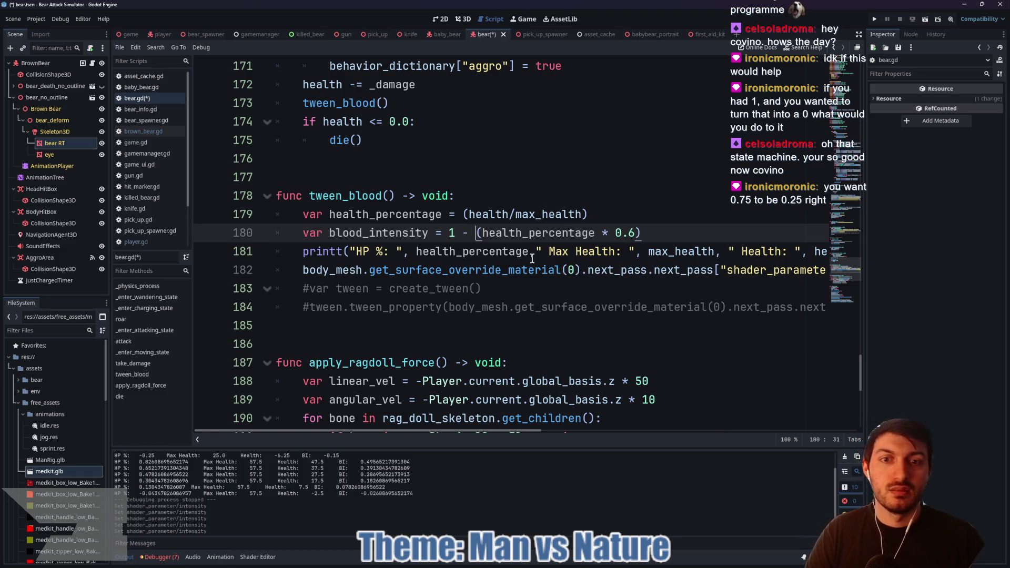
key(ctrl+s)
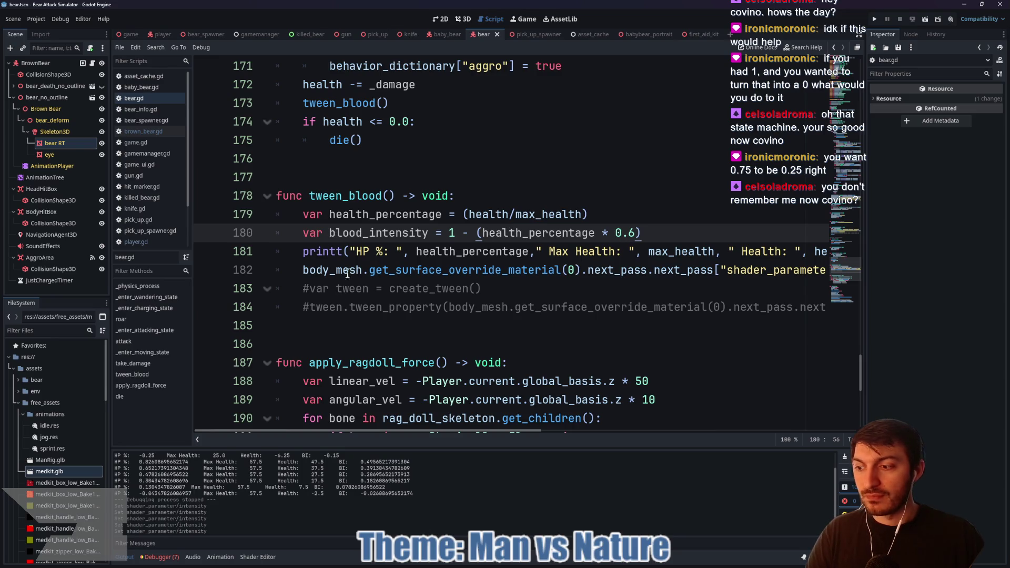
mouse_move(339, 248)
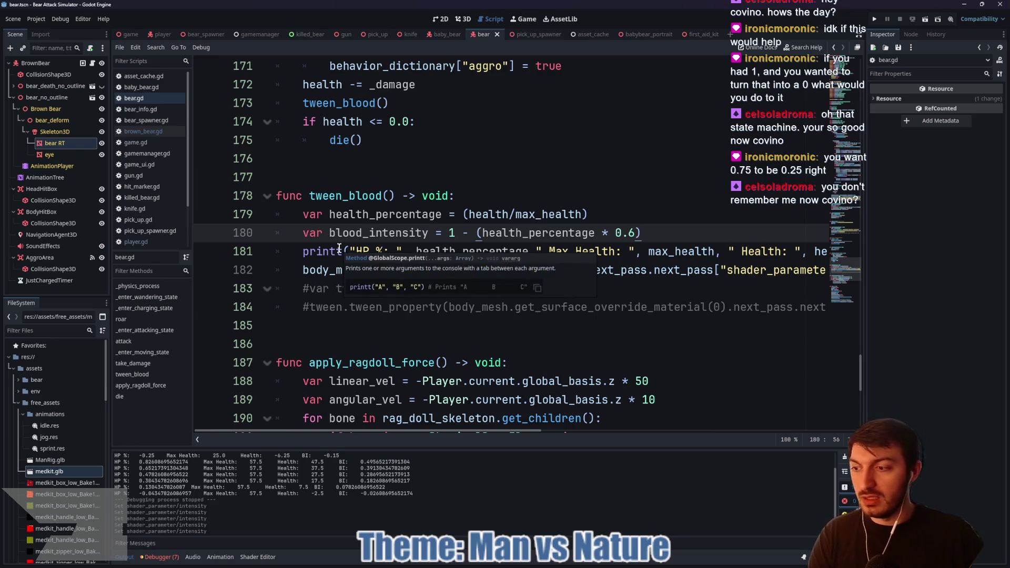
click(138, 38)
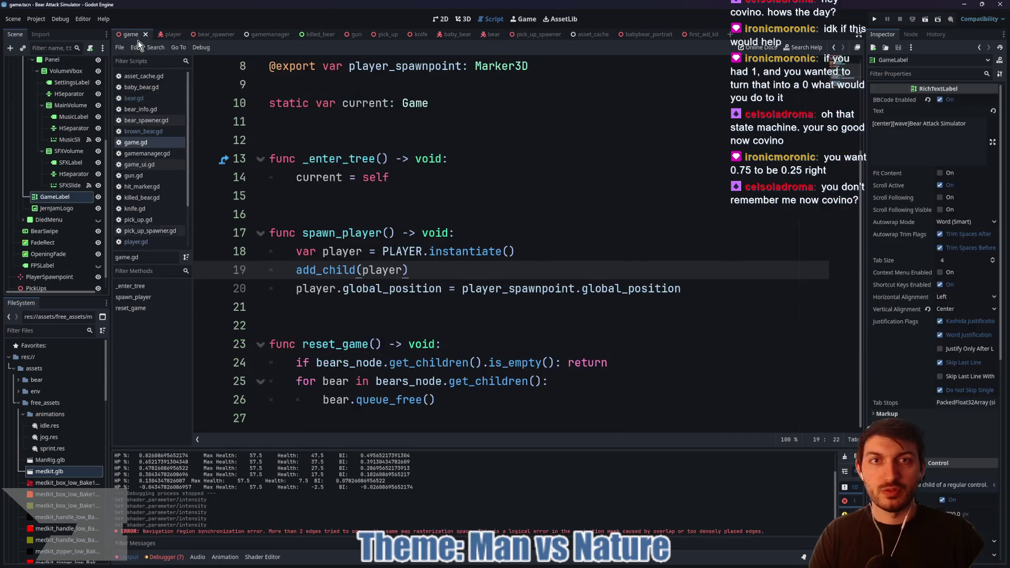
Run the project, start a new game, and walk up to a bear
key(F5)
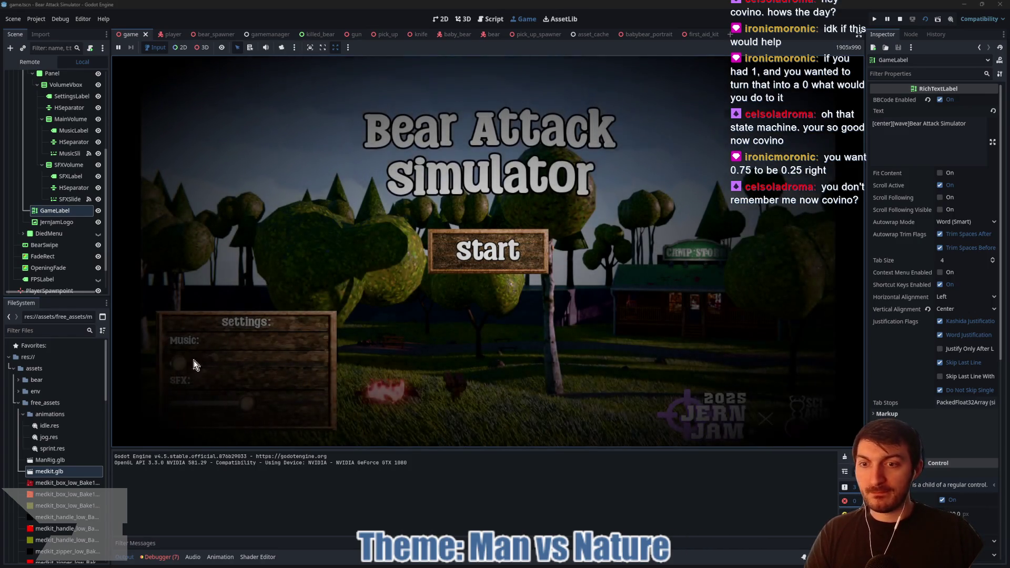
click(488, 250)
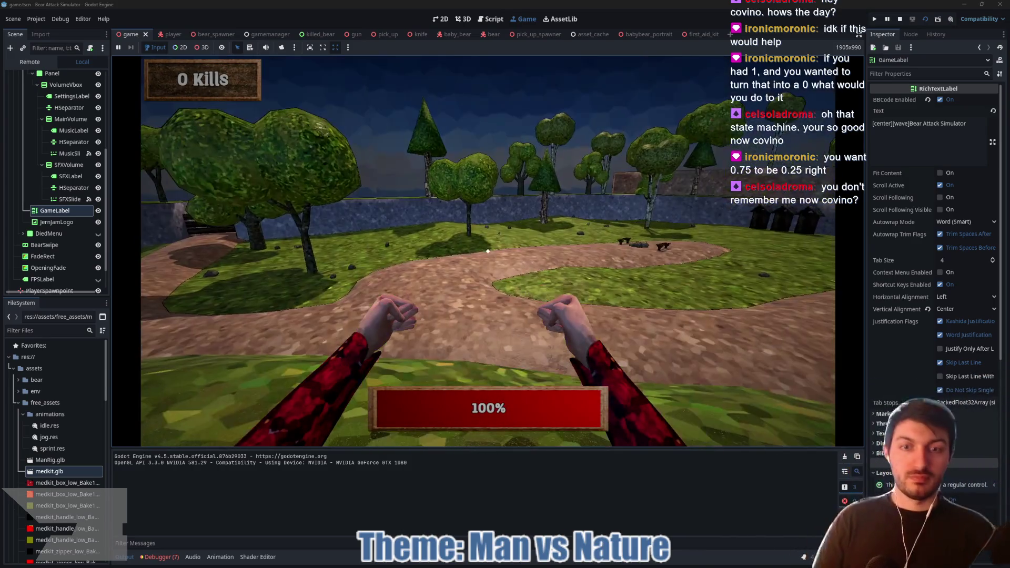
key(w)
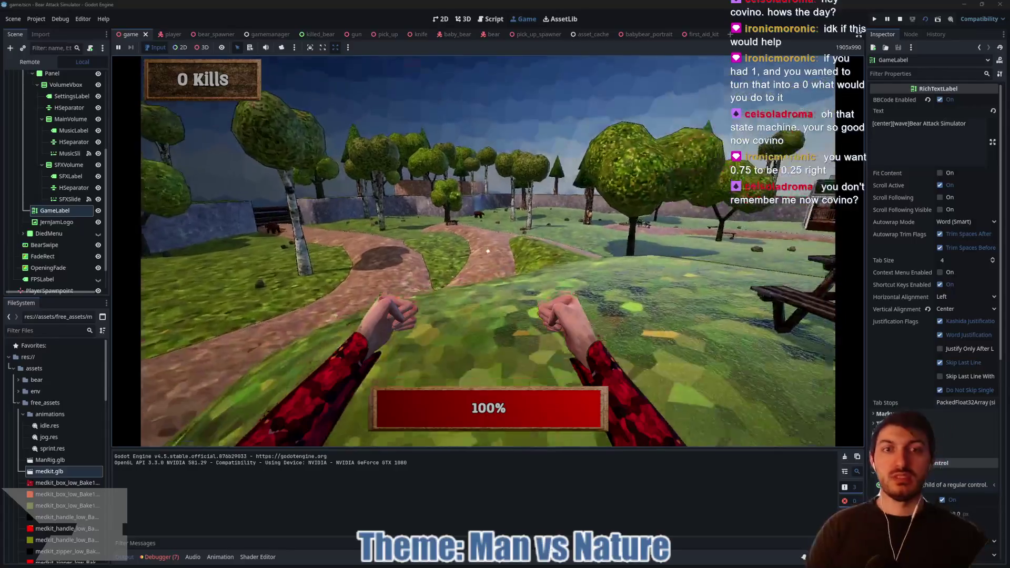
key(w)
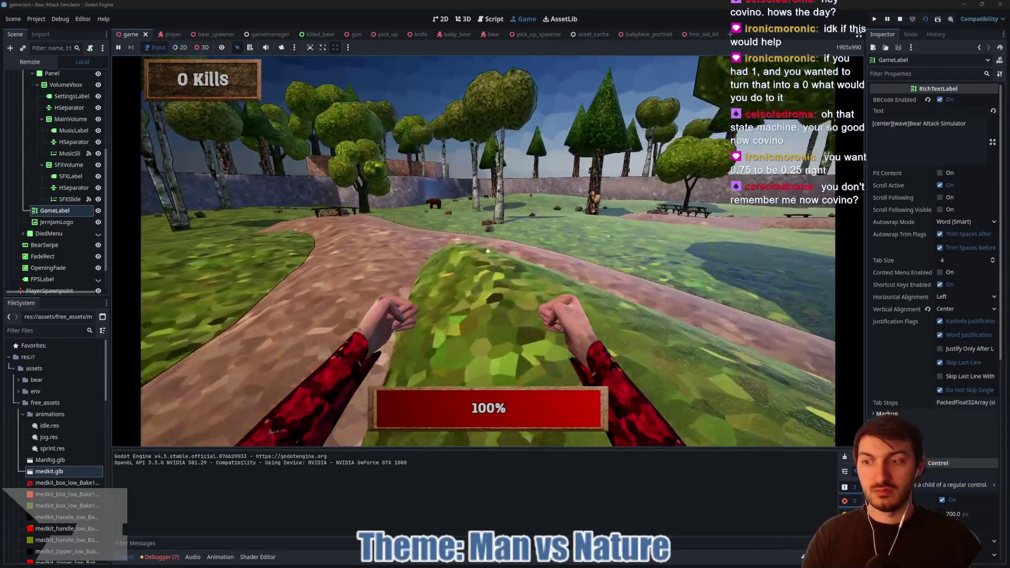
key(w)
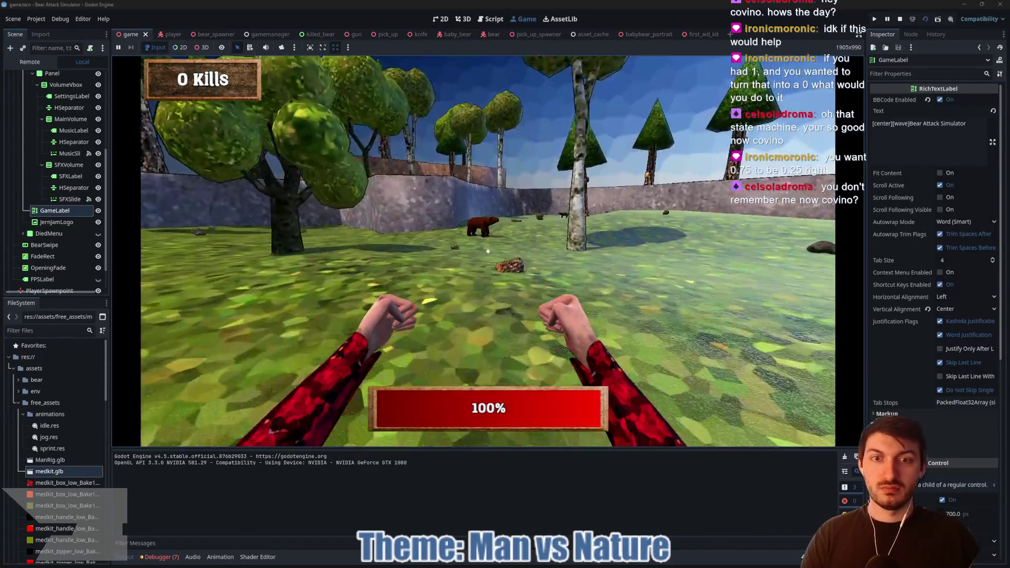
key(w)
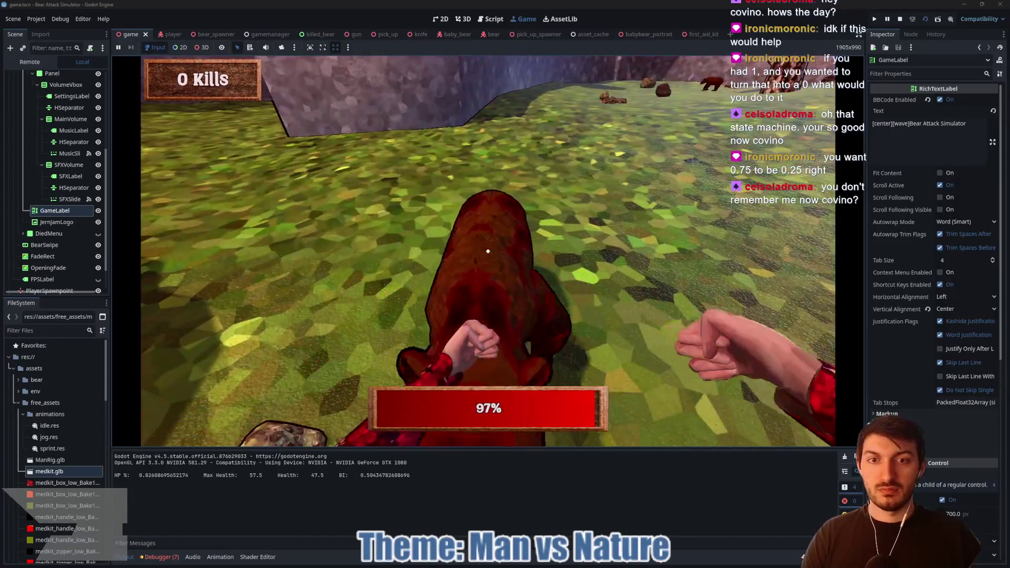
Punch the bear until it dies and the kill counter reads 1, then stop the game
click(488, 252)
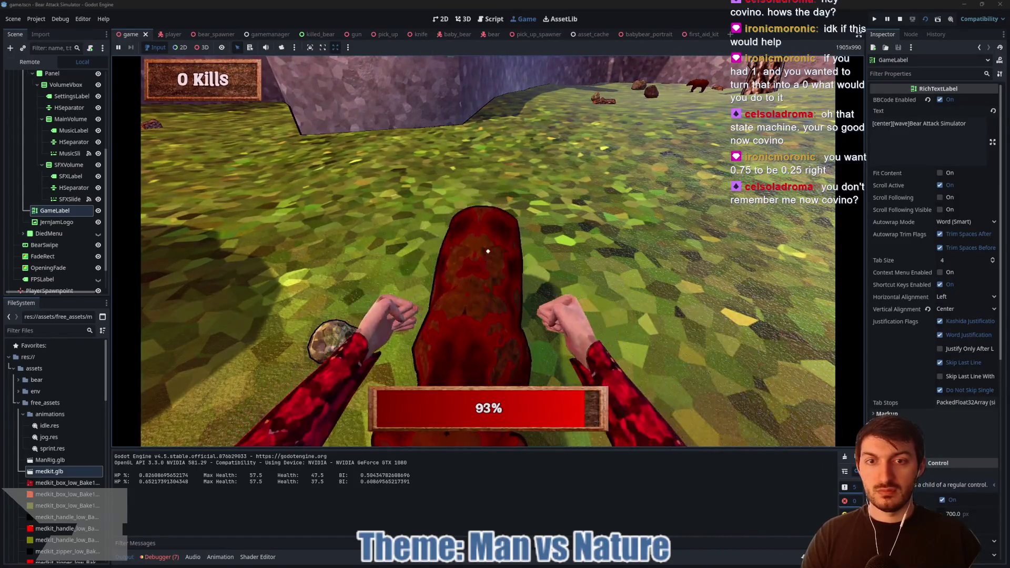
click(488, 252)
click(488, 251)
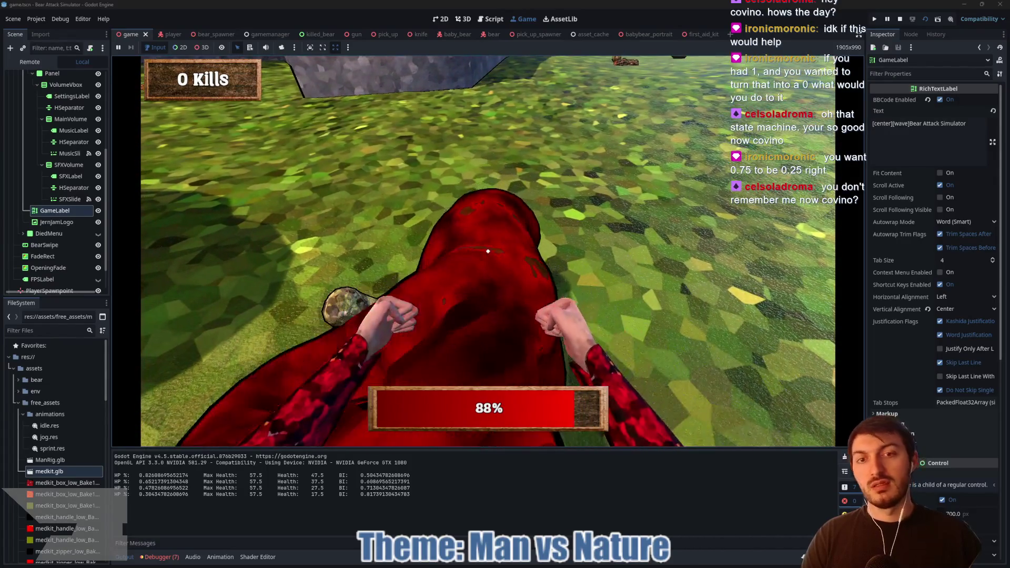
click(488, 251)
click(488, 251)
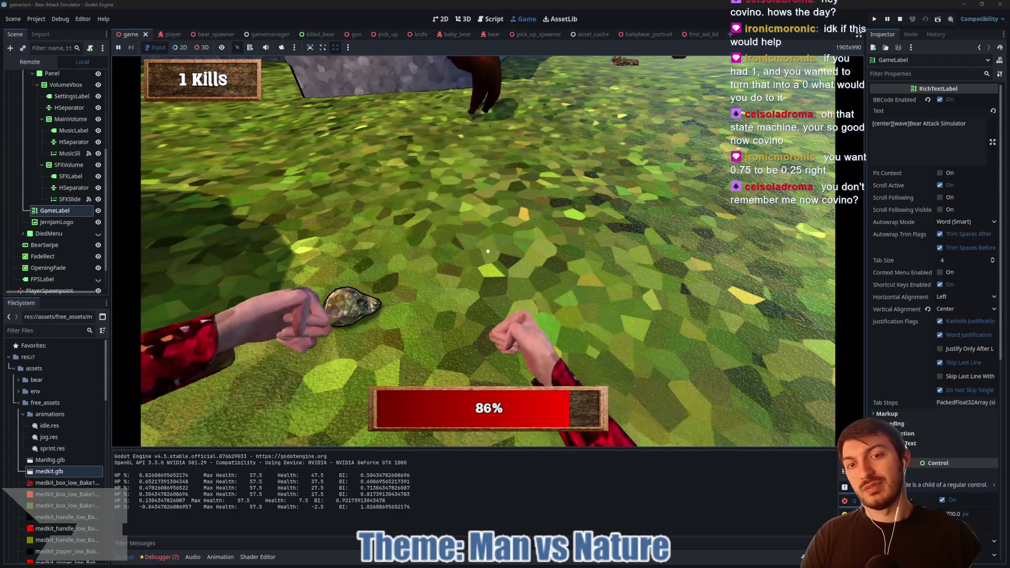
mouse_move(488, 251)
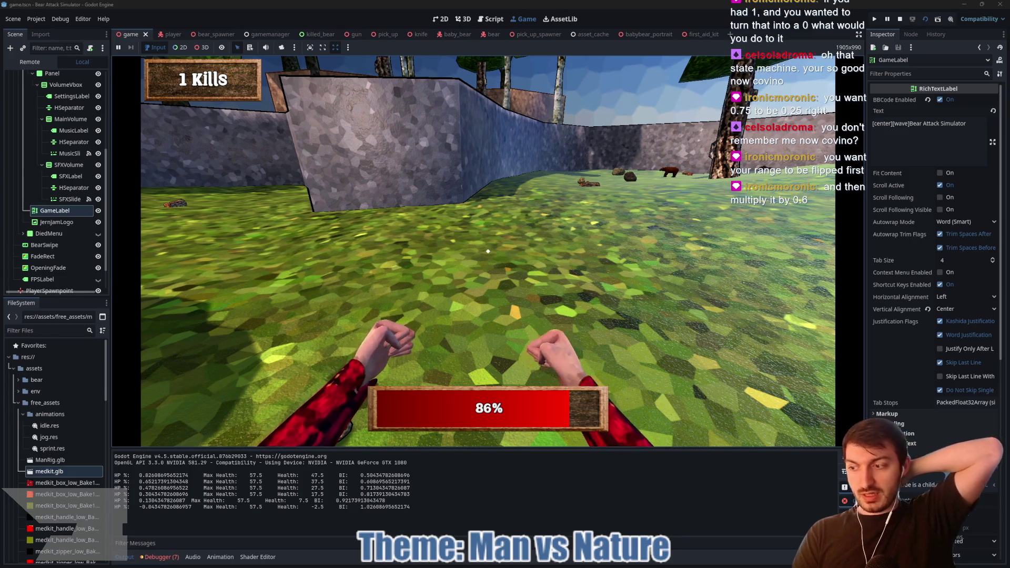
key(F8)
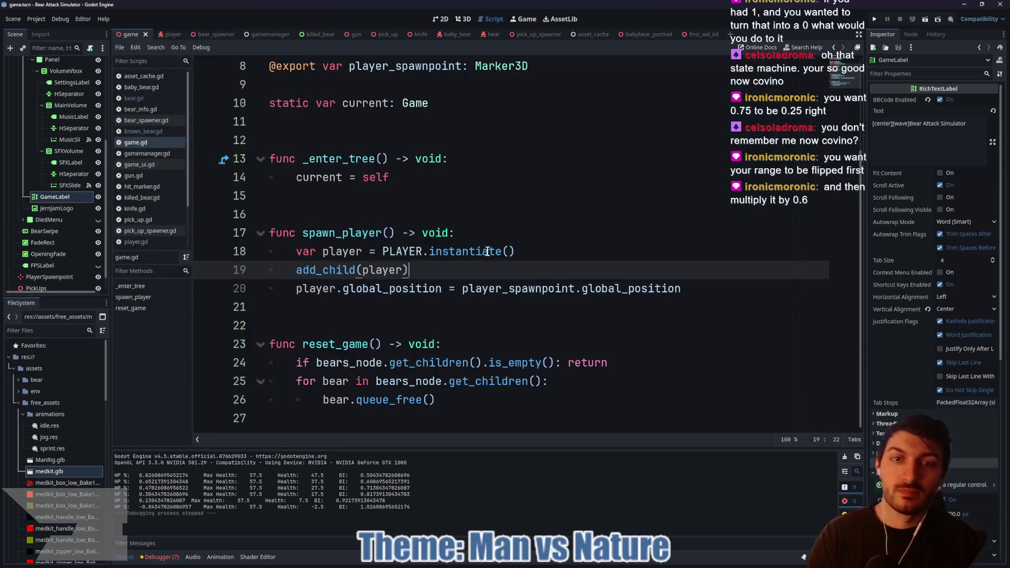
Open the base Bear script and remove the parentheses around health_percentage * 0.6 on line 180
click(482, 33)
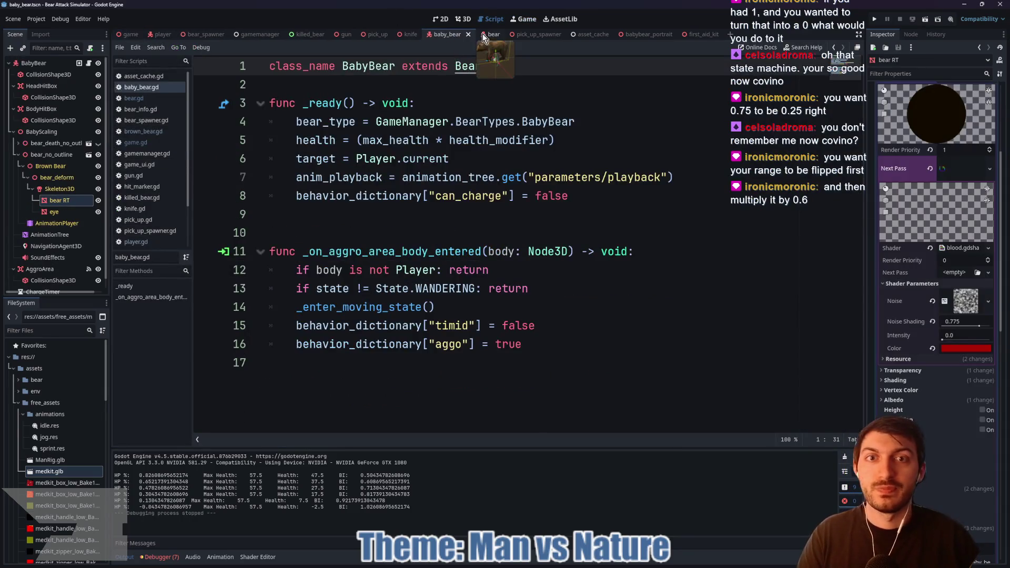
ctrl+click(473, 67)
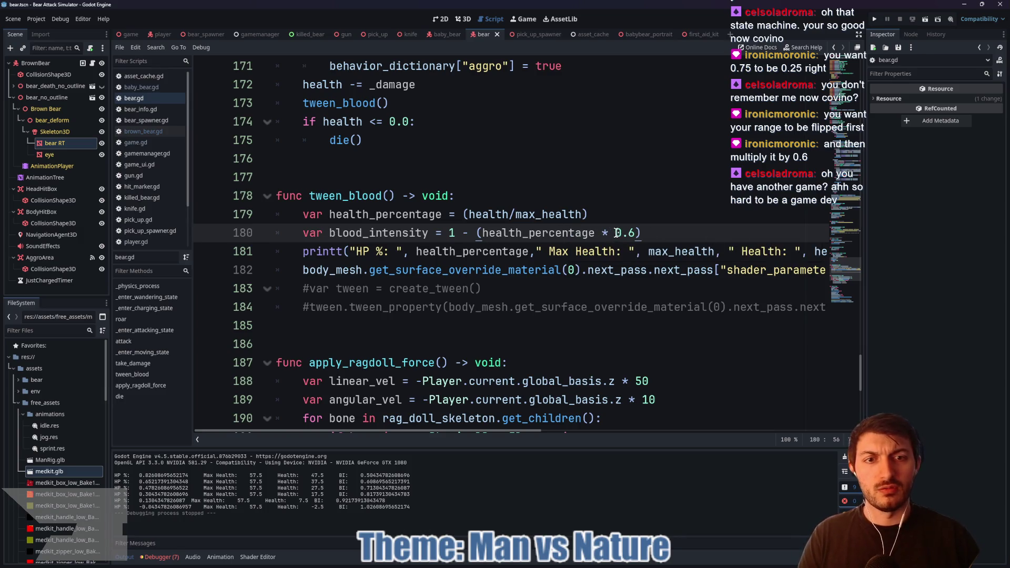
click(483, 233)
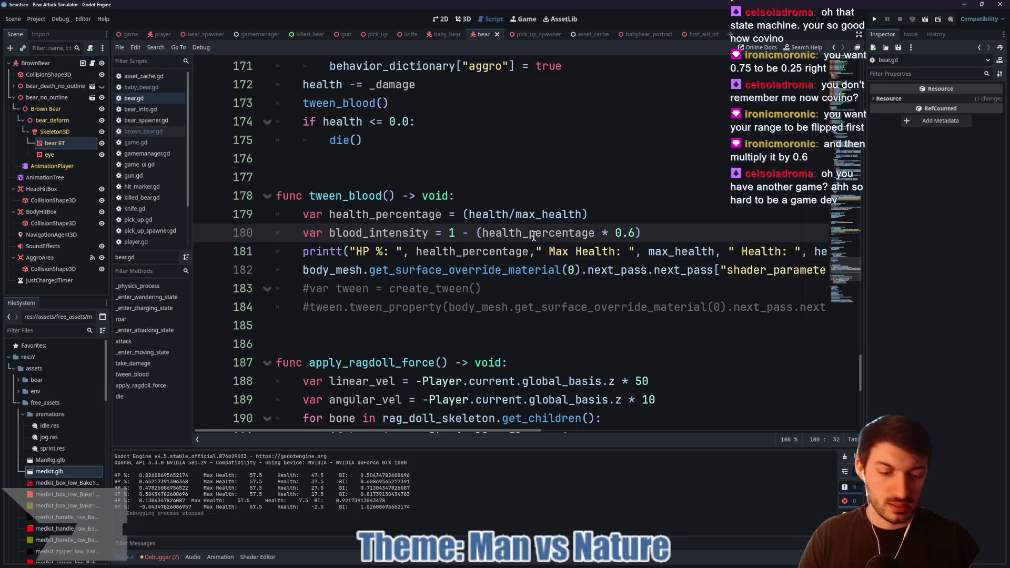
key(BackSpace)
click(639, 232)
key(BackSpace)
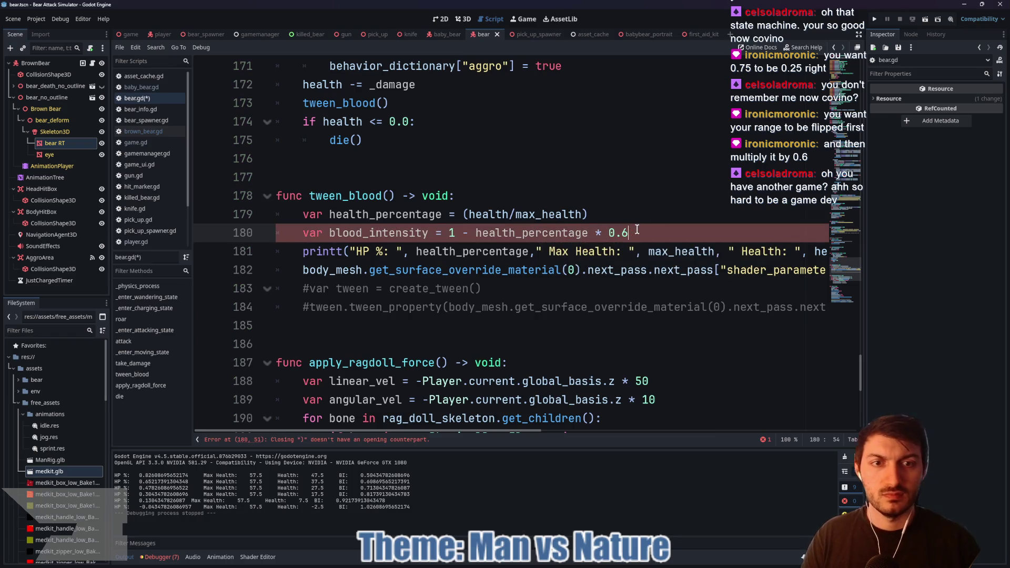
Wrap 1 - health_percentage in parentheses, save bear.gd, and return to game.gd
drag(588, 232, 450, 233)
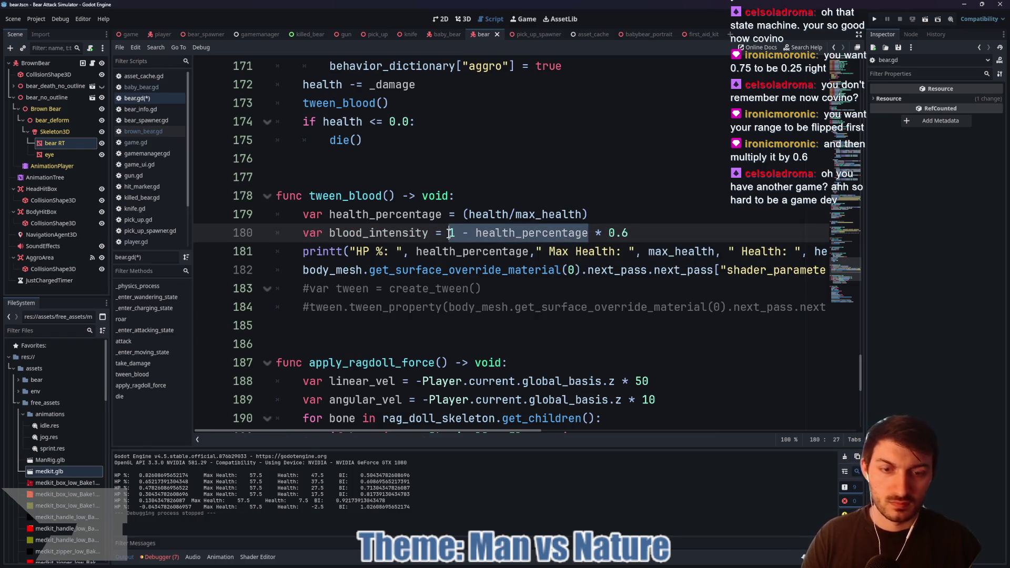
text(()
click(696, 233)
key(ctrl+s)
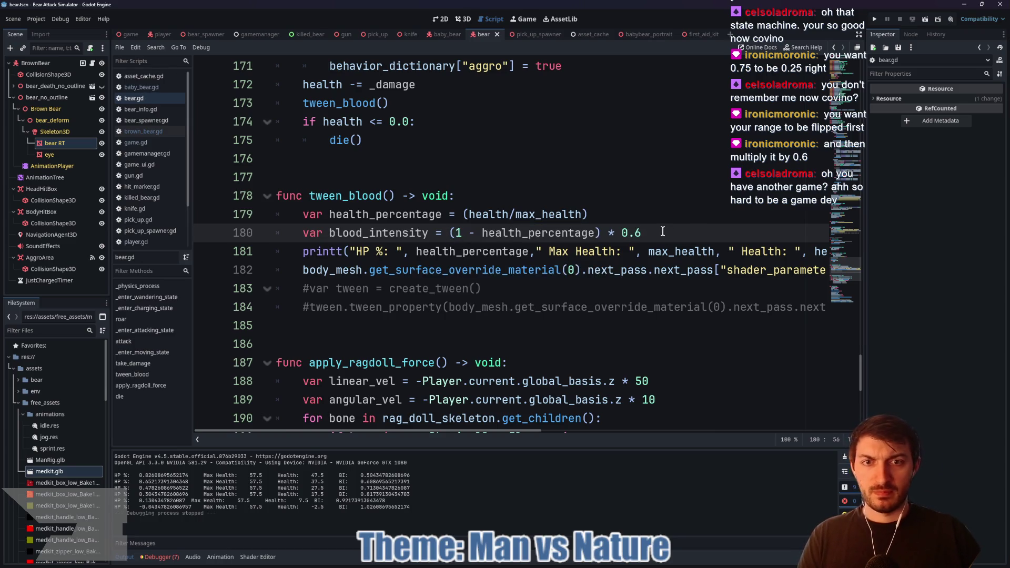
click(127, 34)
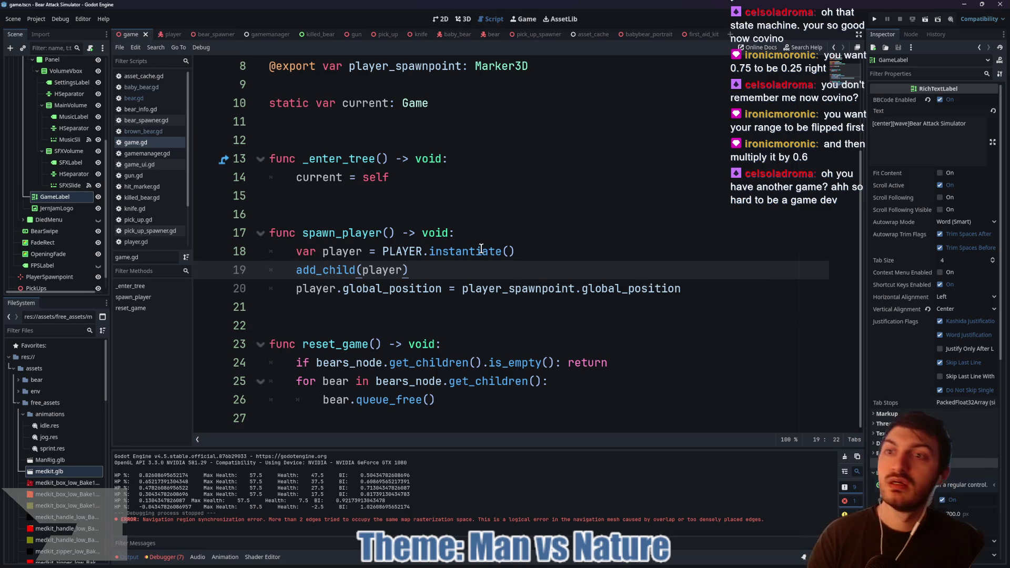
Run the project again, walk forward, and punch the attacking bear until it dies
key(F5)
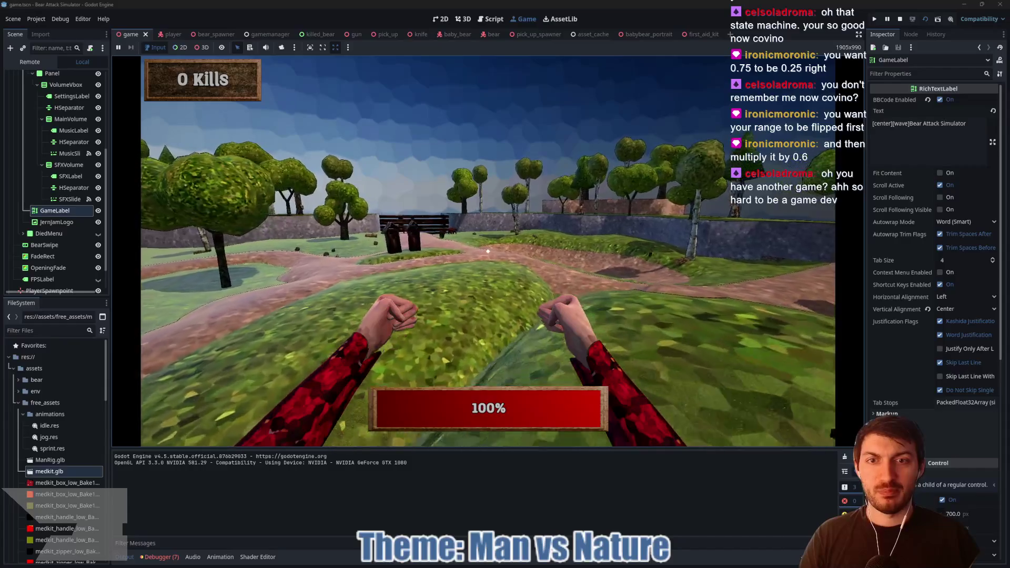
key(w)
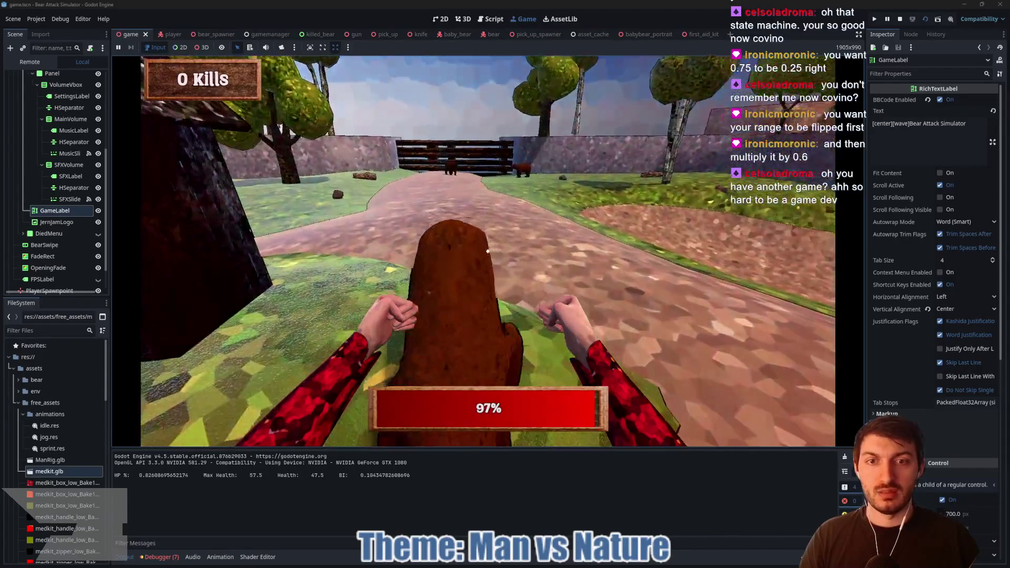
click(488, 251)
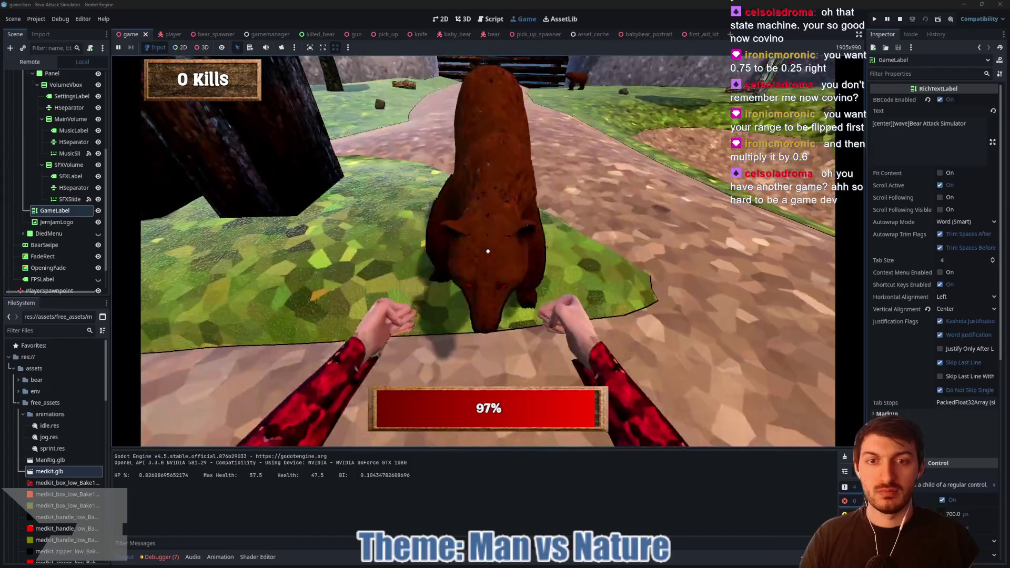
click(488, 252)
click(488, 251)
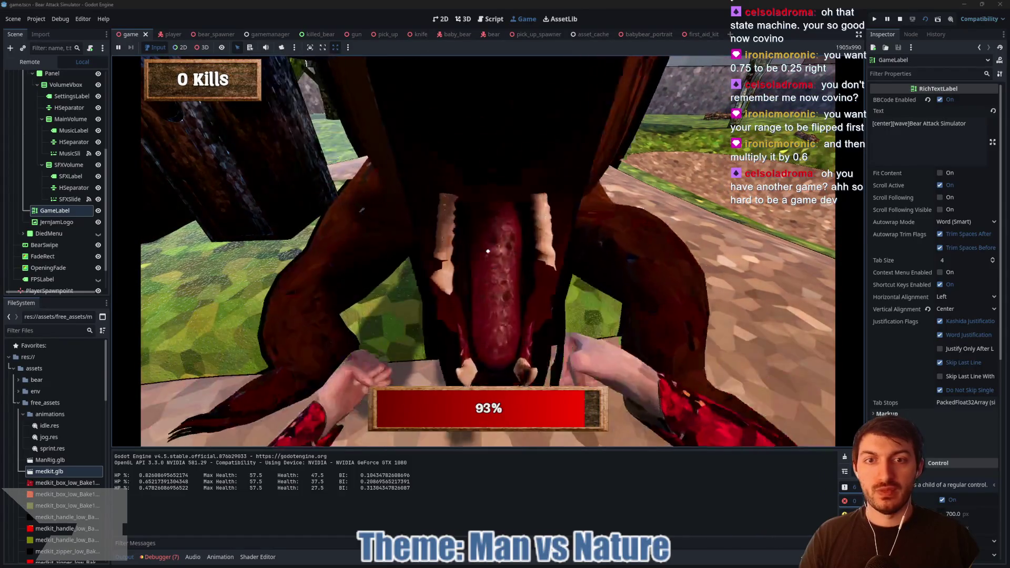
click(488, 252)
click(488, 251)
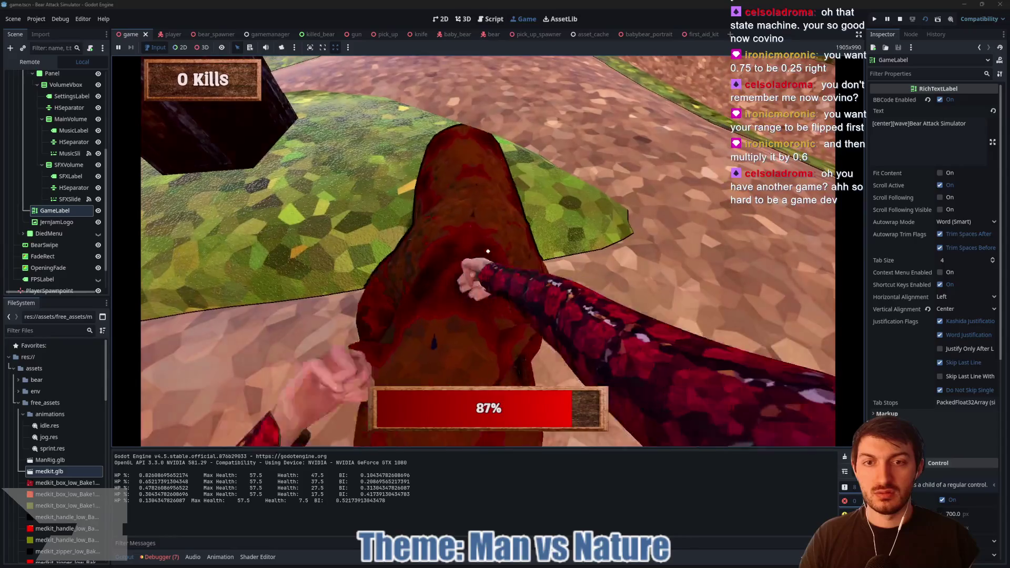
click(488, 252)
Punch a second bear to death for 2 kills, then stop the game
click(488, 251)
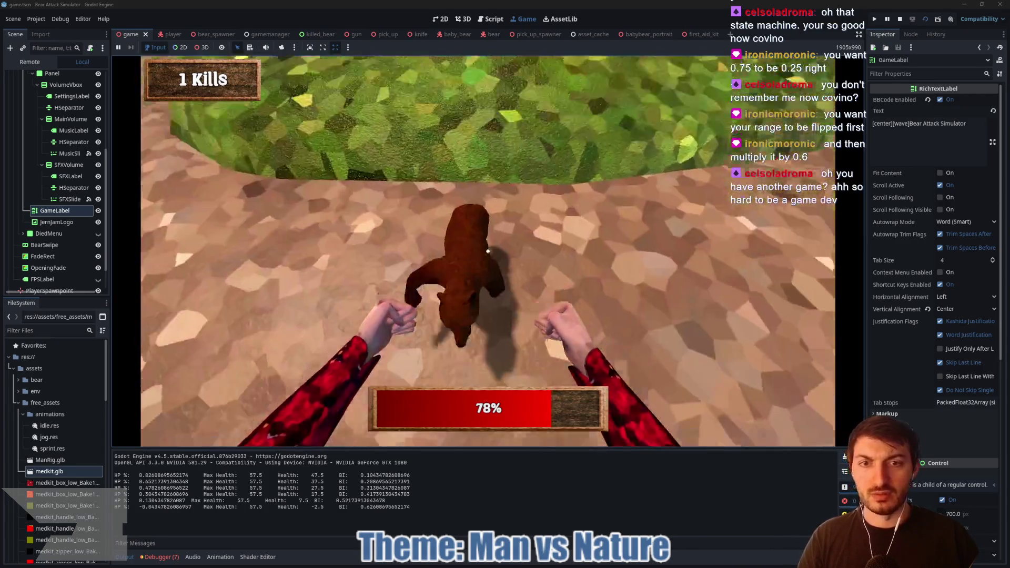
click(488, 252)
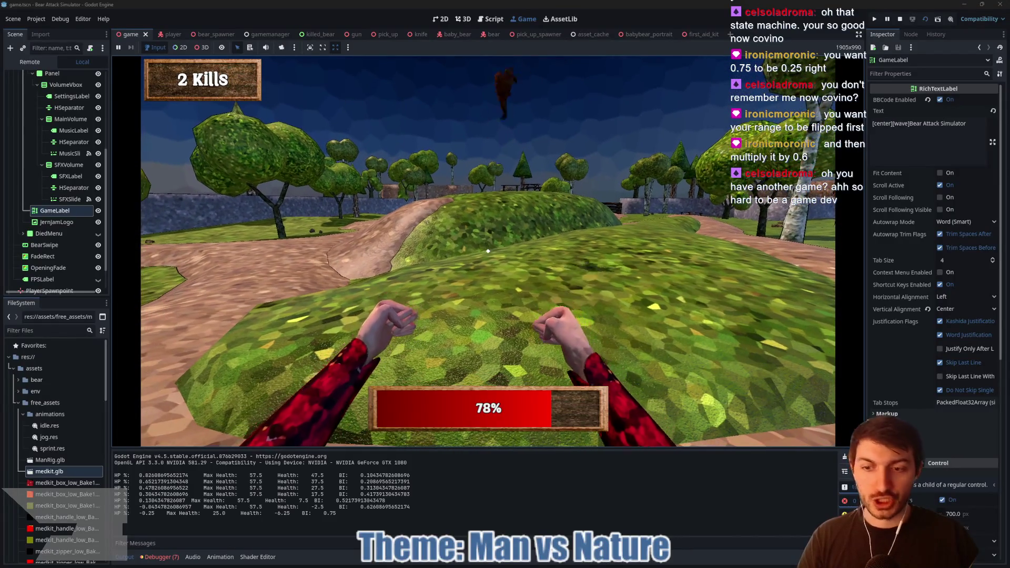
key(F8)
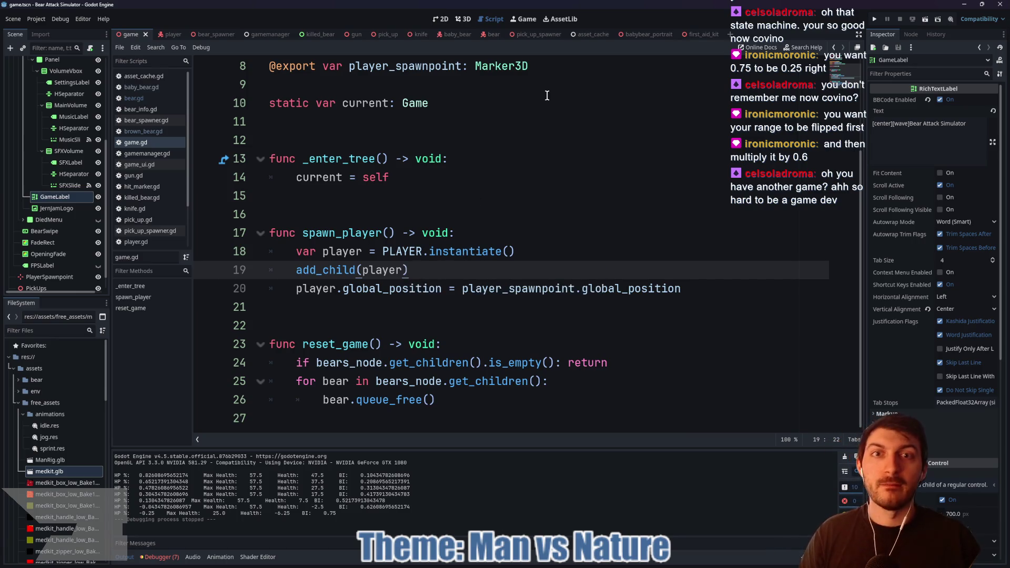
In baby_bear.gd, set line 5 to health = max_health + (max_health * health_modifier) and save
click(453, 34)
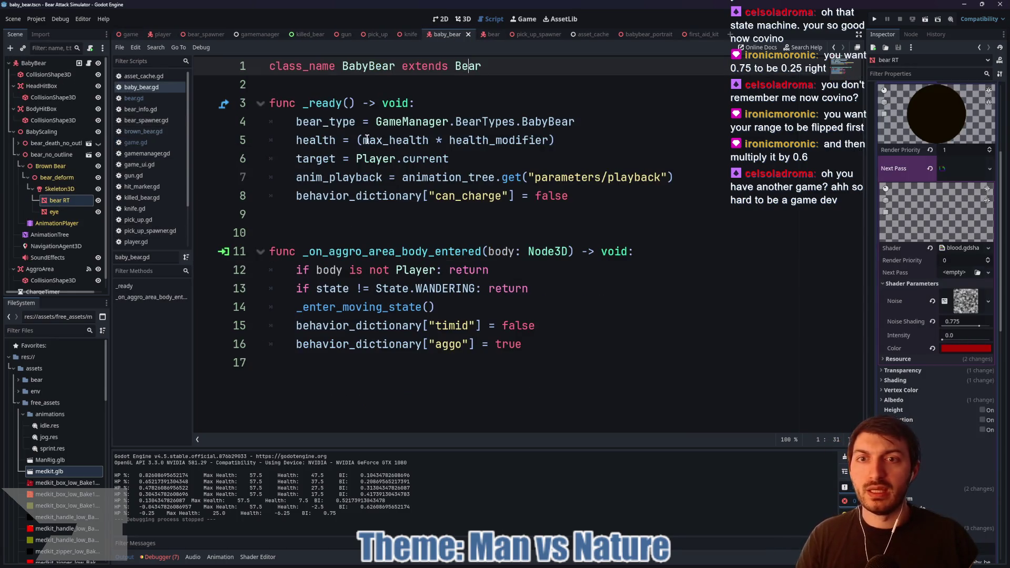
click(495, 140)
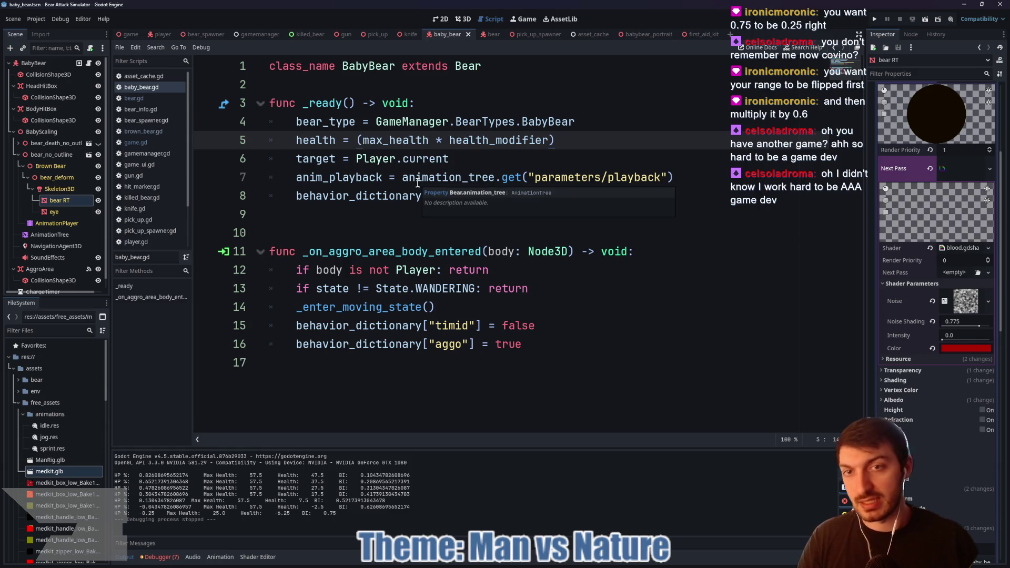
text(max)
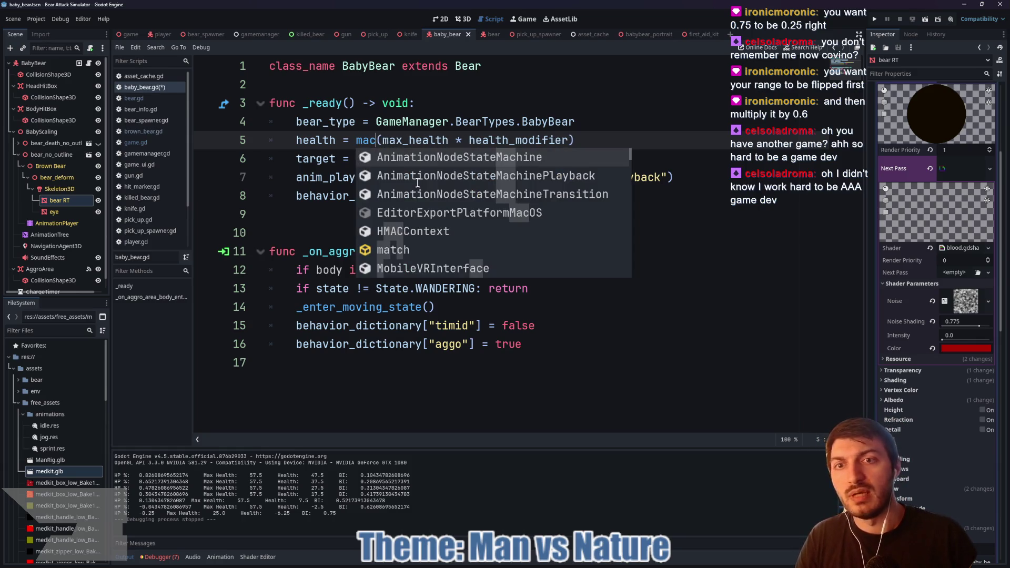
text(_health +)
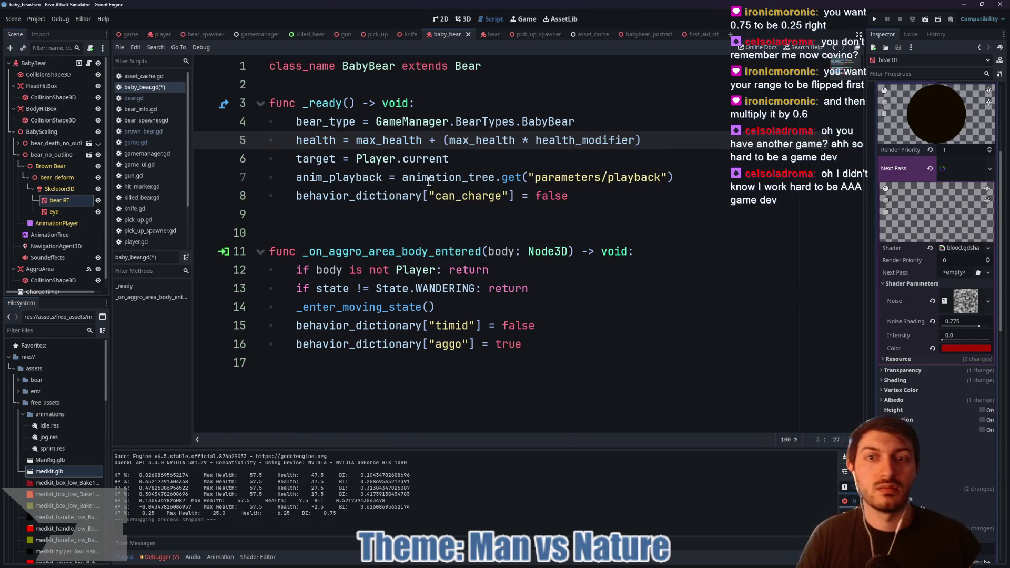
click(517, 165)
key(ctrl+s)
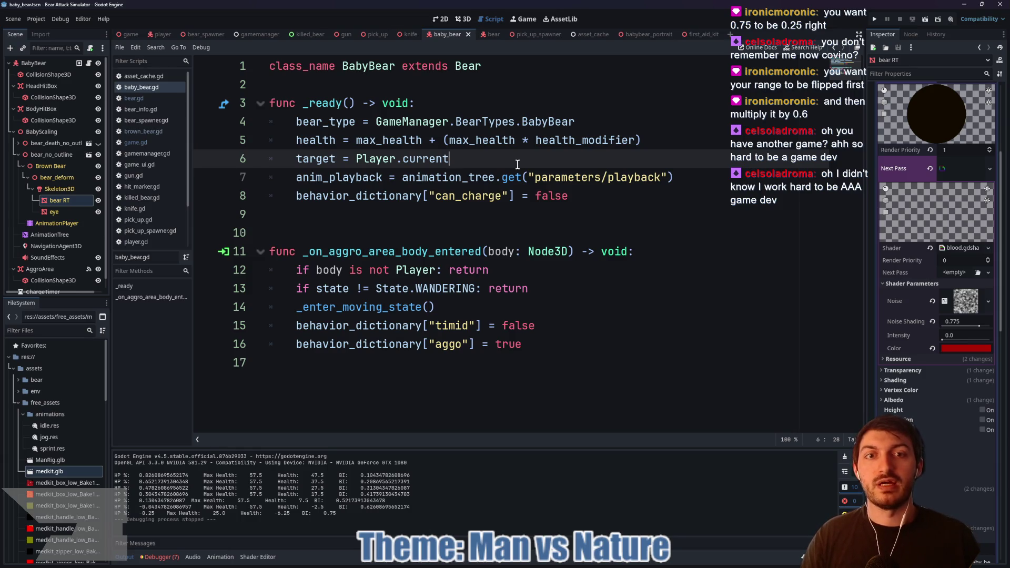
ctrl+click(570, 141)
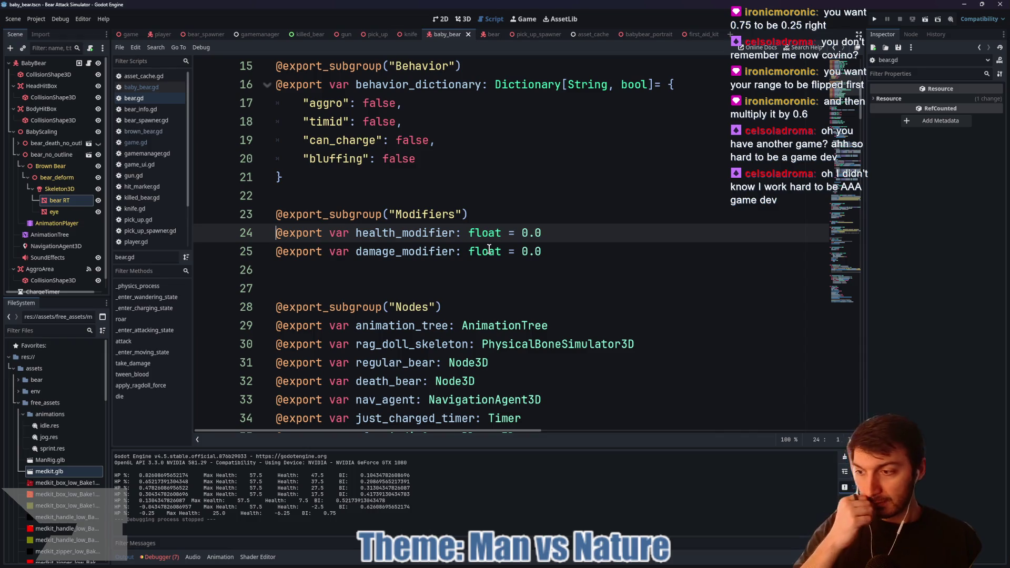
Open bear.gd at the modifier declarations and scroll down to the tween_blood function
mouse_move(485, 252)
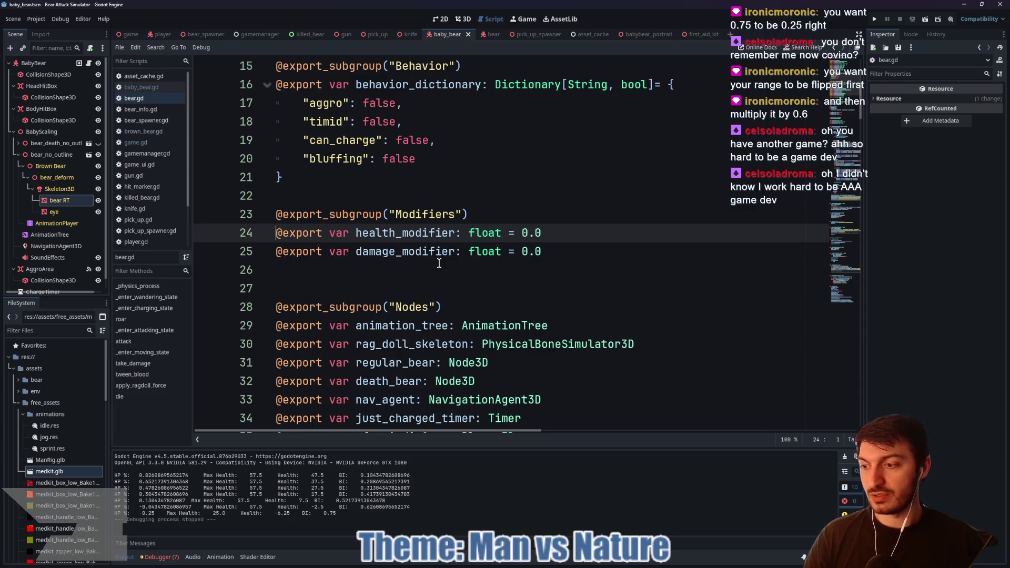
click(509, 253)
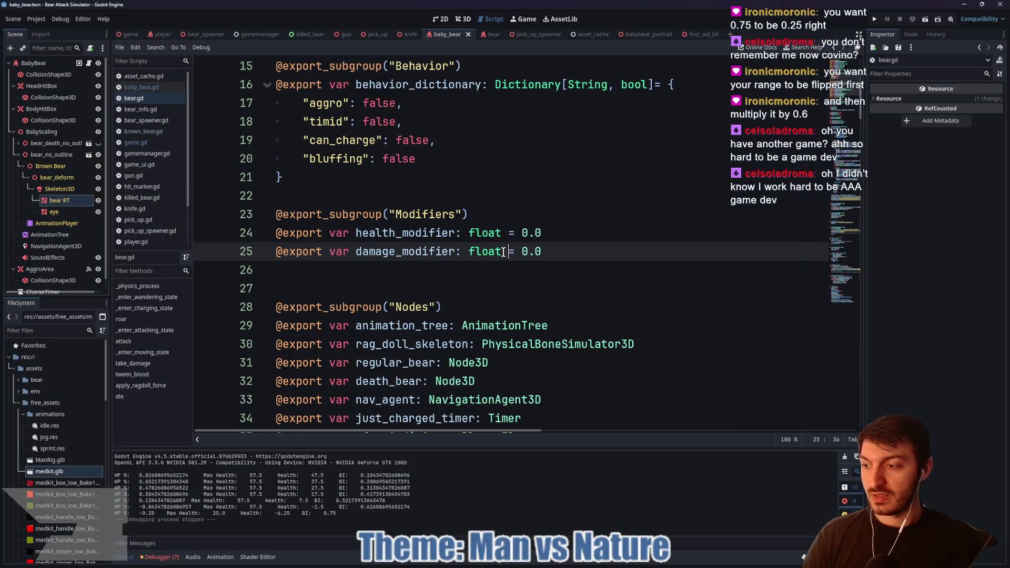
click(415, 194)
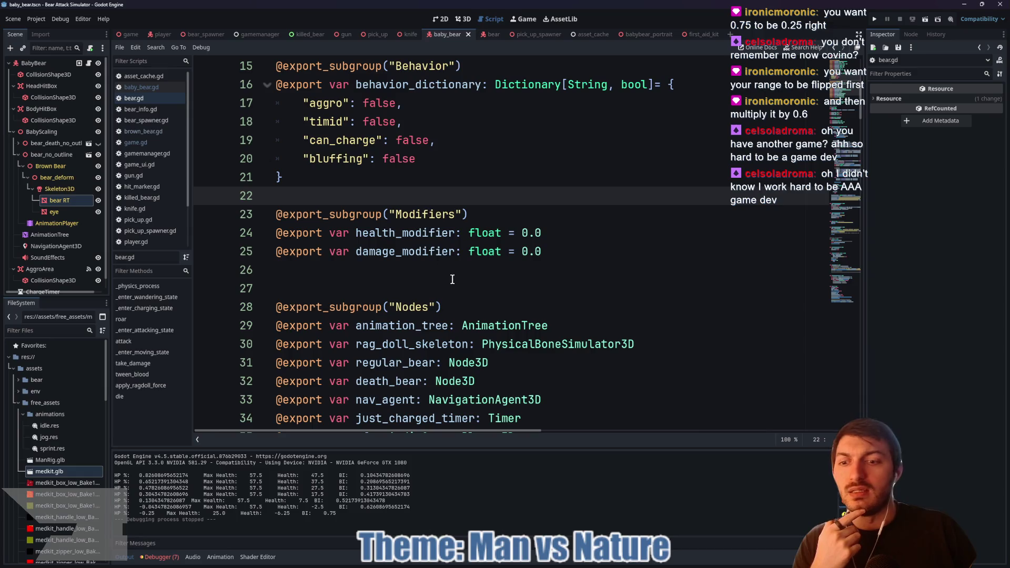
scroll(526, 211, up, 3)
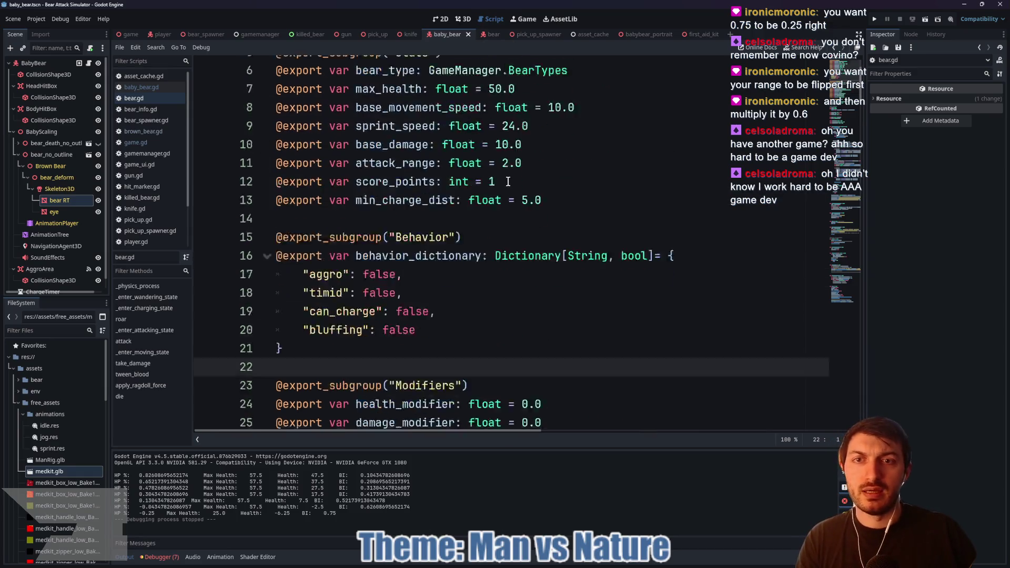
scroll(504, 185, down, 8)
scroll(418, 116, up, 10)
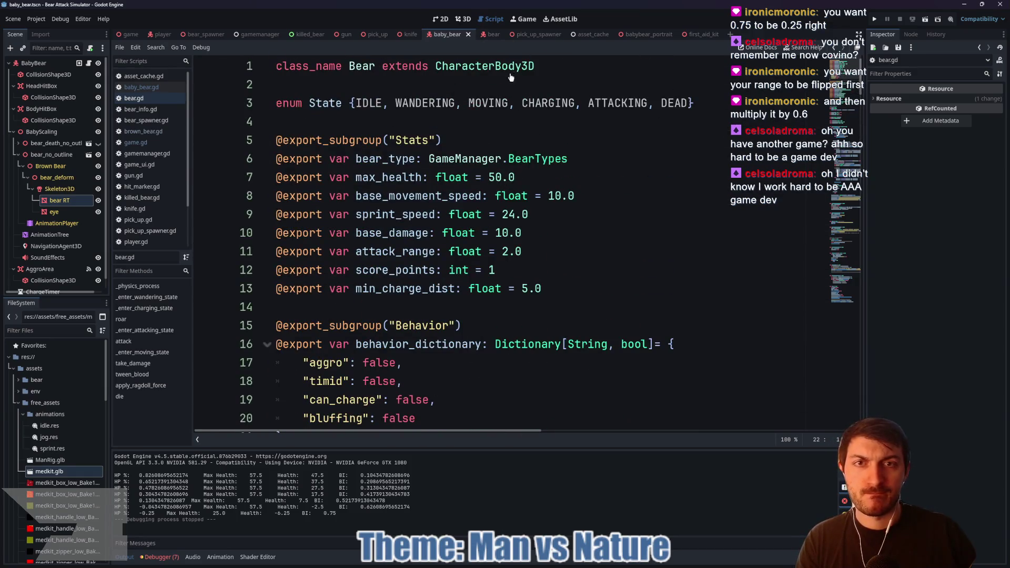
scroll(426, 221, down, 20)
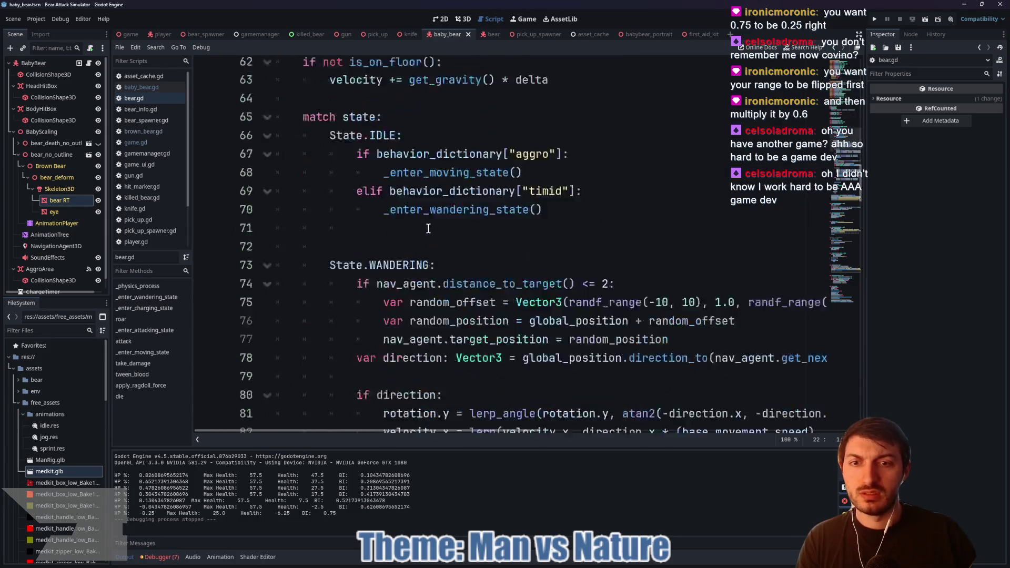
scroll(426, 227, down, 18)
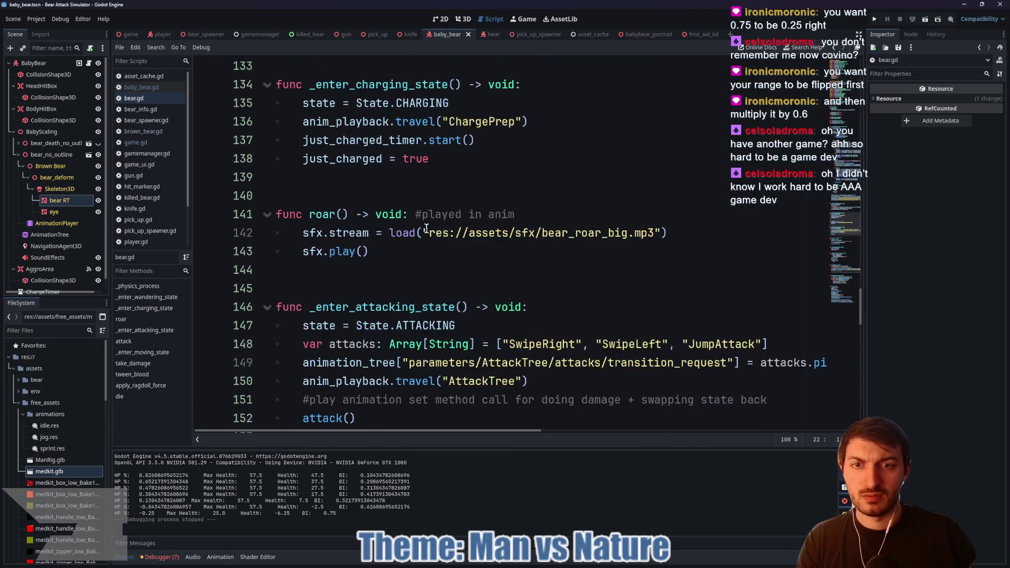
scroll(426, 227, down, 2)
scroll(427, 228, down, 7)
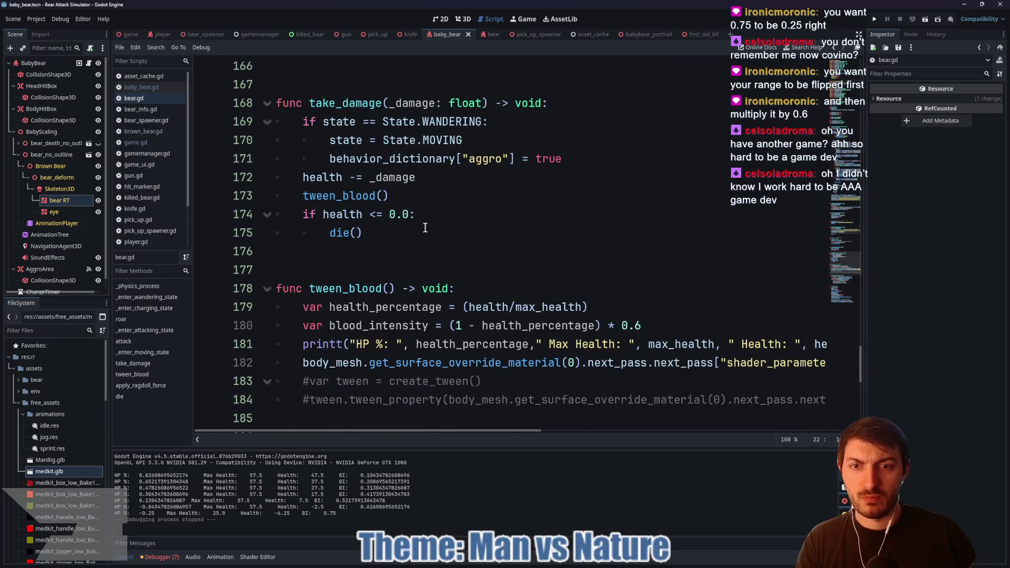
Delete the direct blood intensity assignment and the debug printt line in tween_blood
drag(303, 345, 444, 345)
scroll(471, 392, down, 1)
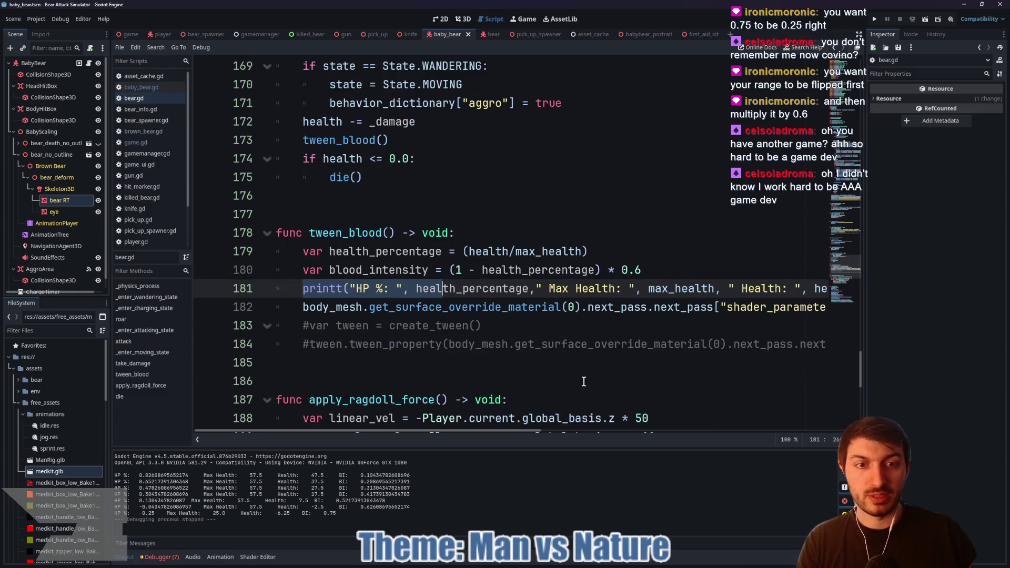
click(503, 418)
mouse_move(484, 431)
mouse_down()
mouse_move(663, 447)
mouse_move(452, 450)
mouse_up()
mouse_move(302, 307)
mouse_down()
mouse_move(640, 321)
mouse_move(837, 310)
mouse_up()
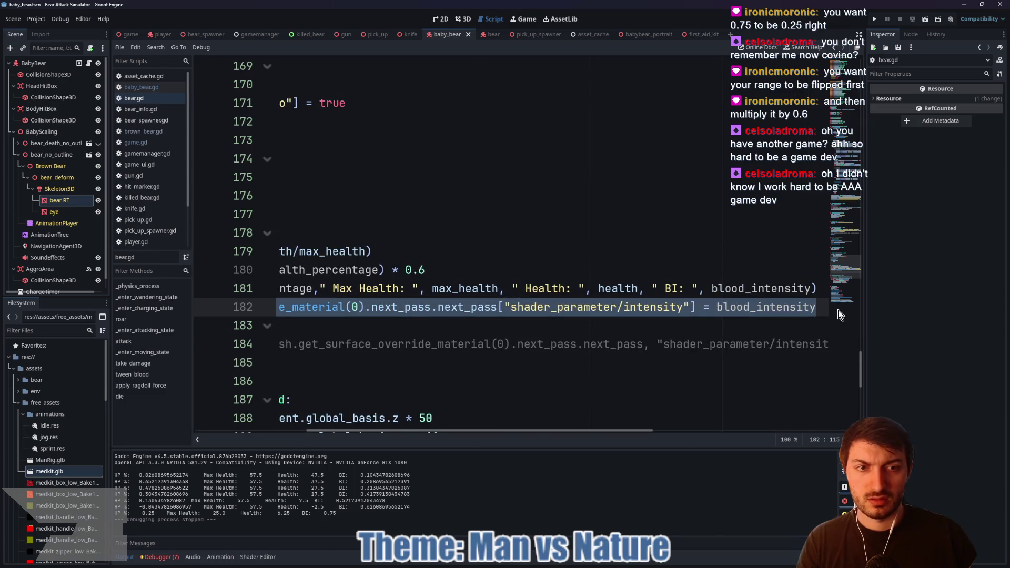
key(BackSpace)
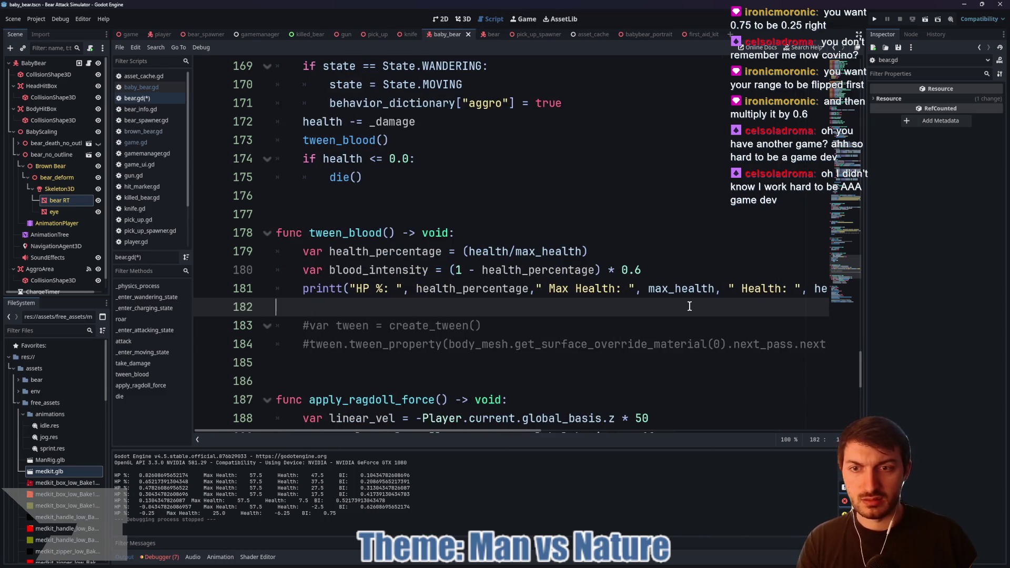
click(275, 294)
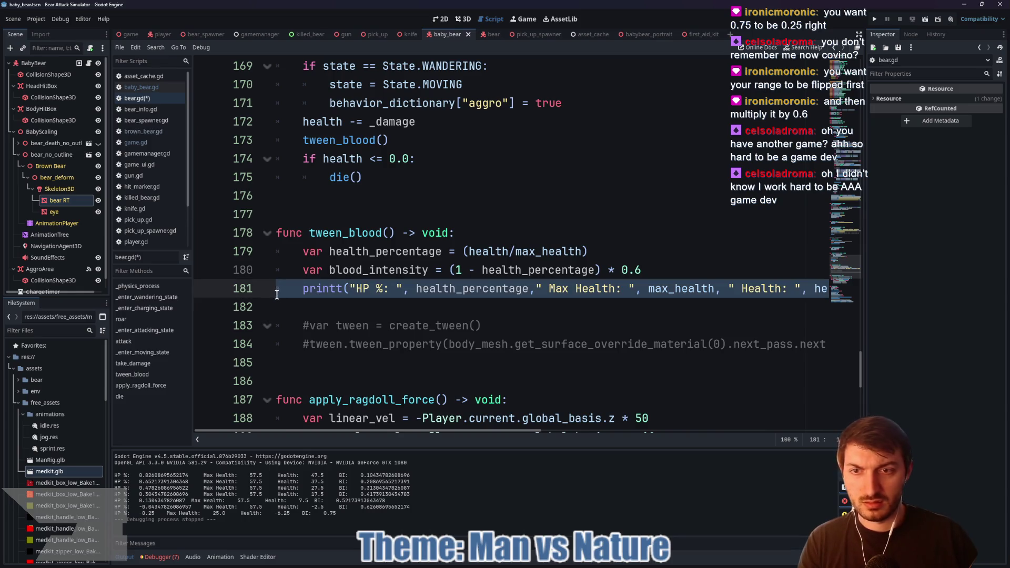
key(BackSpace)
key(BackSpace)
Uncomment the two tween lines in tween_blood and save bear.gd
drag(280, 324, 275, 288)
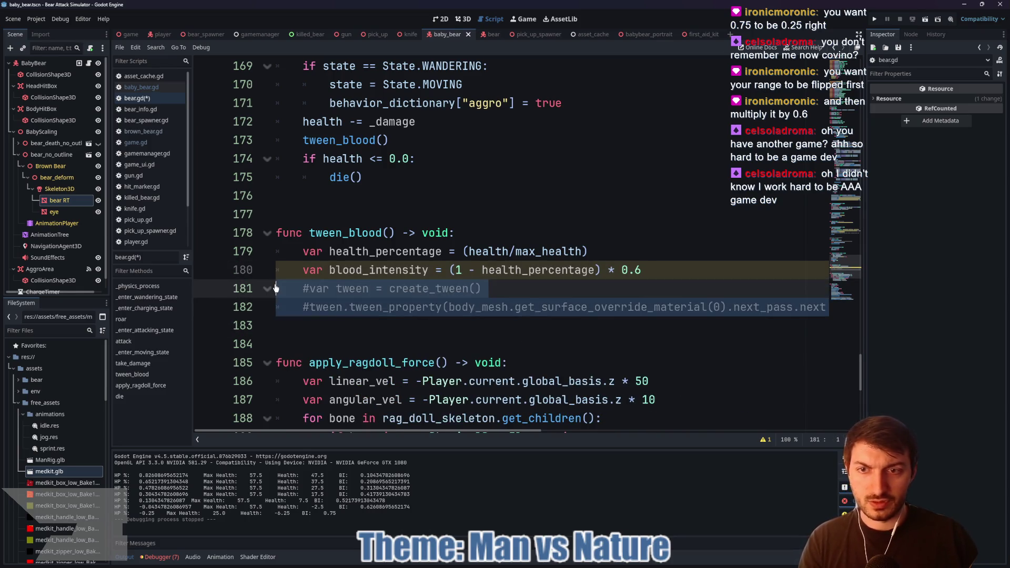
key(ctrl+k)
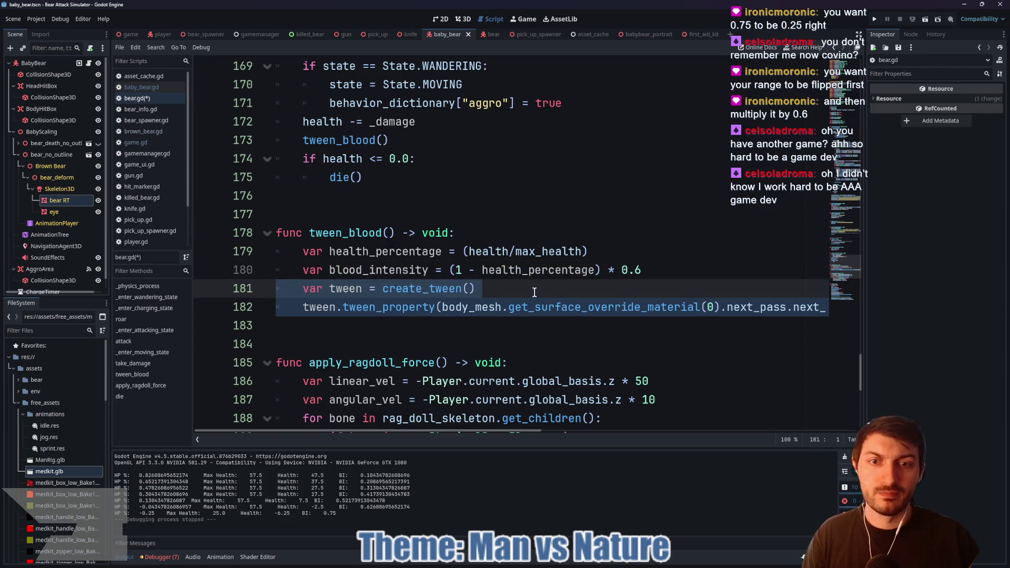
click(534, 293)
key(ctrl+s)
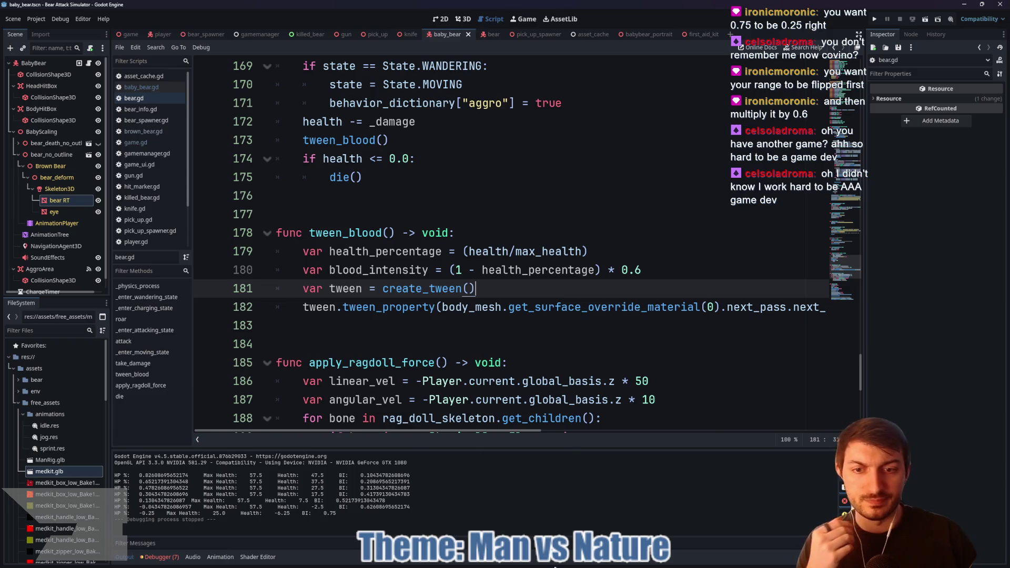
click(585, 561)
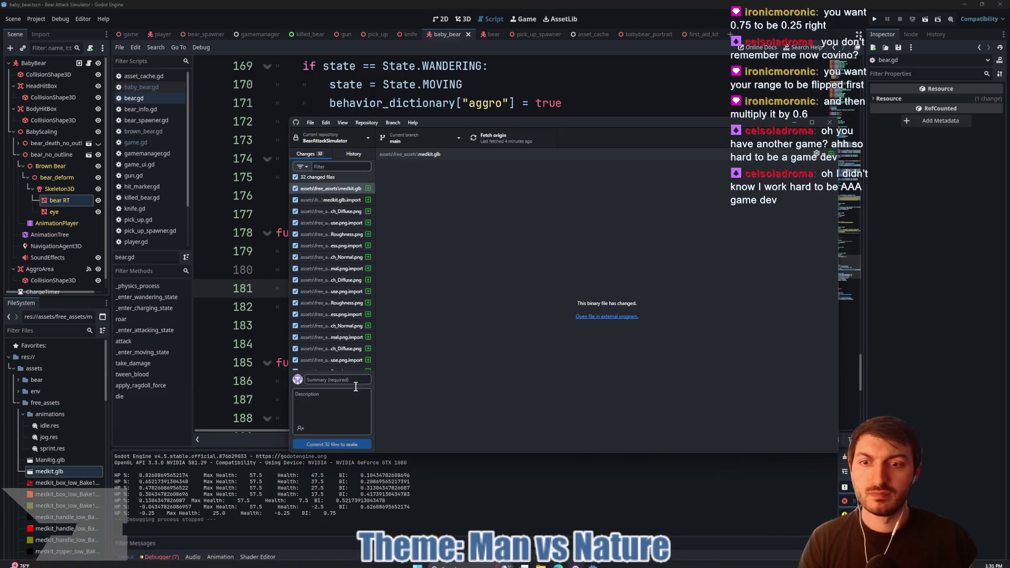
Commit the 32 changed files to main as 'Bear Blood Tween fixed', push to origin, and return to Godot
text(Bear Blood Tween fi)
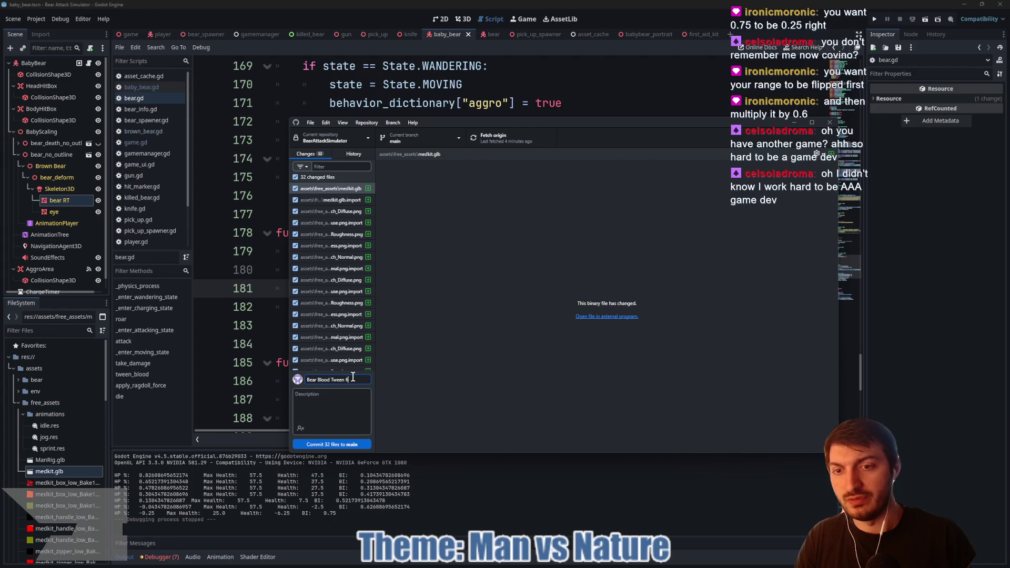
text(xed)
click(345, 445)
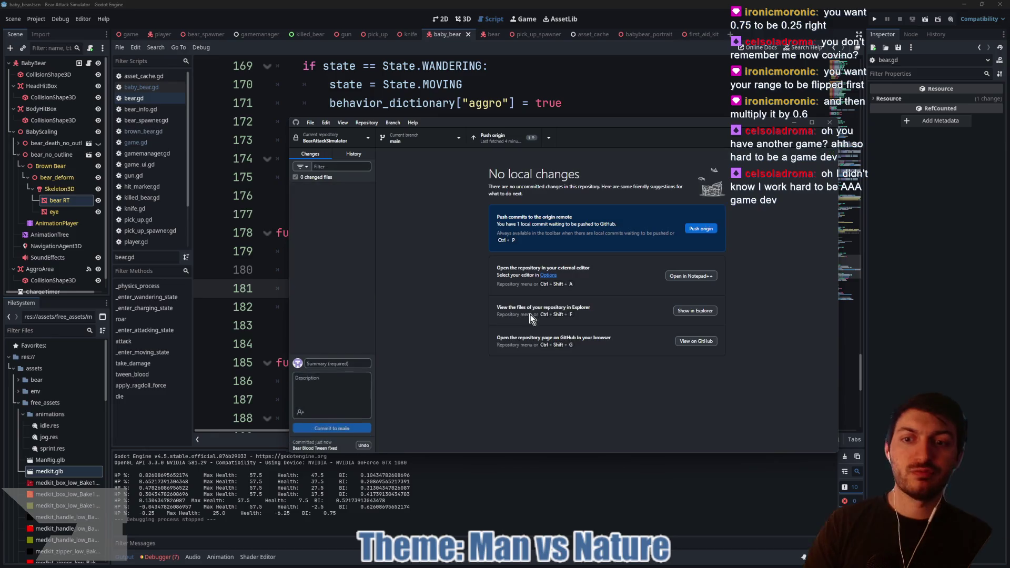
click(697, 230)
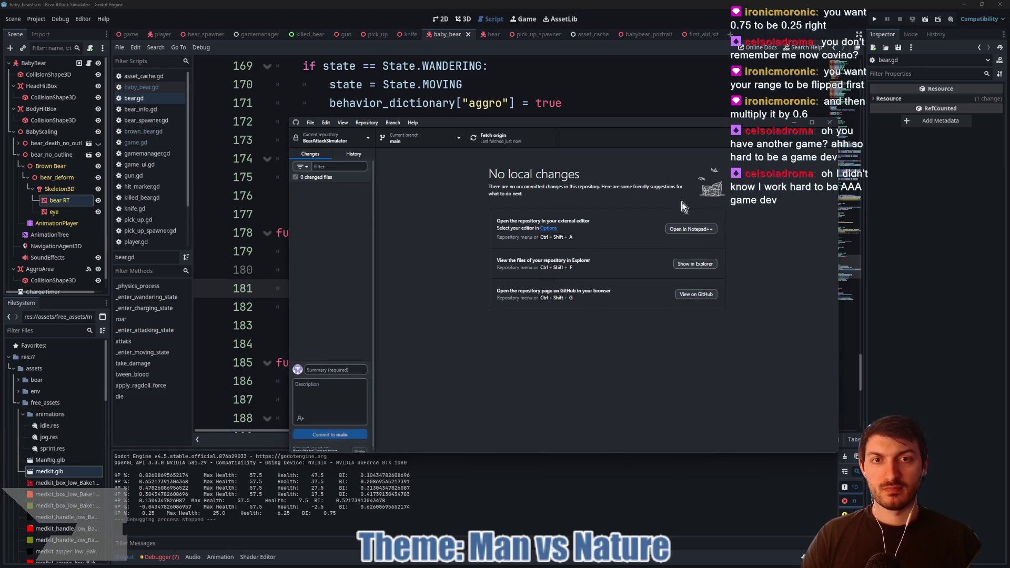
click(619, 112)
click(480, 182)
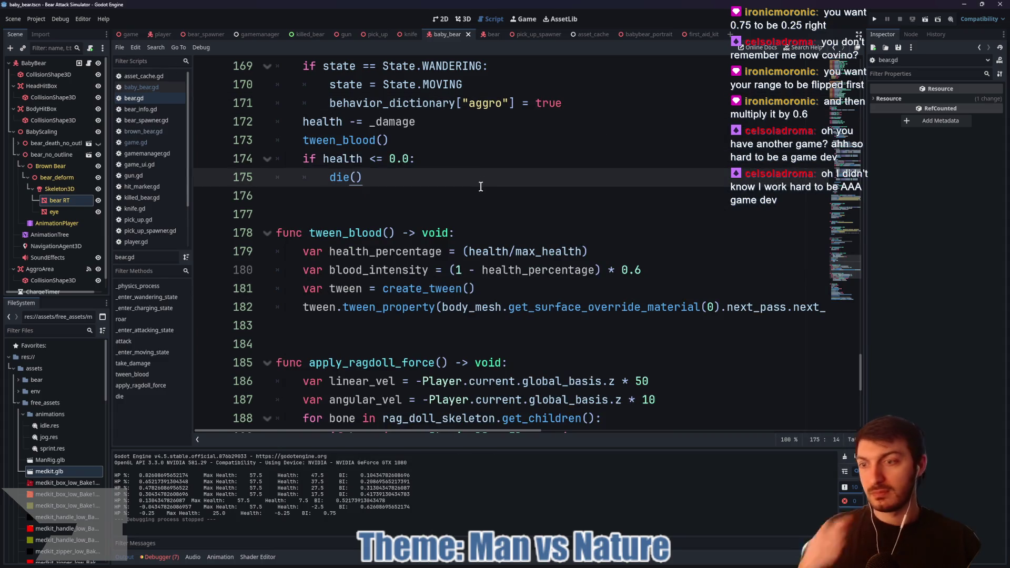
Move from game.gd to the bear scene so brown_bear.gd is showing
click(437, 202)
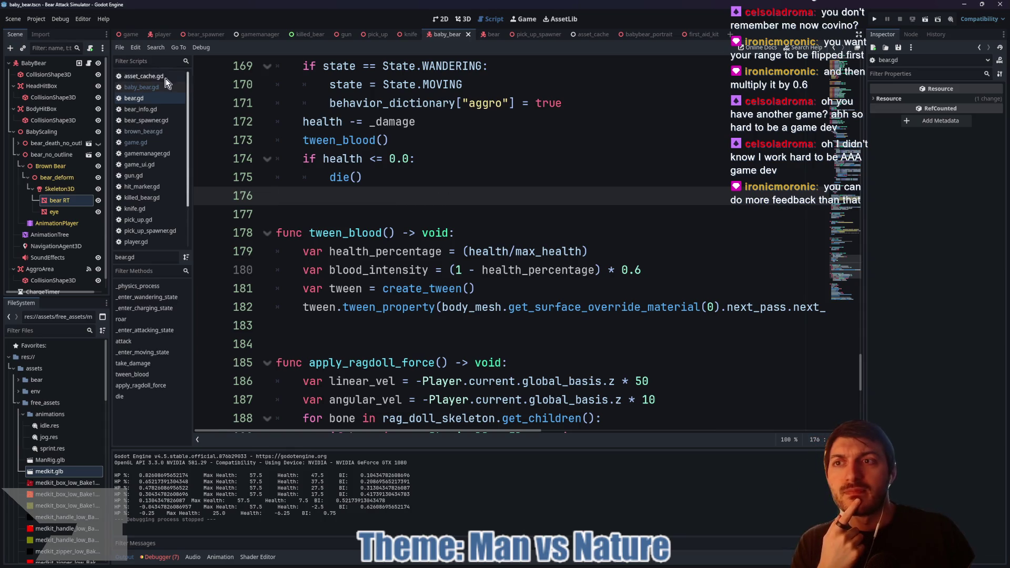
click(134, 33)
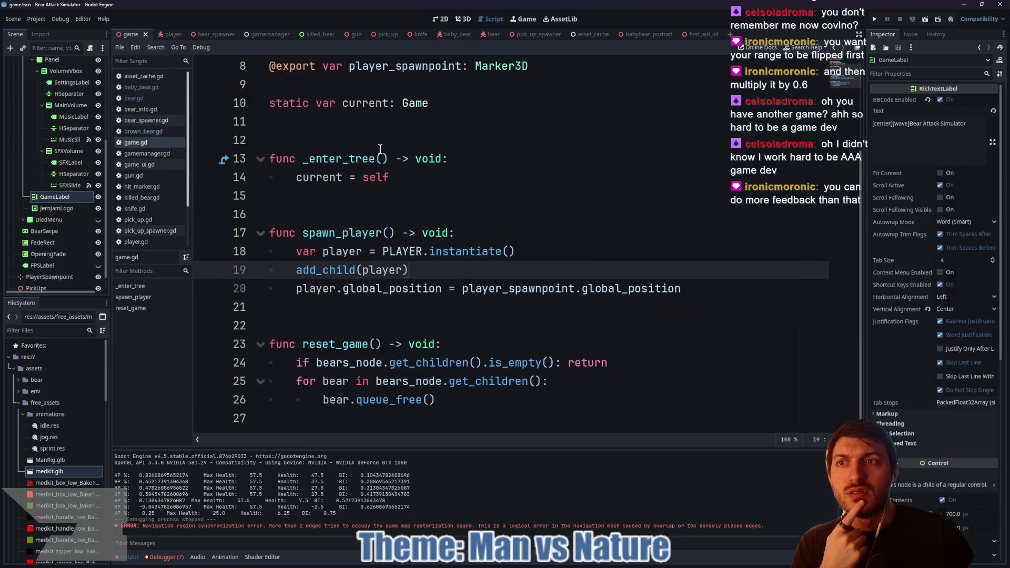
click(381, 215)
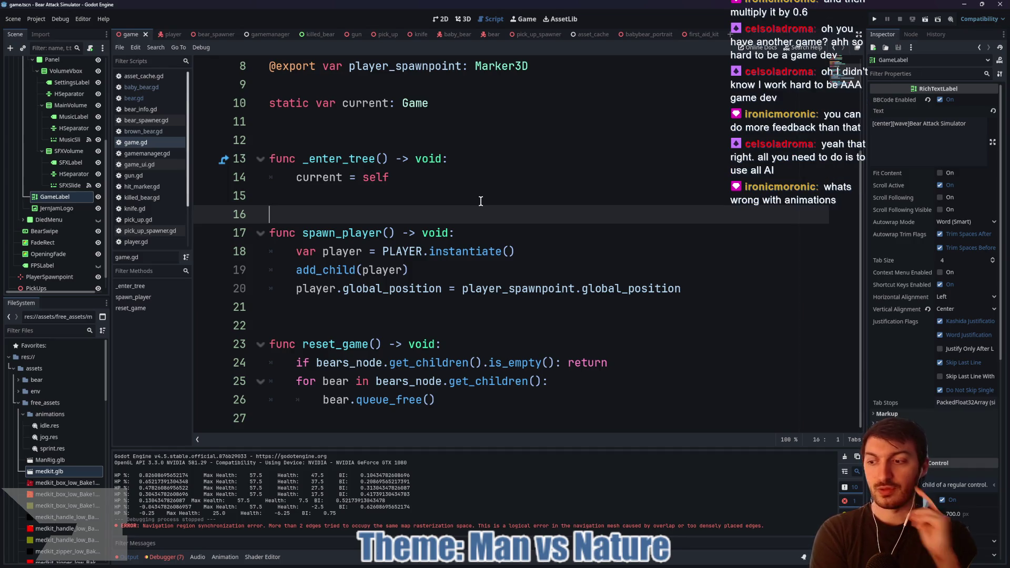
click(490, 35)
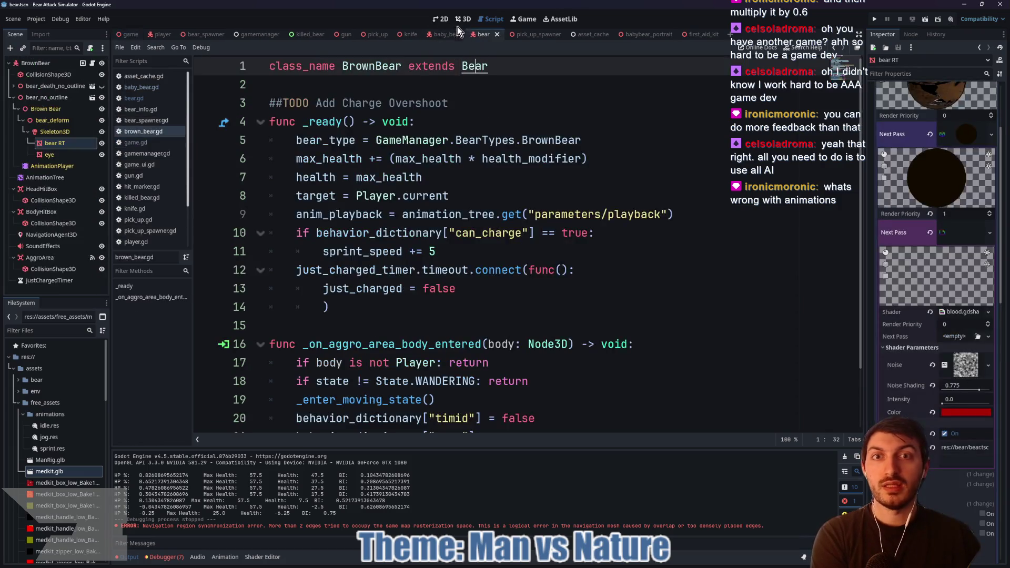
Show the bear in 3D, select AnimationPlayer and Skeleton3D, keeping Bear Idle Pose loaded
click(462, 20)
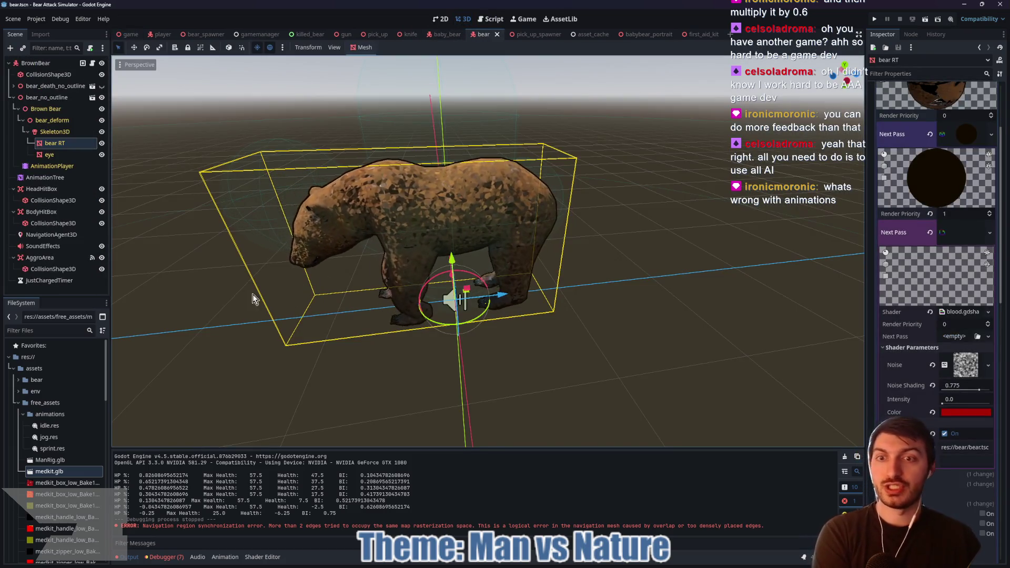
click(50, 167)
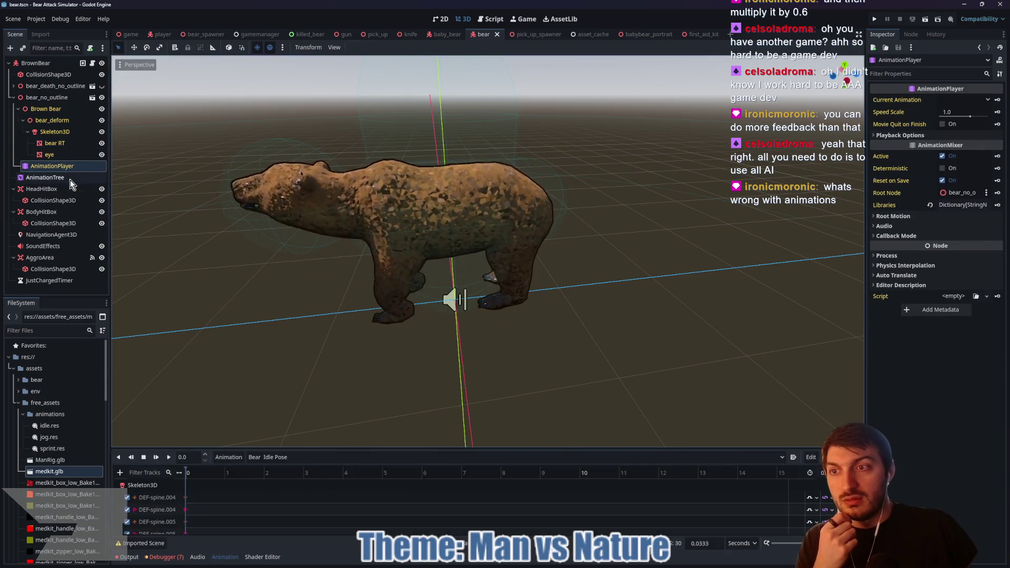
click(48, 131)
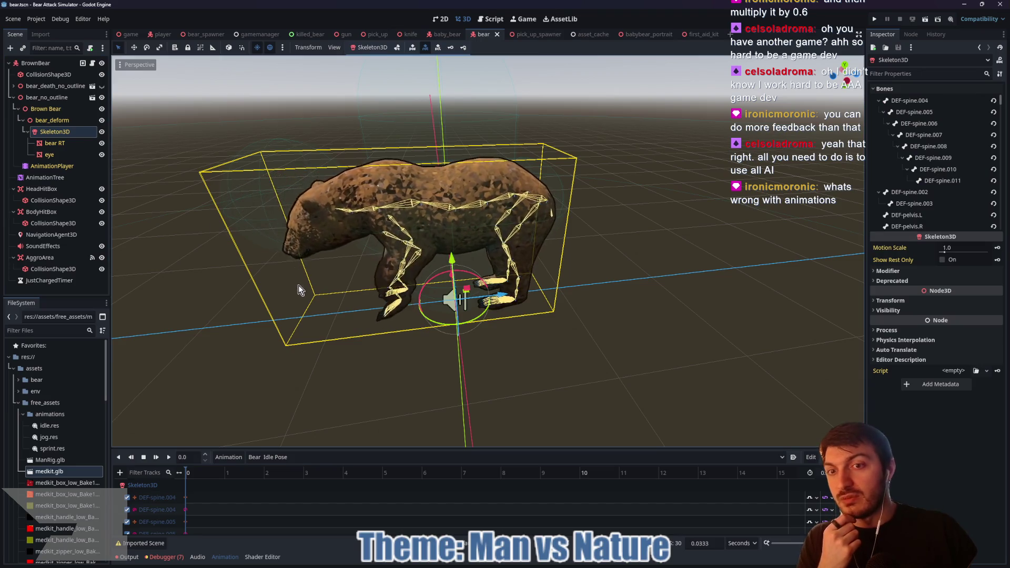
mouse_move(301, 292)
mouse_down()
mouse_move(349, 275)
mouse_move(318, 278)
mouse_move(305, 296)
mouse_up()
click(289, 455)
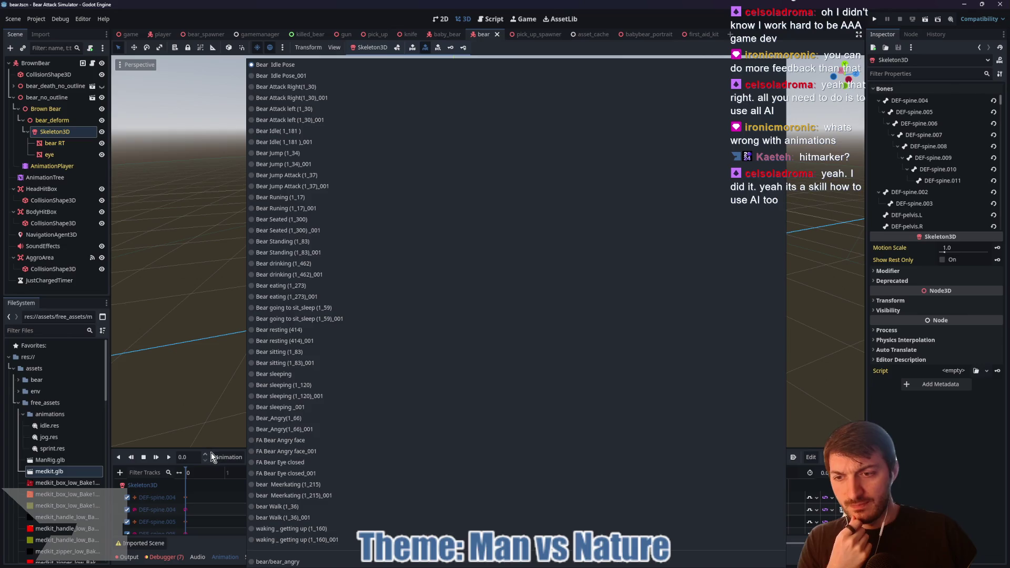
click(111, 448)
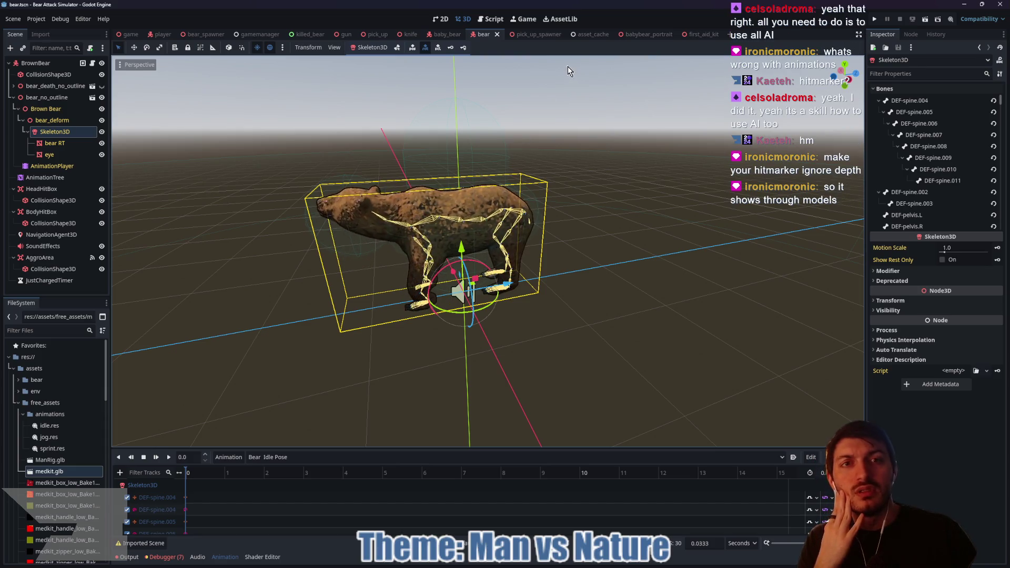
Filter the FileSystem for 'hit' and open hit_marker.tscn
click(56, 326)
text(hit)
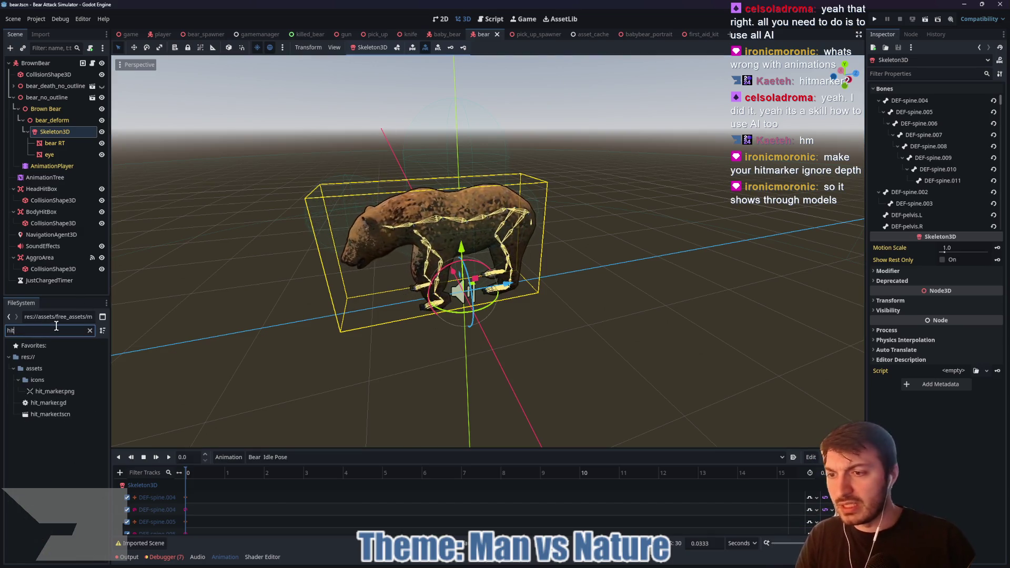
double_click(47, 414)
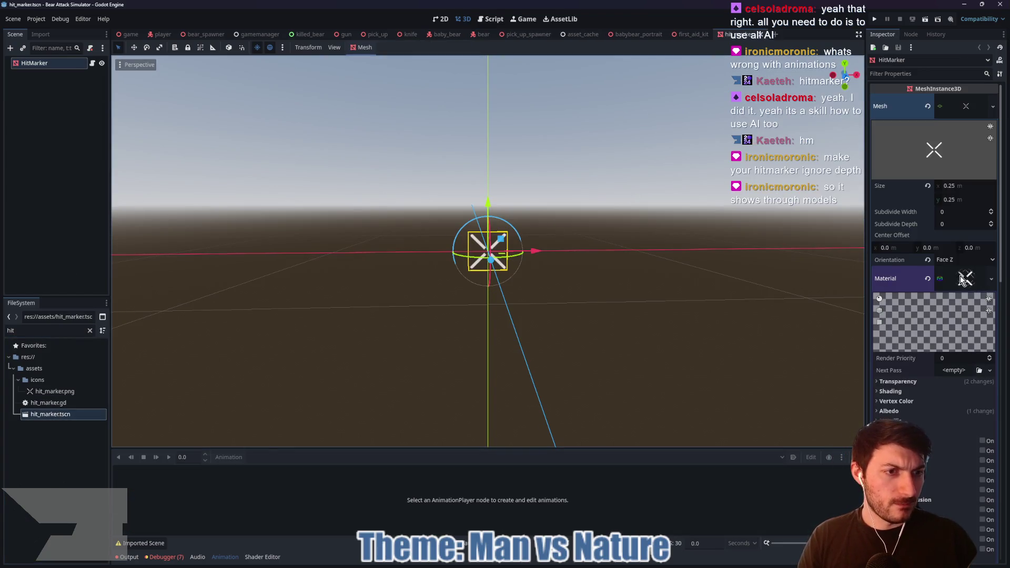
drag(860, 273, 734, 313)
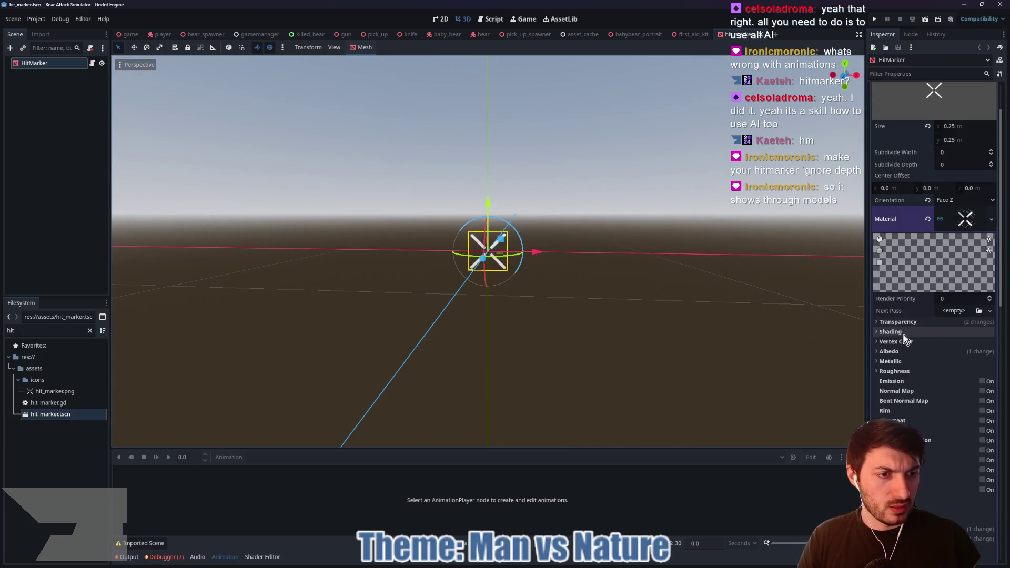
Try the HitMarker material's stencil mode as Outline, then reset it to Disabled
click(902, 333)
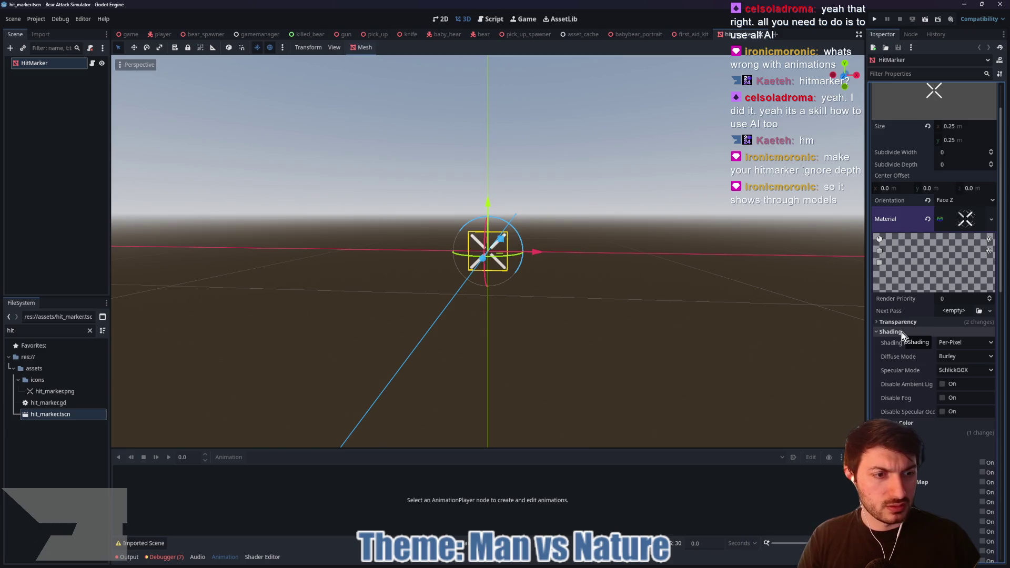
click(901, 332)
scroll(901, 332, down, 3)
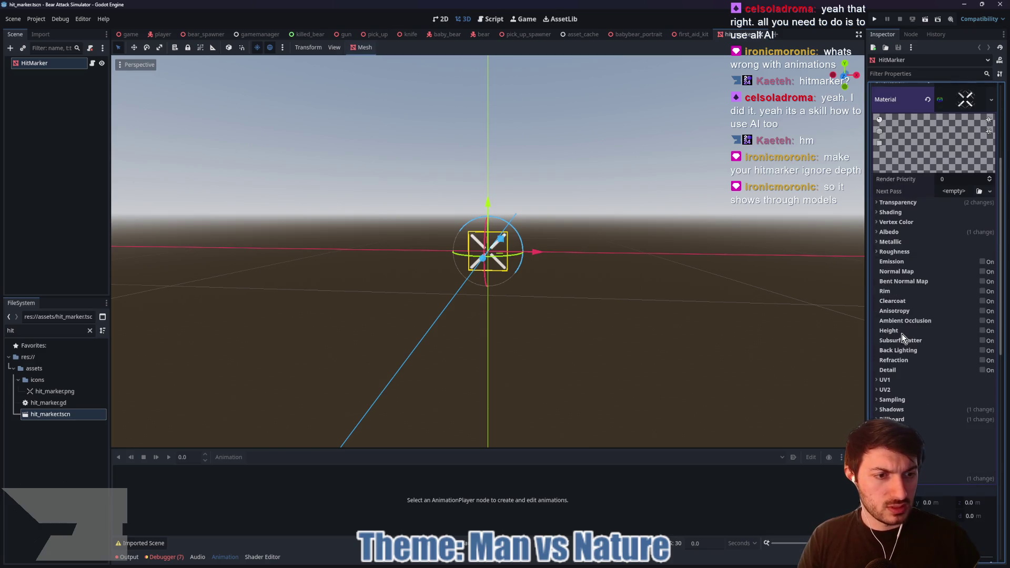
click(904, 459)
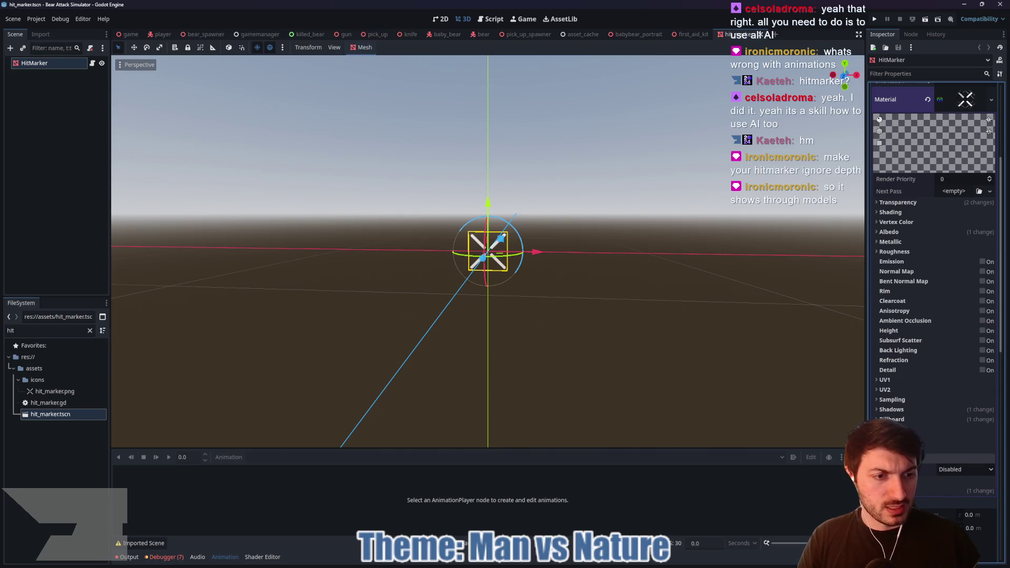
click(904, 458)
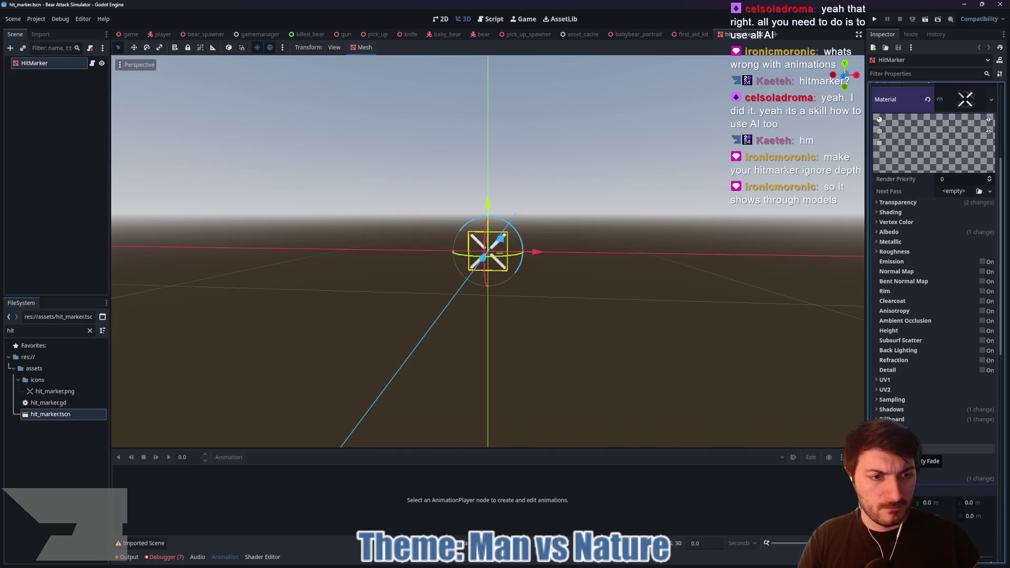
click(905, 458)
click(948, 481)
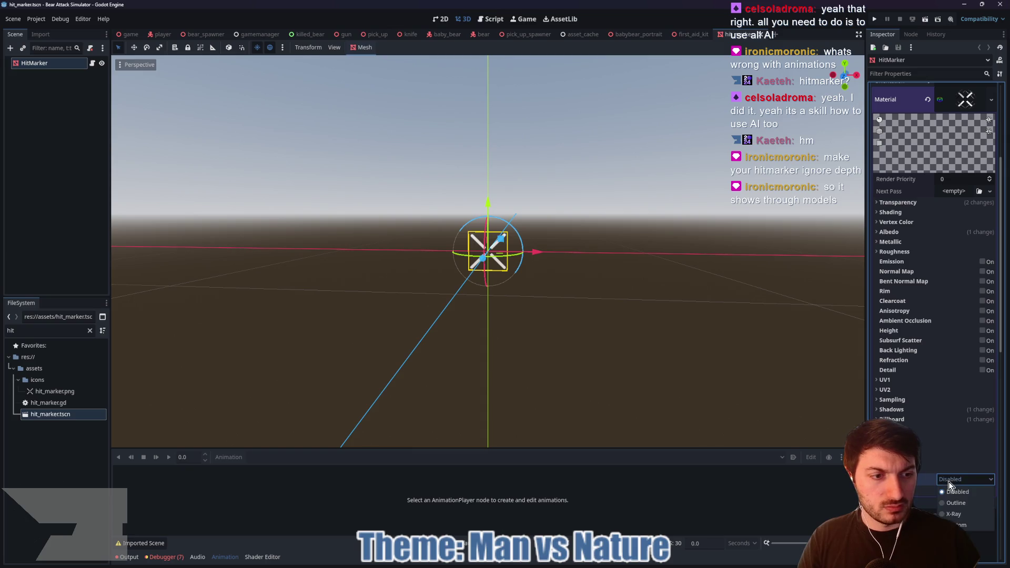
click(958, 504)
scroll(949, 512, down, 3)
drag(948, 415, 962, 415)
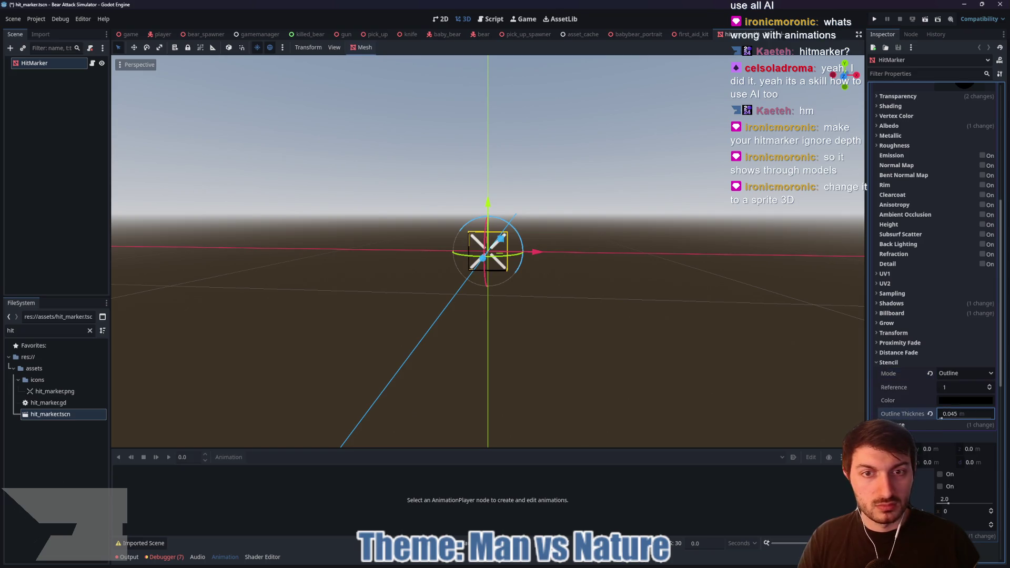
click(930, 373)
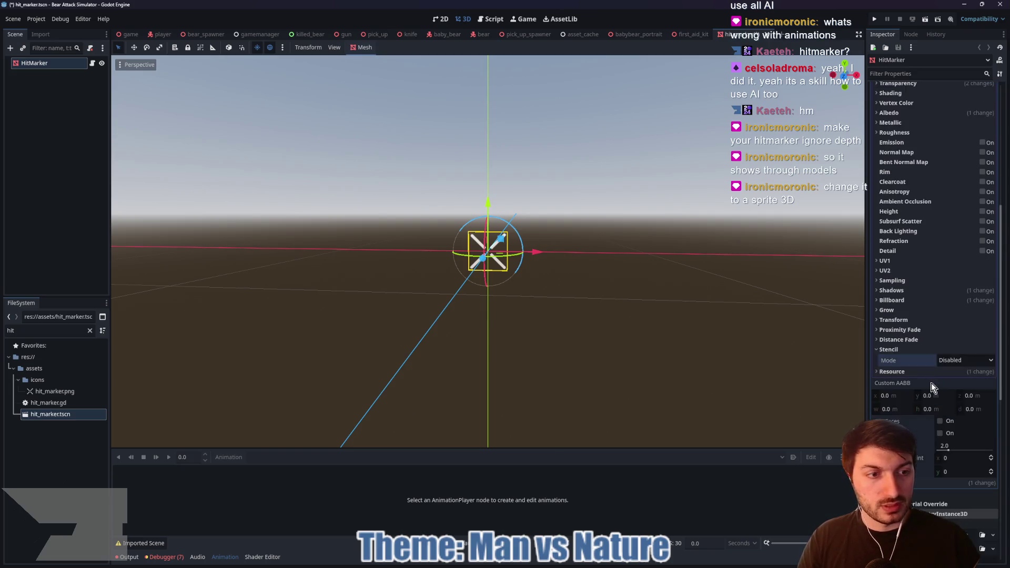
Review the material's shadow and billboard settings, then open the HitMarker node's context menu
click(899, 291)
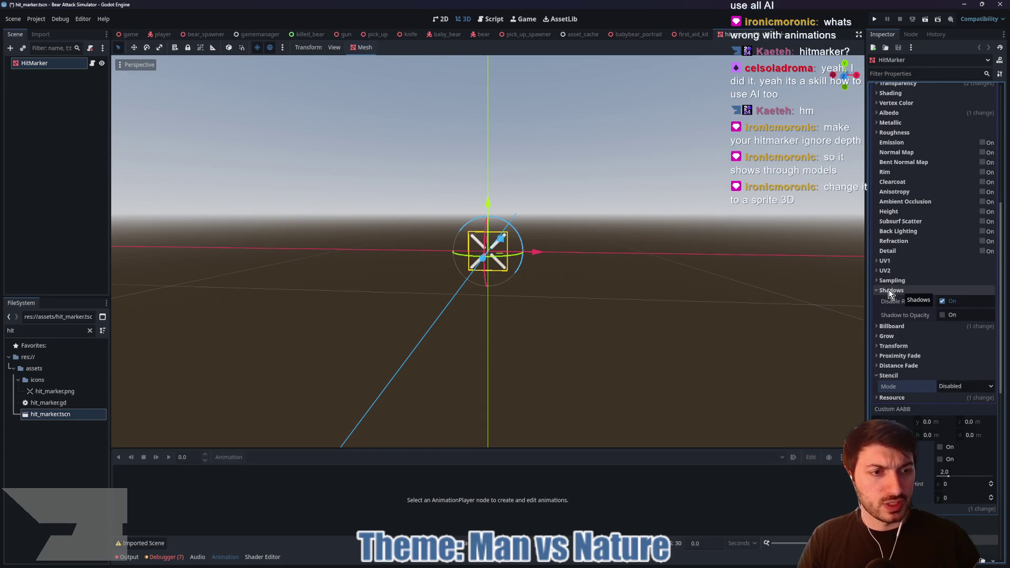
click(888, 289)
click(892, 300)
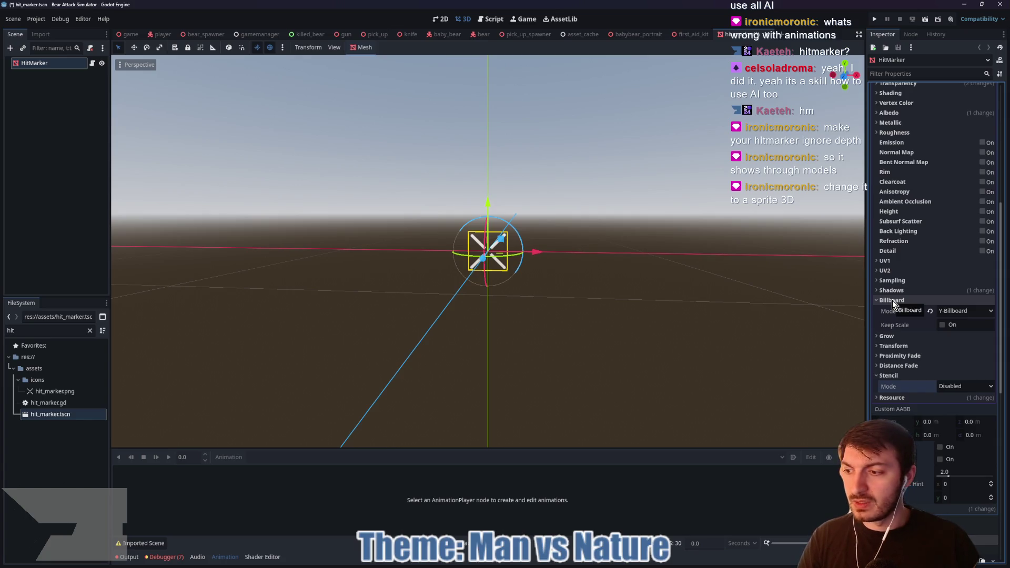
click(892, 300)
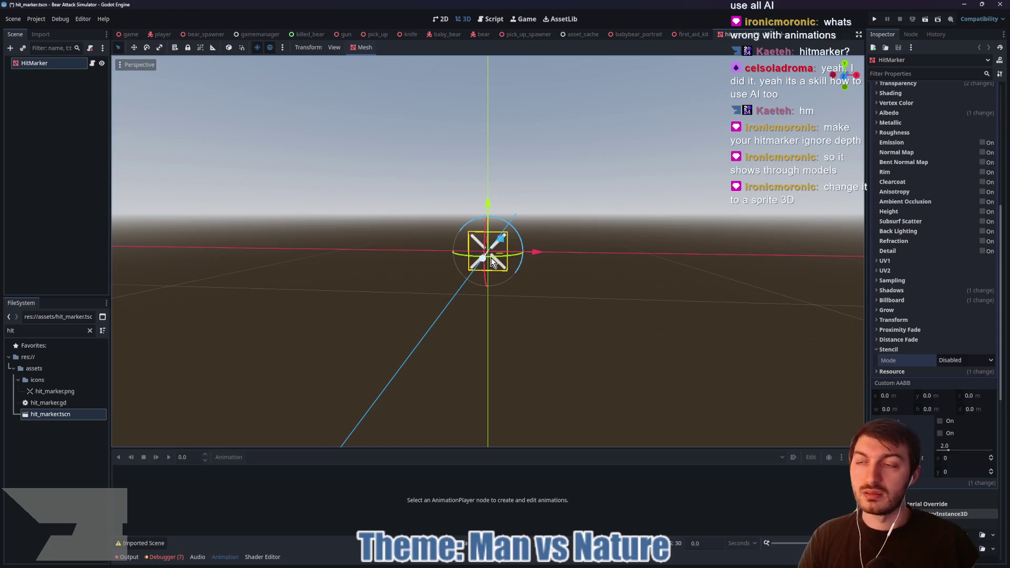
right_click(29, 64)
Convert HitMarker into a Sprite3D and assign it the hit_marker texture
click(78, 202)
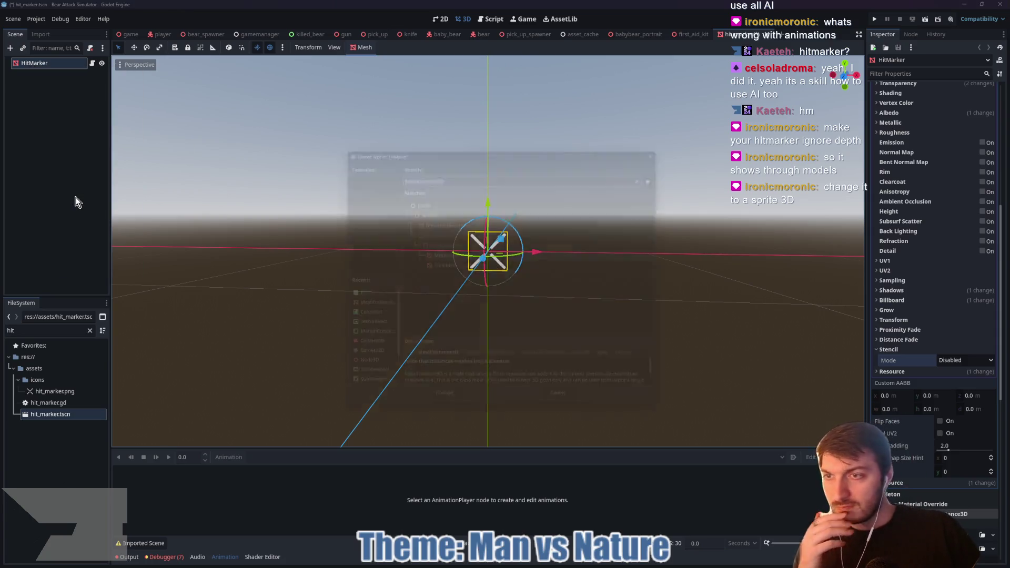
text(sprite)
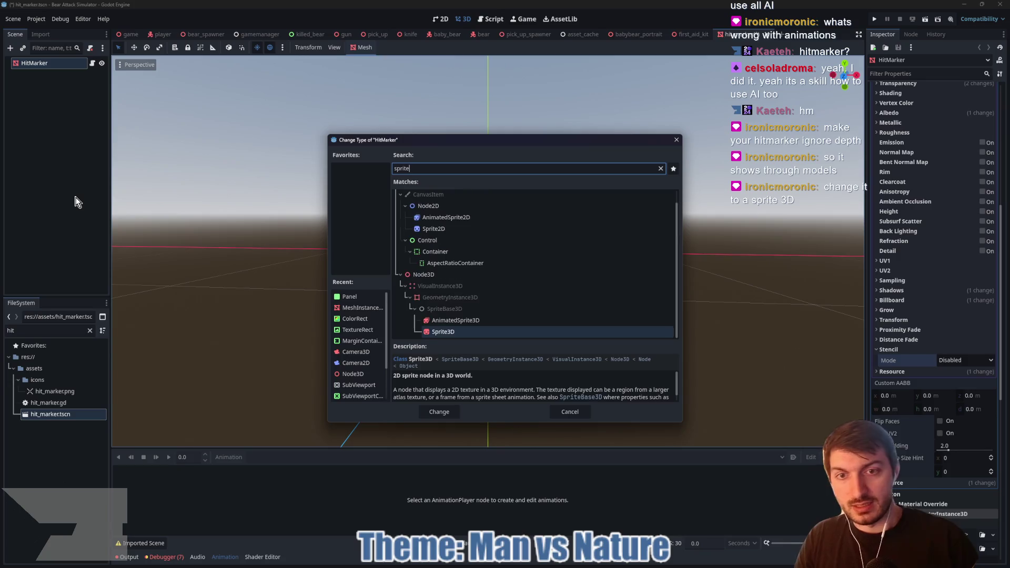
key(Return)
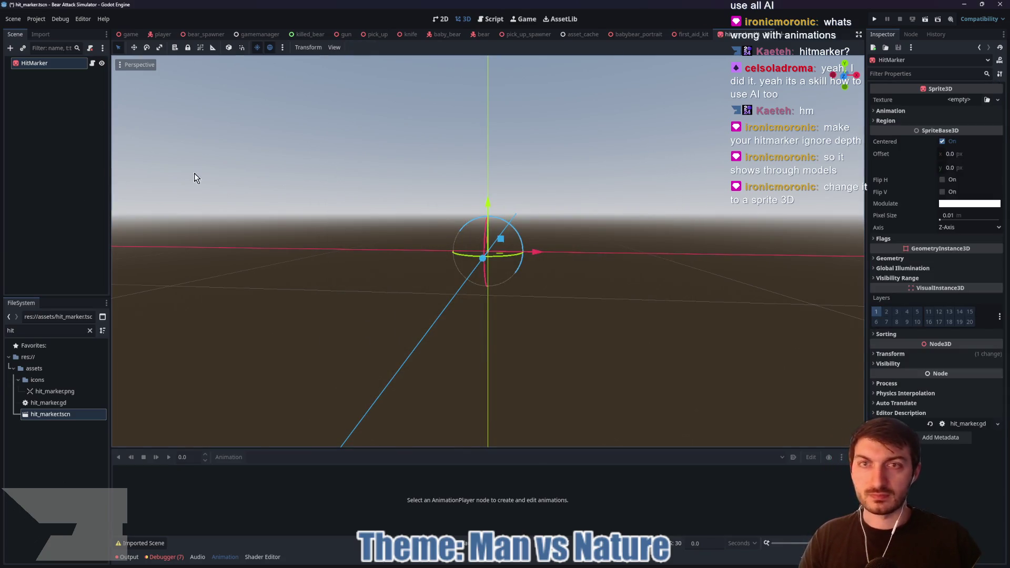
click(960, 100)
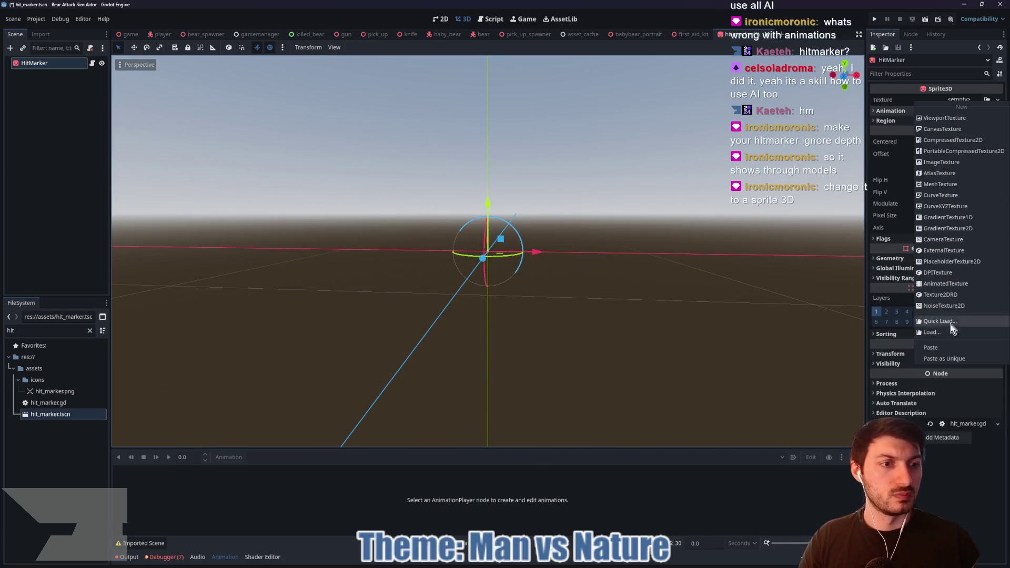
click(943, 323)
double_click(390, 229)
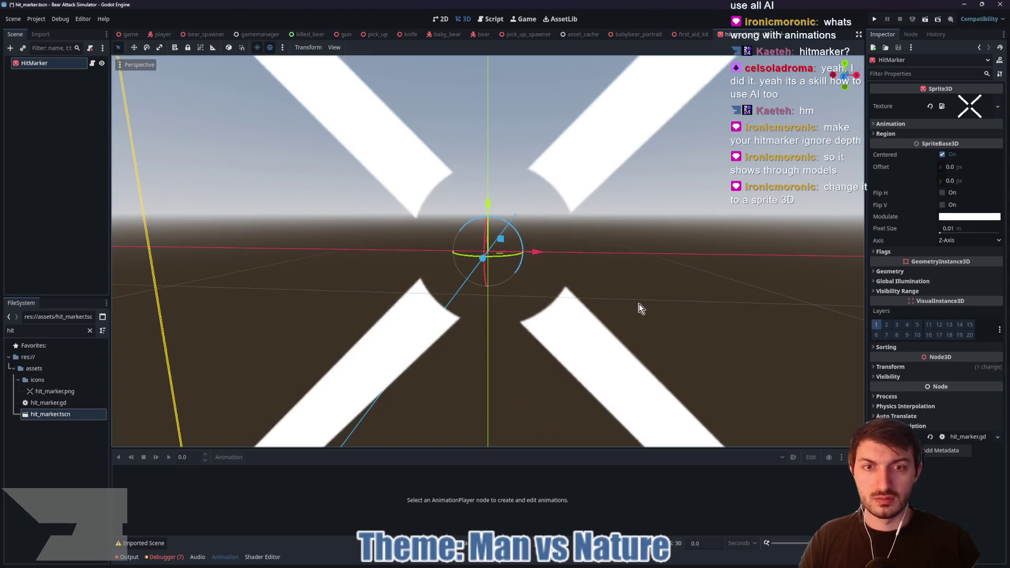
Make the sprite billboard toward the camera and show through other models with no depth test
scroll(614, 292, down, 3)
mouse_move(575, 288)
mouse_down()
mouse_move(684, 305)
mouse_move(576, 311)
mouse_up()
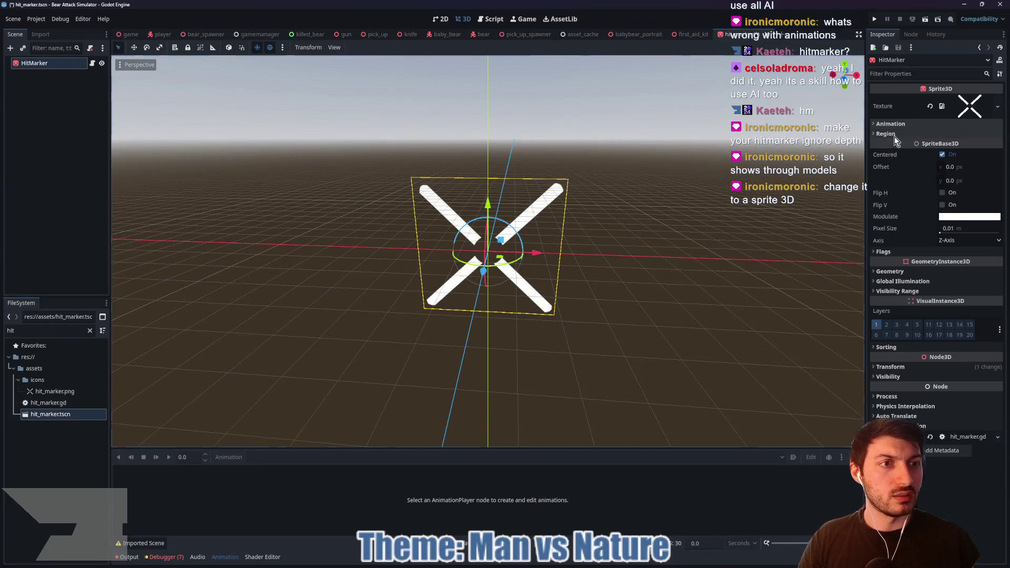
click(894, 135)
click(898, 135)
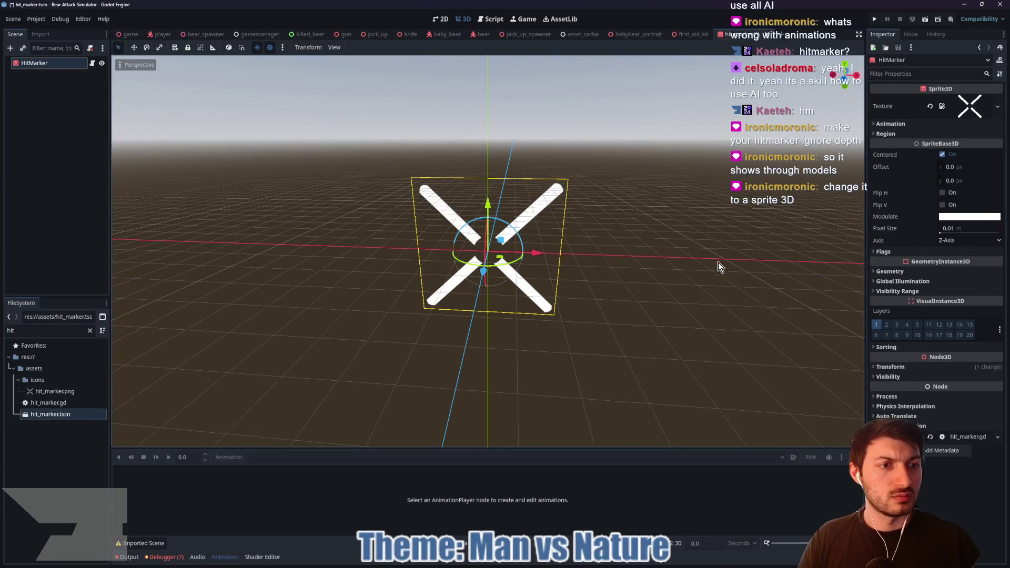
click(891, 367)
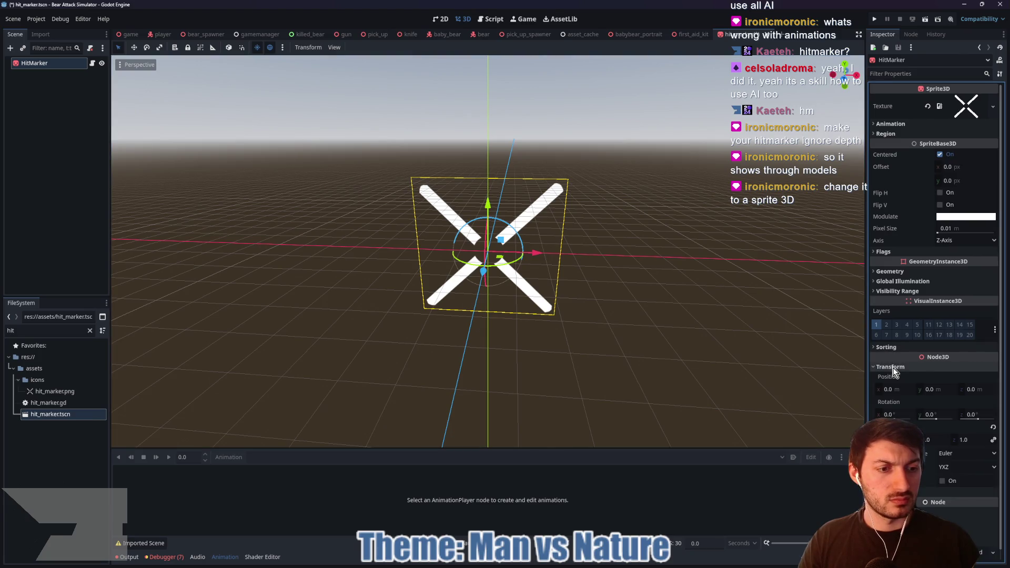
click(888, 253)
click(964, 262)
click(964, 289)
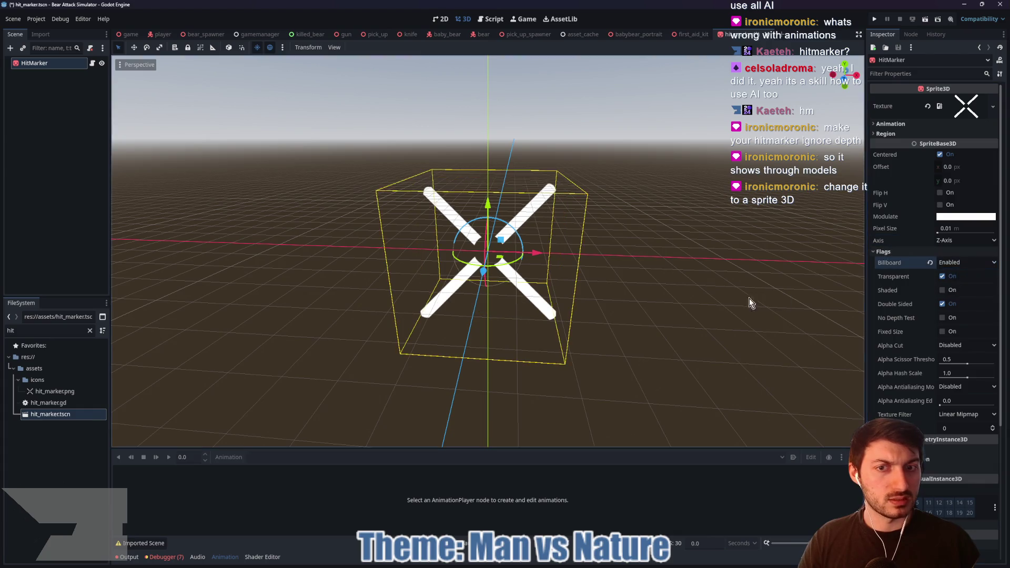
mouse_move(747, 297)
mouse_down()
mouse_move(736, 294)
mouse_move(820, 308)
mouse_up()
click(941, 317)
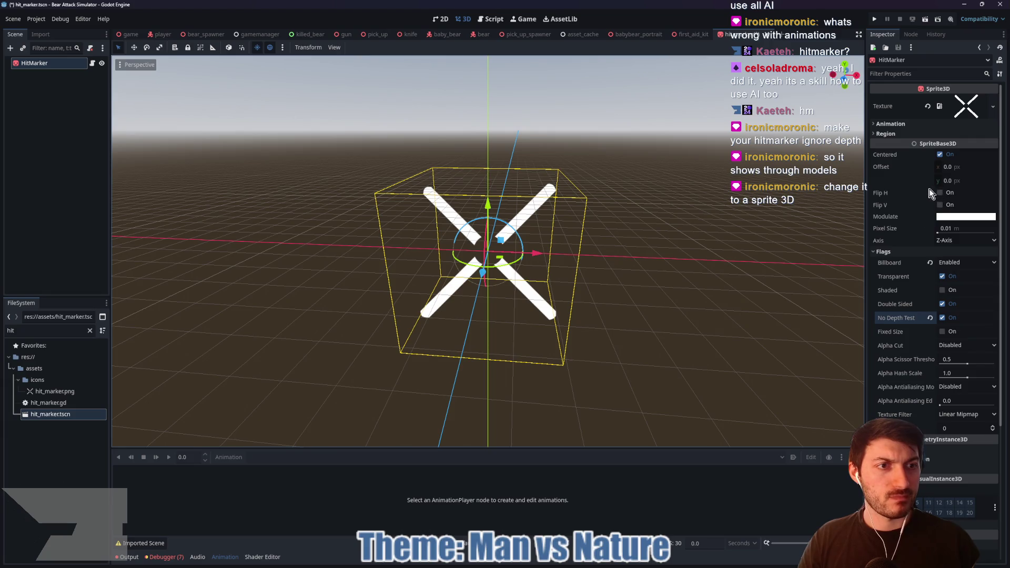
Try a 0.25 scale on the hit marker, then reset scale to 1 and save
scroll(931, 194, down, 3)
click(918, 270)
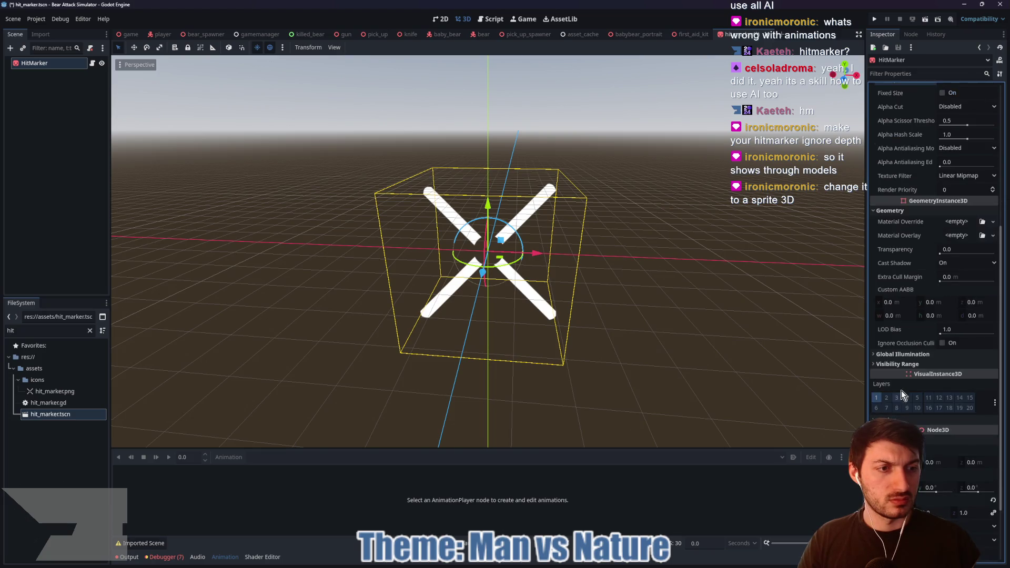
scroll(929, 279, up, 3)
click(933, 124)
click(931, 126)
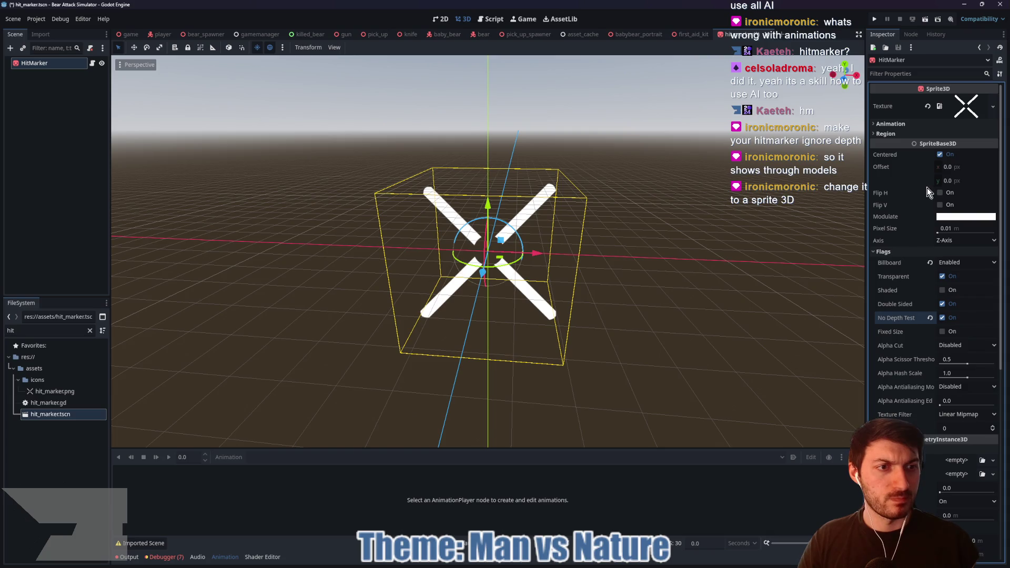
scroll(918, 315, down, 4)
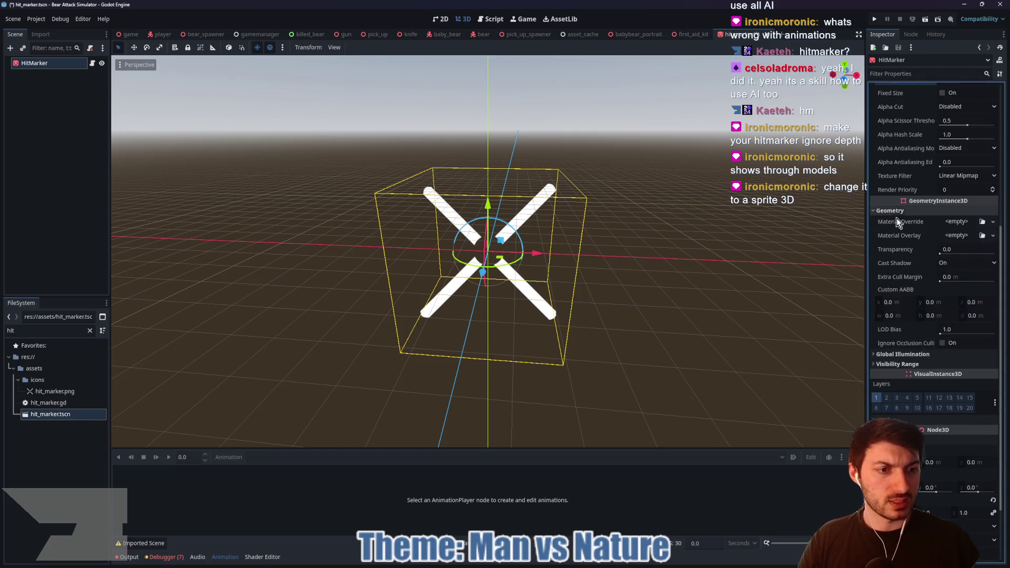
scroll(900, 375, down, 2)
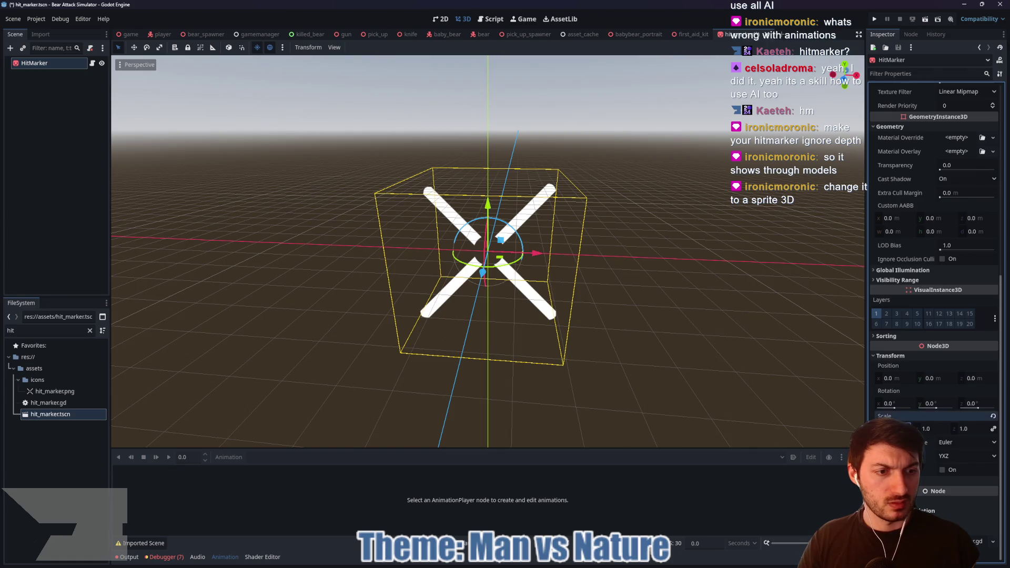
key(Return)
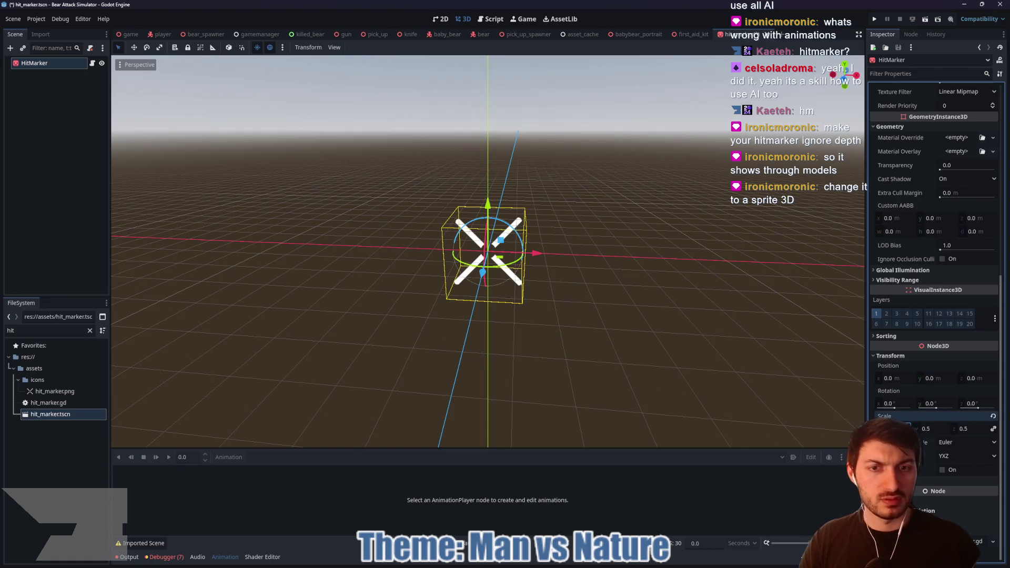
text(0.25)
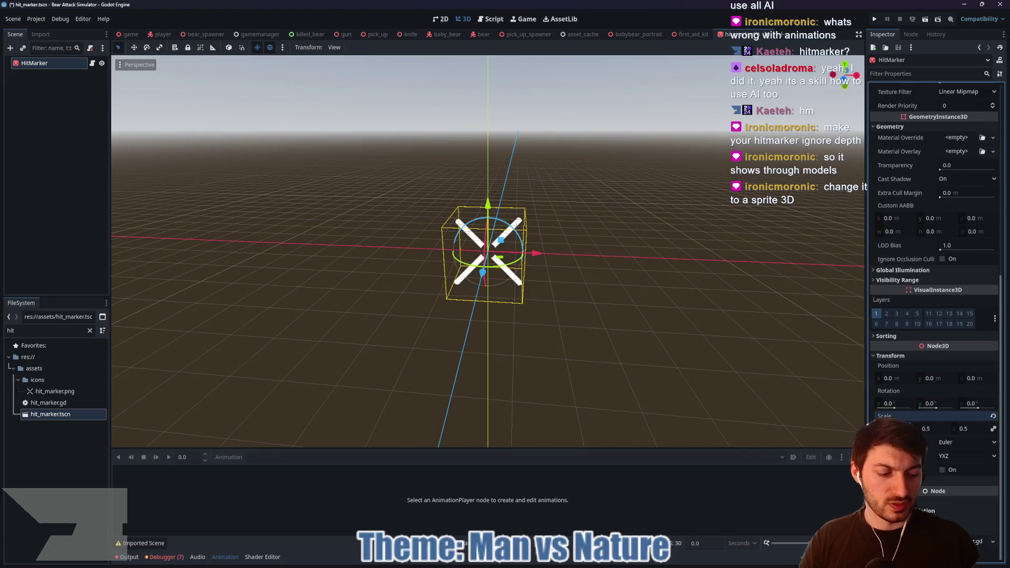
key(Return)
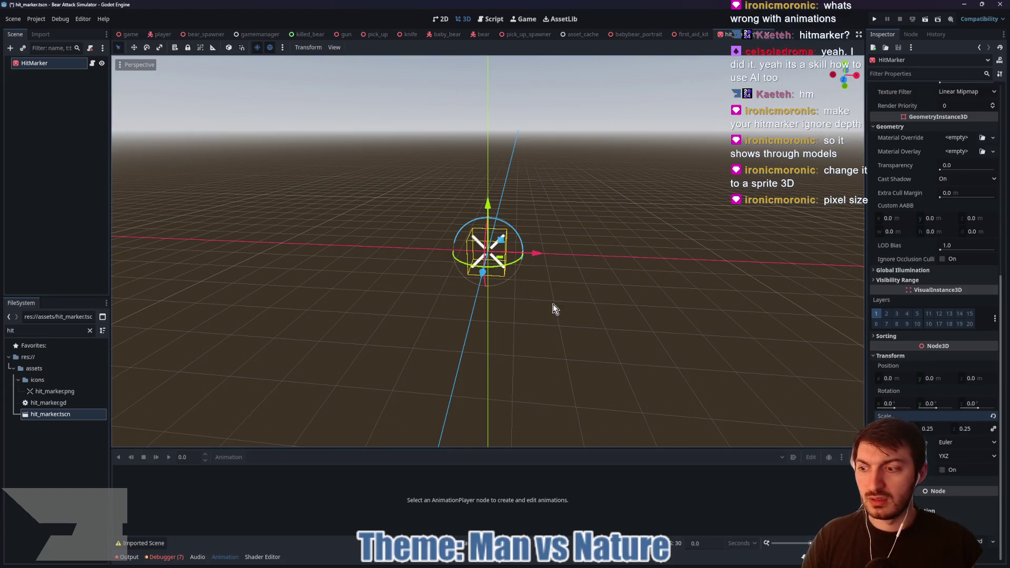
scroll(562, 315, up, 3)
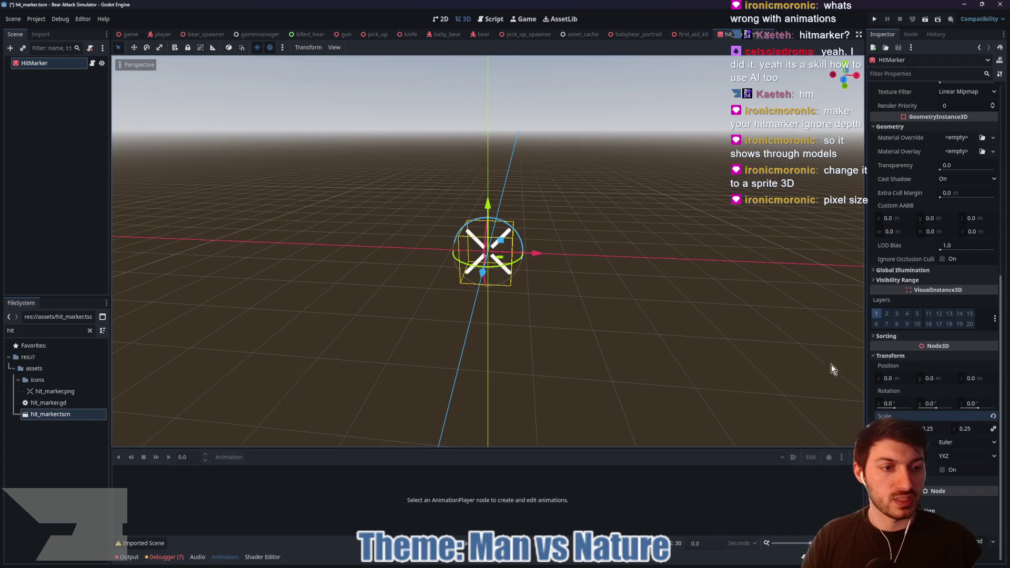
click(993, 415)
key(ctrl+s)
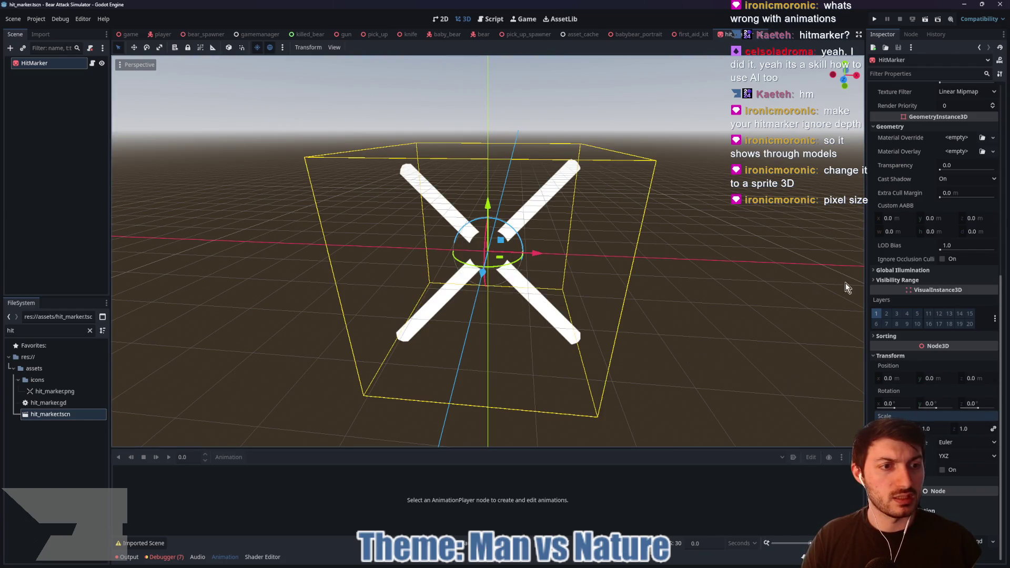
Shrink the sprite through its pixel size, settling on 0.0015 instead of scaling
scroll(901, 338, up, 5)
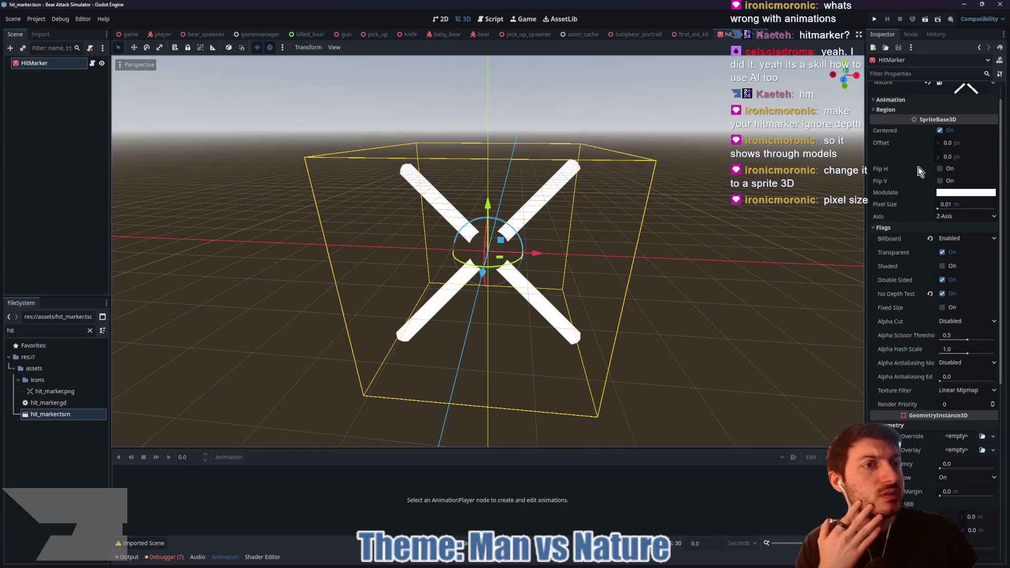
scroll(918, 167, up, 1)
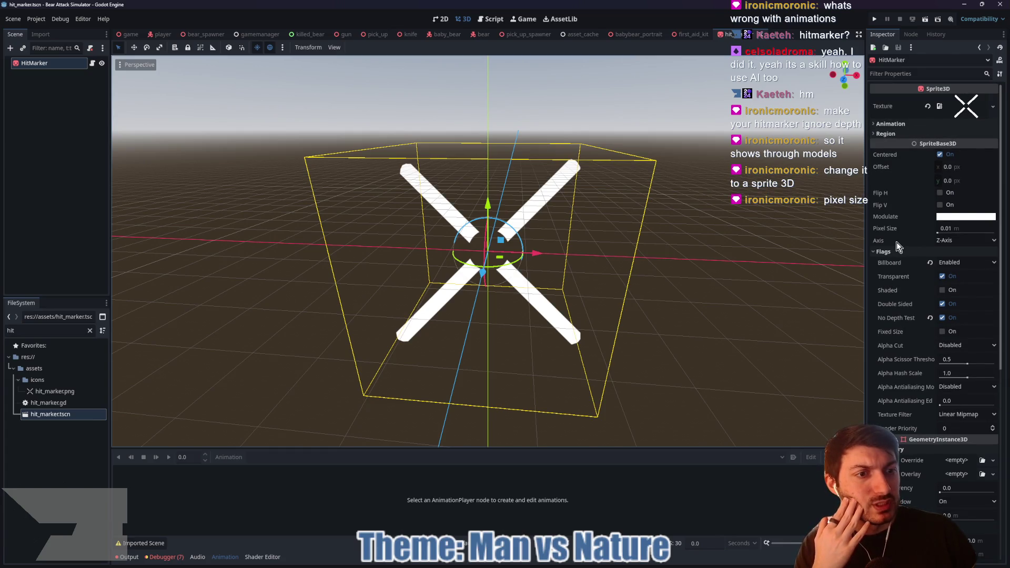
scroll(914, 305, down, 1)
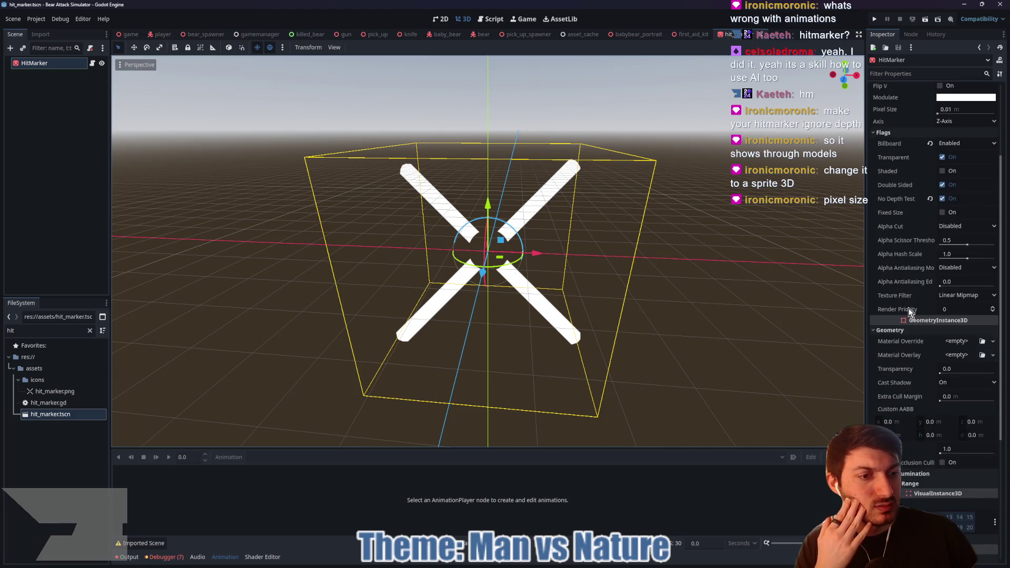
scroll(910, 311, up, 1)
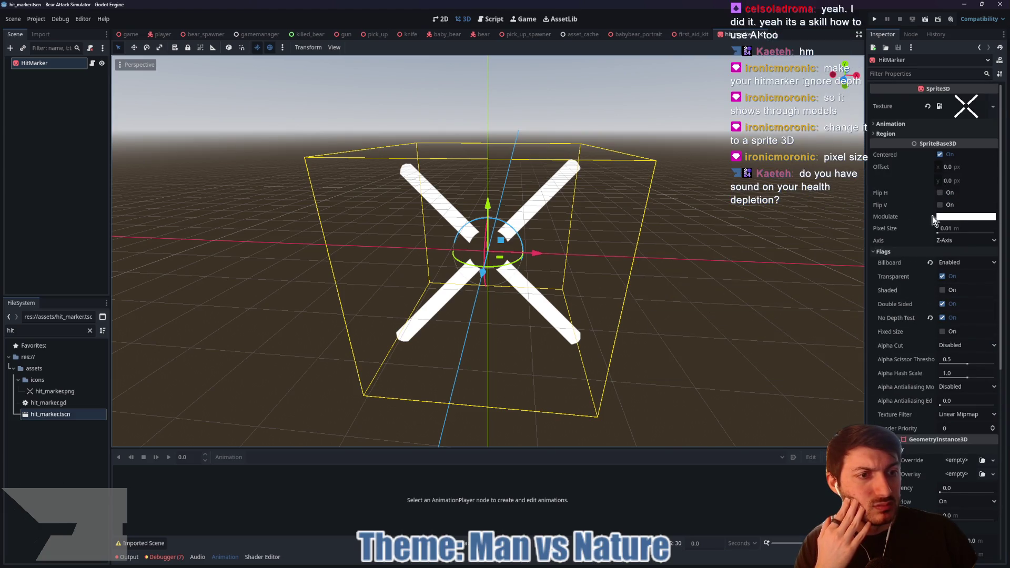
click(961, 230)
text(0.003)
key(Return)
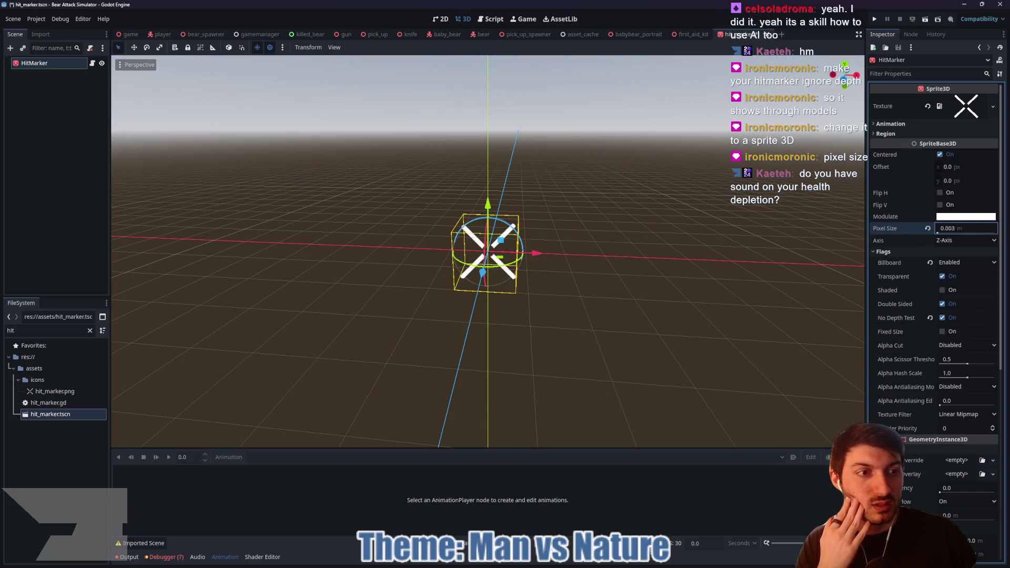
key(BackSpace)
text(2)
key(Return)
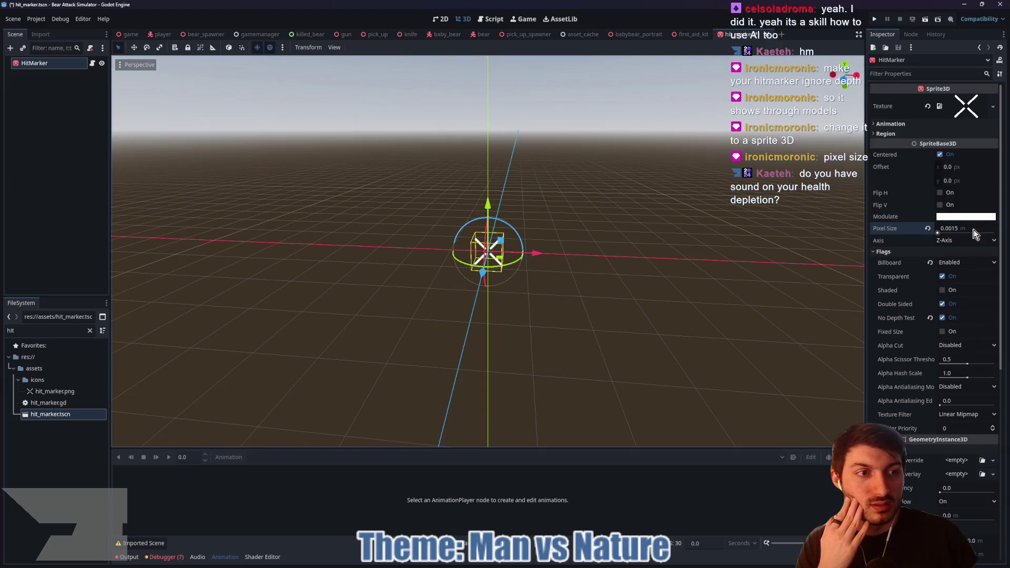
Save the hit marker scene and open its hit_marker.gd script
mouse_move(610, 298)
mouse_down()
mouse_move(671, 261)
mouse_move(584, 264)
mouse_move(595, 283)
mouse_up()
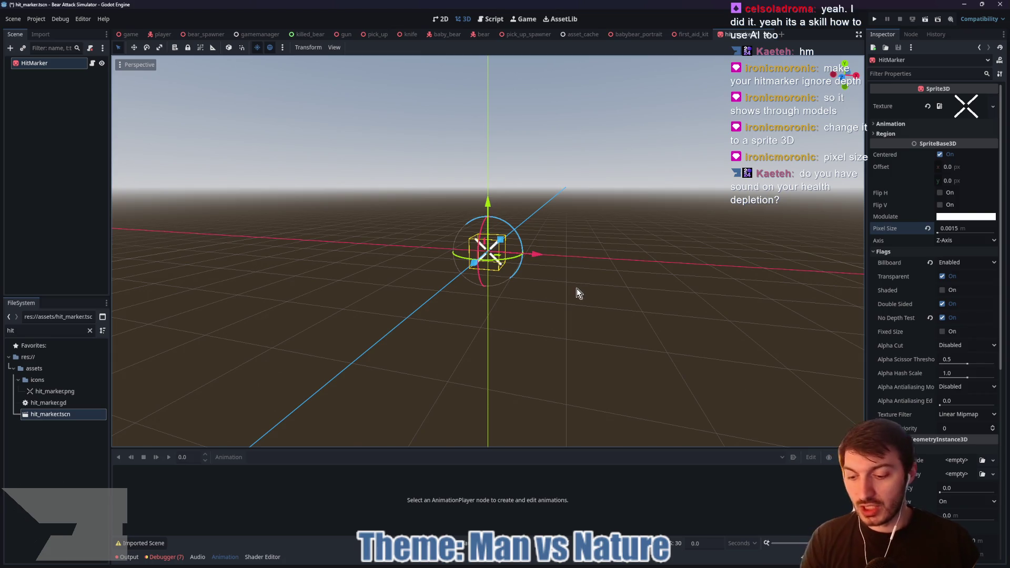
key(ctrl+s)
drag(553, 296, 621, 319)
scroll(605, 308, up, 3)
key(ctrl+s)
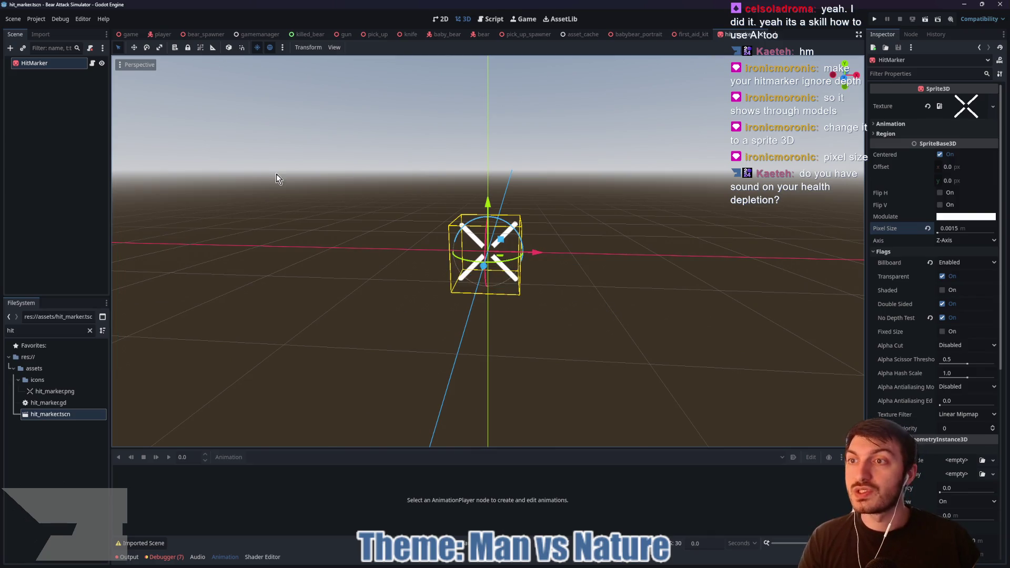
click(93, 63)
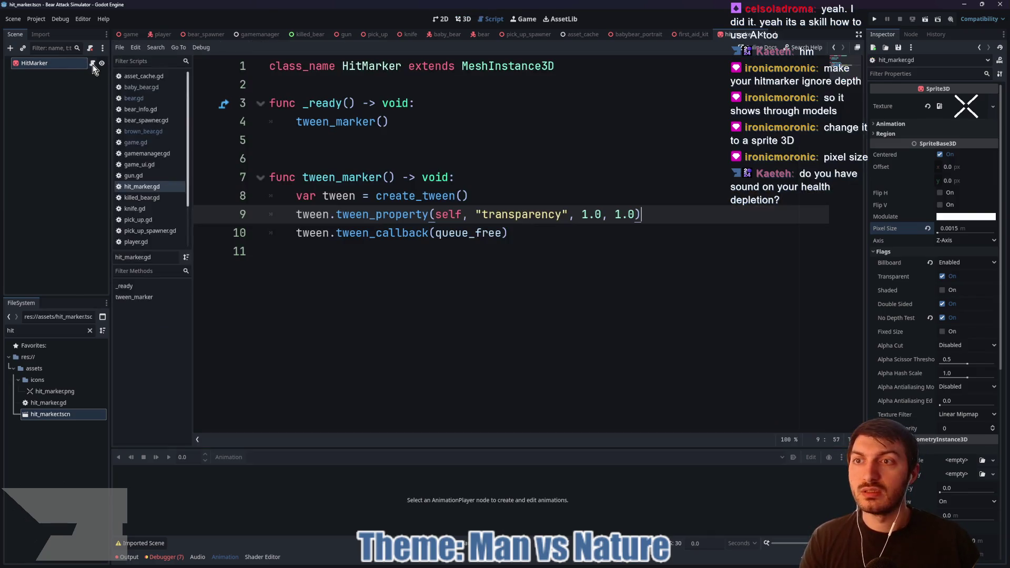
Change hit_marker.gd to extend Sprite3D instead of MeshInstance3D and save
drag(570, 68, 464, 66)
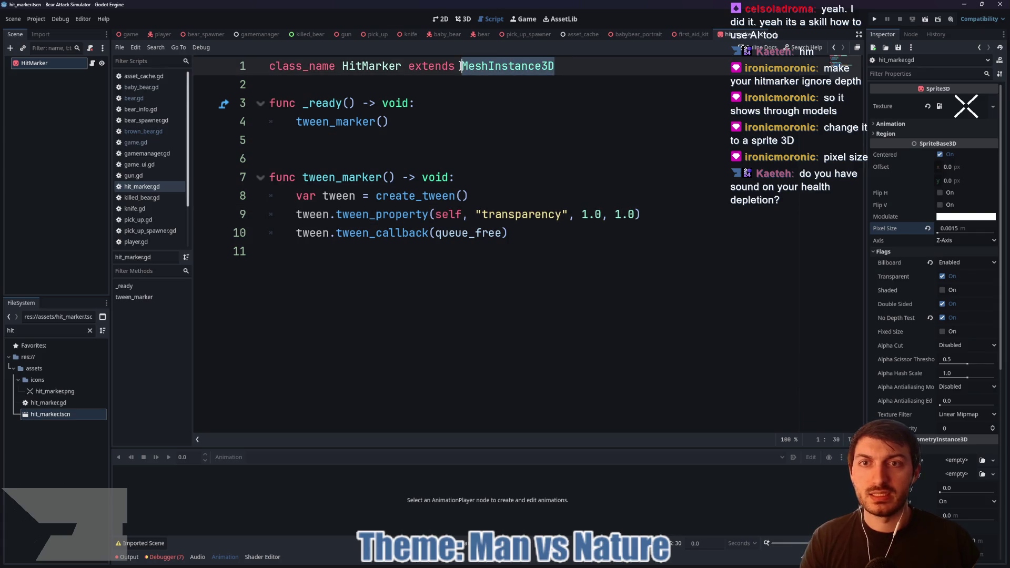
text(Spr)
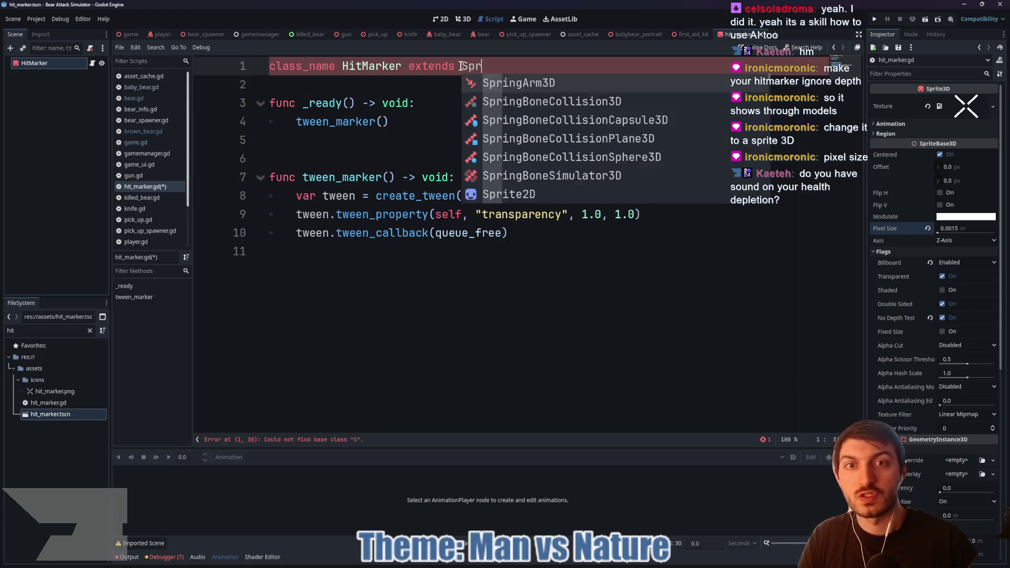
text(ite)
key(Down)
key(Return)
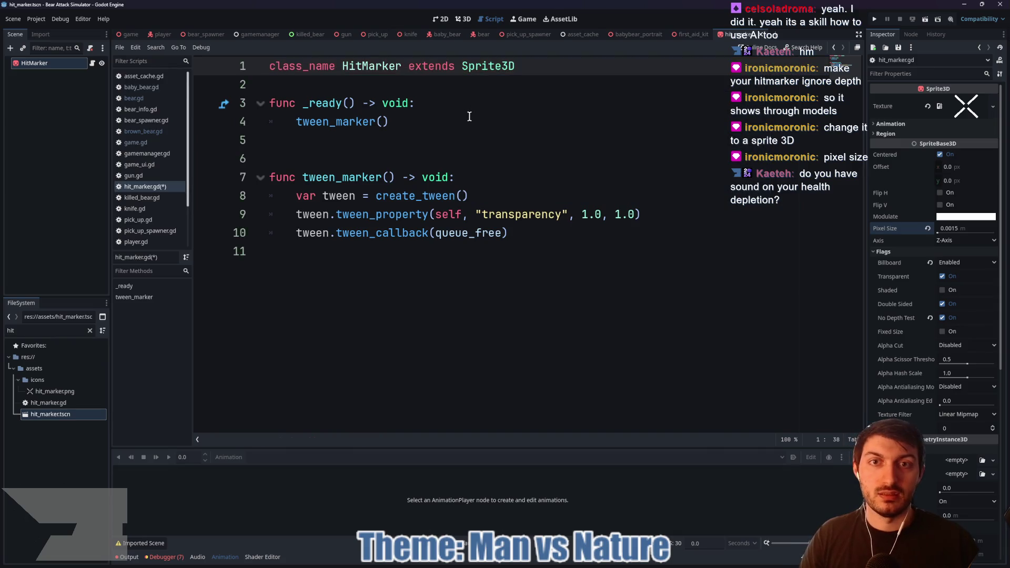
click(468, 117)
key(ctrl+s)
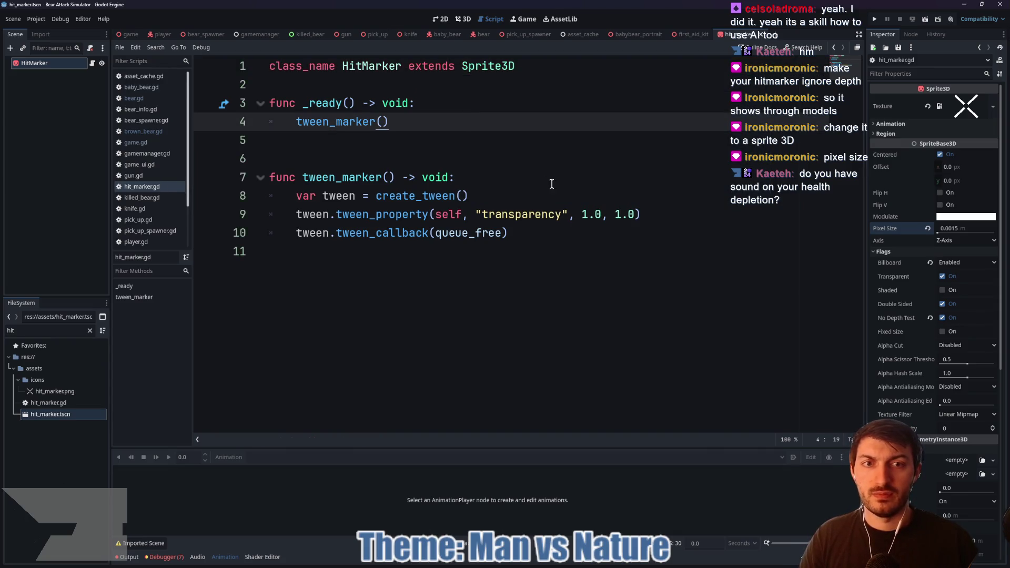
After checking the sprite's transparency setting, make the tween animate "modulate:a" instead
mouse_move(486, 215)
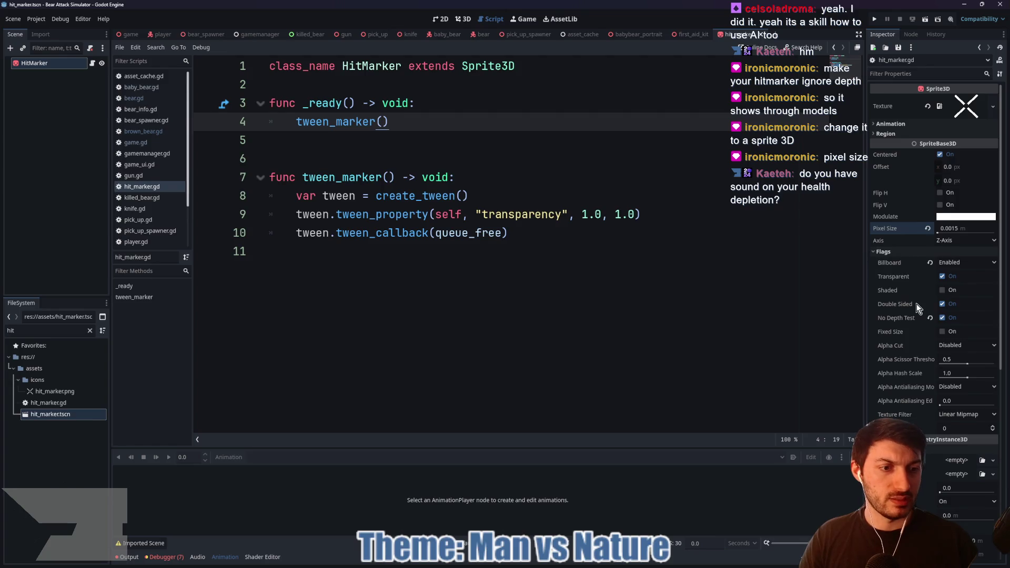
click(462, 20)
click(942, 489)
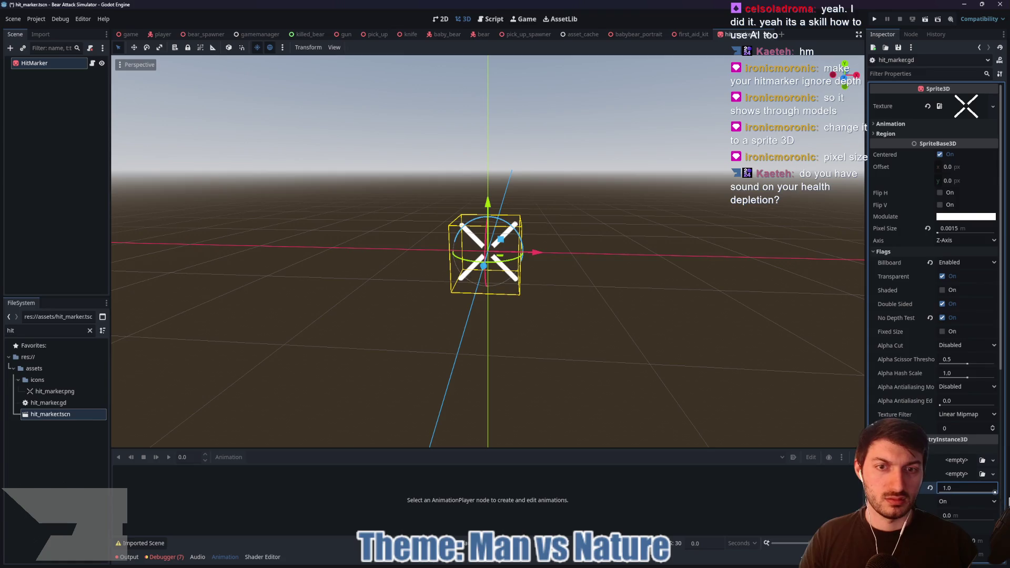
click(491, 19)
drag(560, 215, 482, 213)
text(mo)
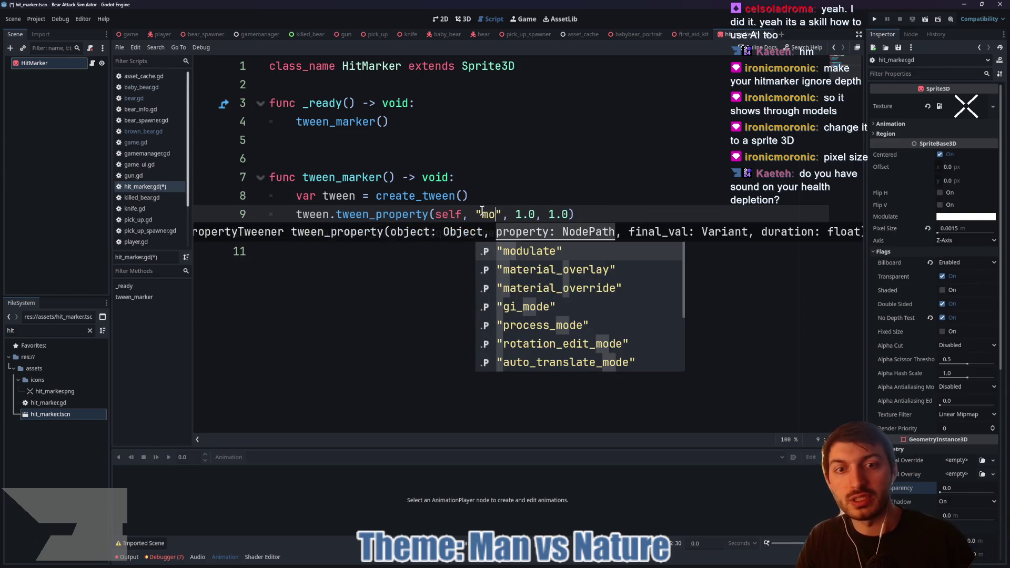
key(Return)
text(:)
key(BackSpace)
key(Left)
text(:a)
key(Up)
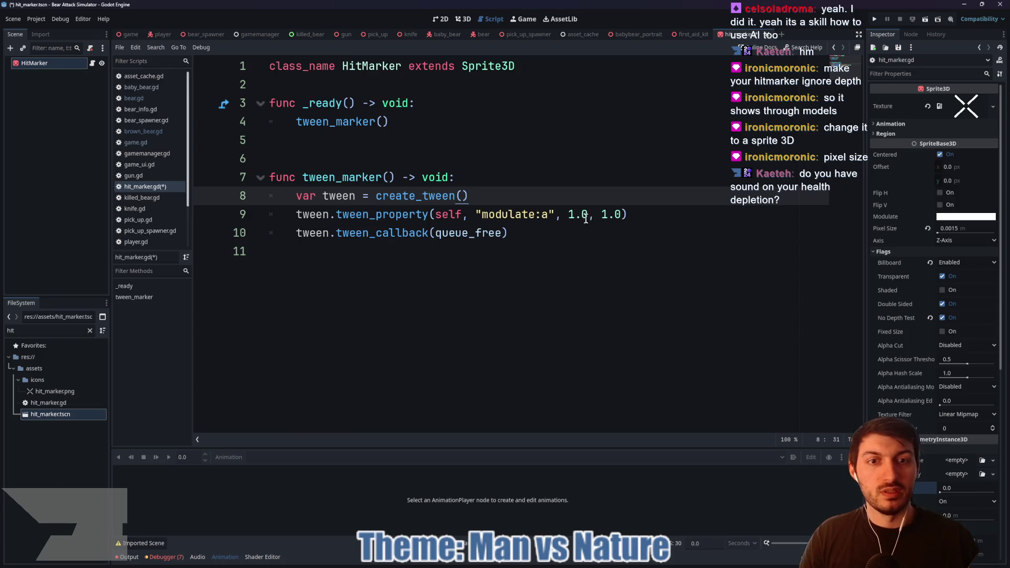
Set the fade tween's final value to 0.0 and save the script
click(581, 216)
key(BackSpace)
text(0)
click(647, 220)
key(ctrl+s)
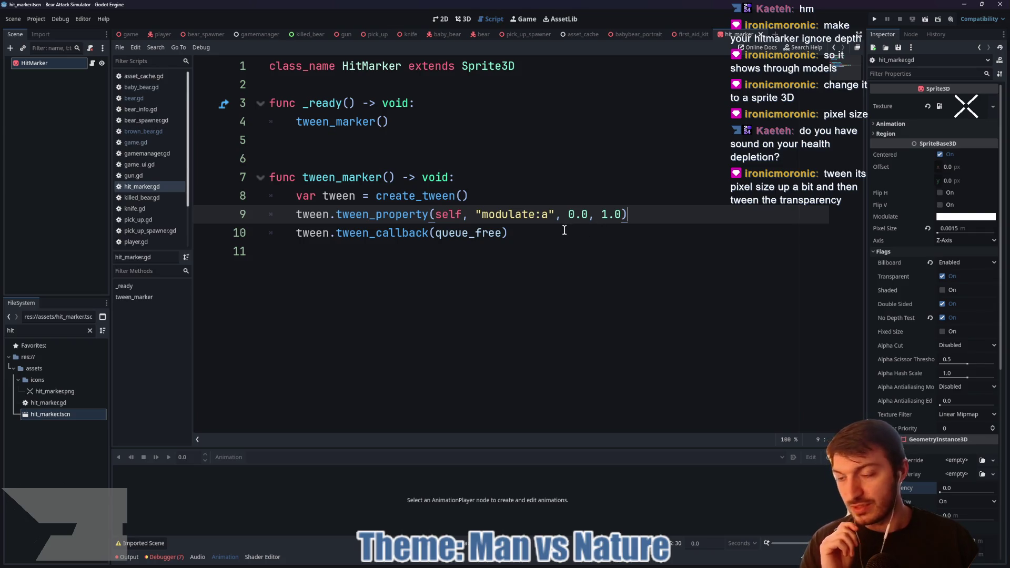
Preview the sprite fading via Modulate alpha, then restore full opacity and transparency 0.0
click(465, 19)
click(951, 217)
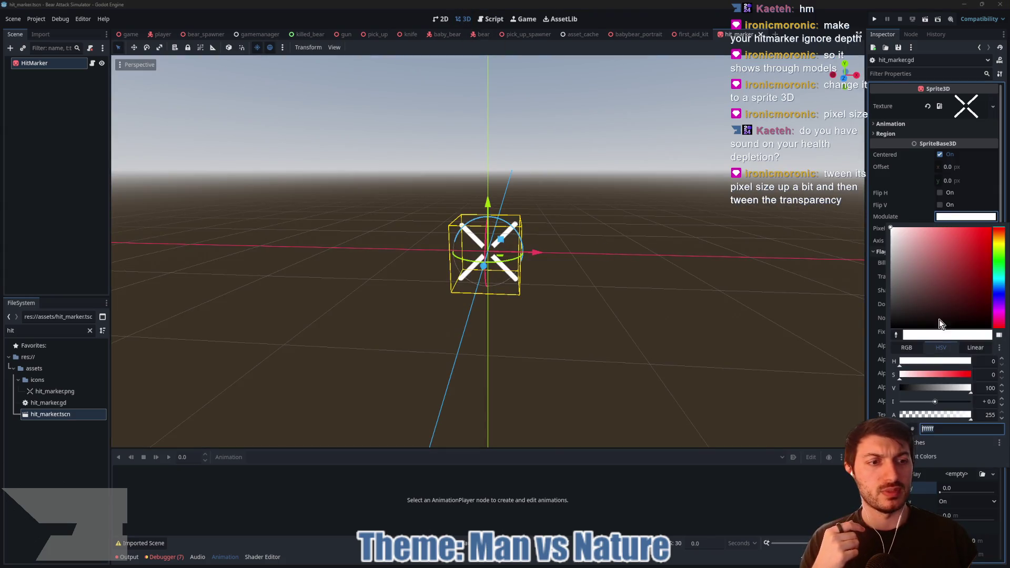
mouse_move(948, 414)
mouse_down()
mouse_move(901, 415)
mouse_move(971, 414)
mouse_up()
click(981, 222)
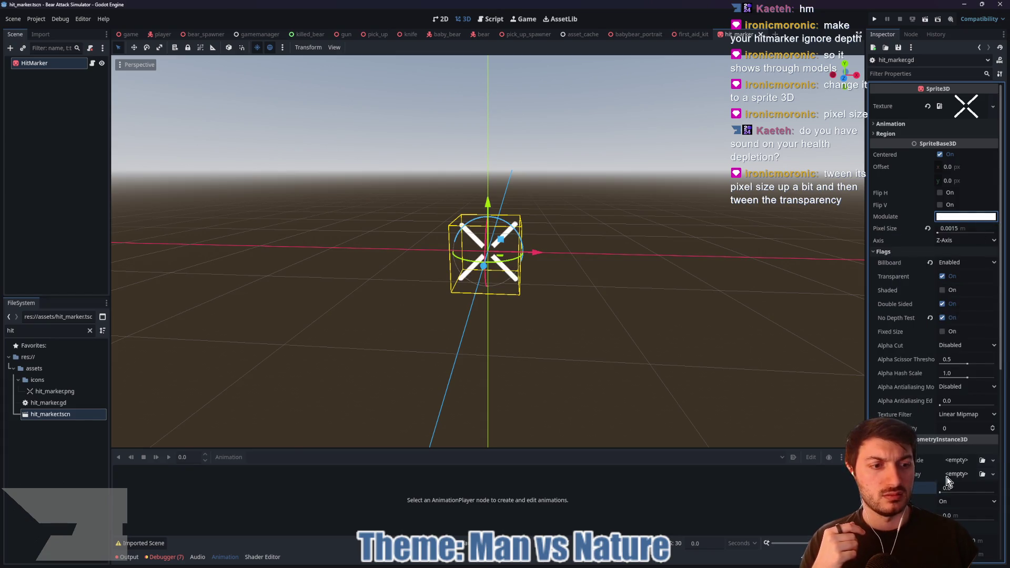
scroll(947, 478, down, 2)
click(941, 433)
drag(994, 432, 939, 444)
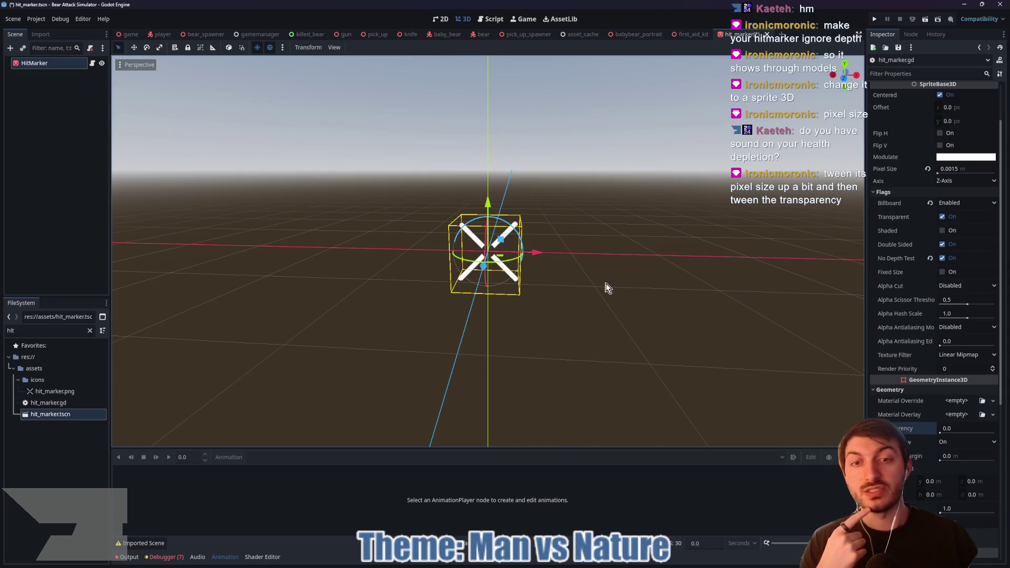
Try pixel sizes 0.0001 and 0.0029, keep 0.0015, and reopen hit_marker.gd
click(973, 169)
text(0.0001)
key(ctrl+z)
text(0.0029)
key(ctrl+z)
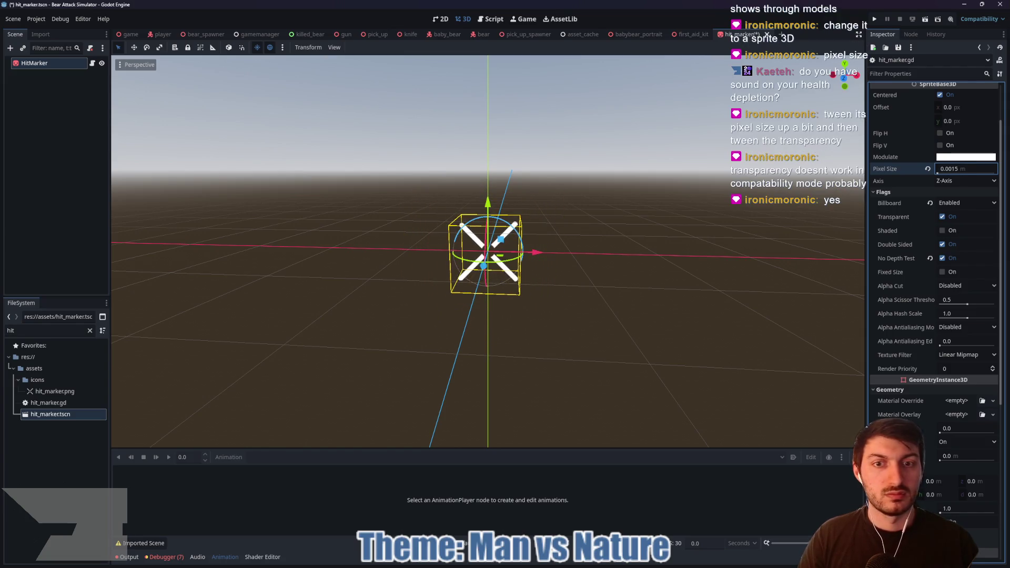
key(Return)
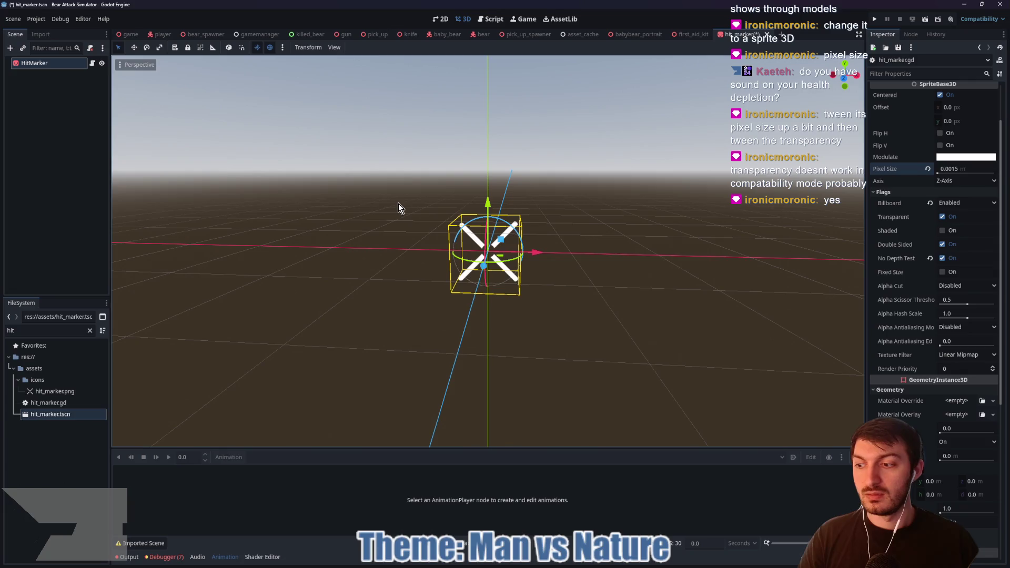
click(96, 63)
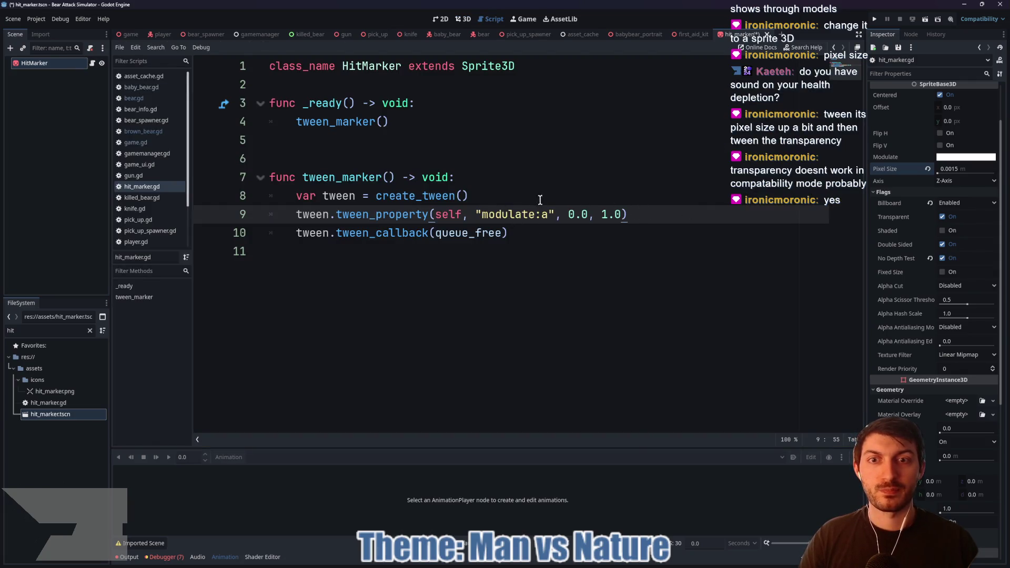
Insert tween.tween_property(self, "pixel_size", 0.0015, 0.25).from(0.0) after create_tween() and save
click(502, 196)
key(Return)
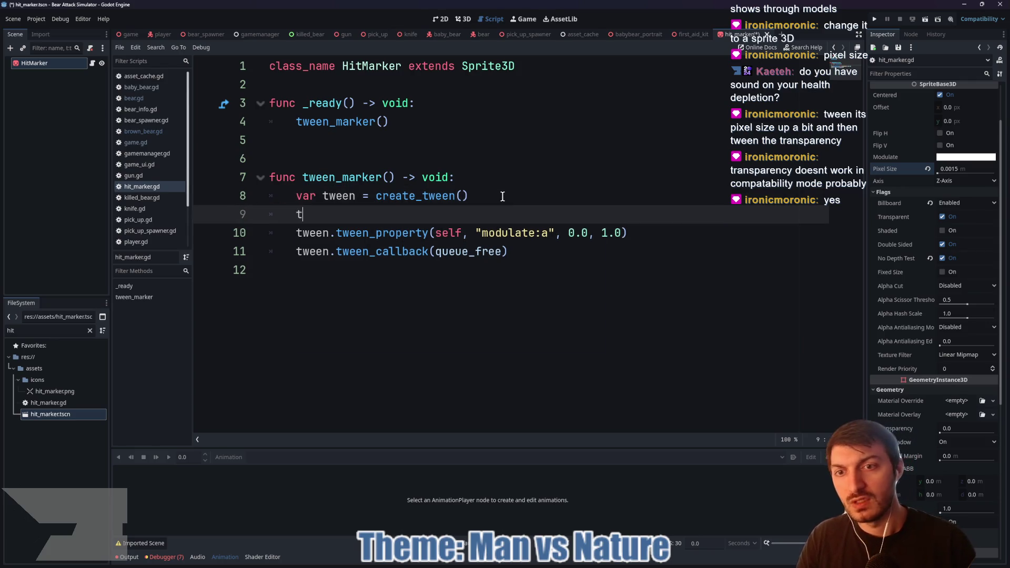
text(ween.tween)
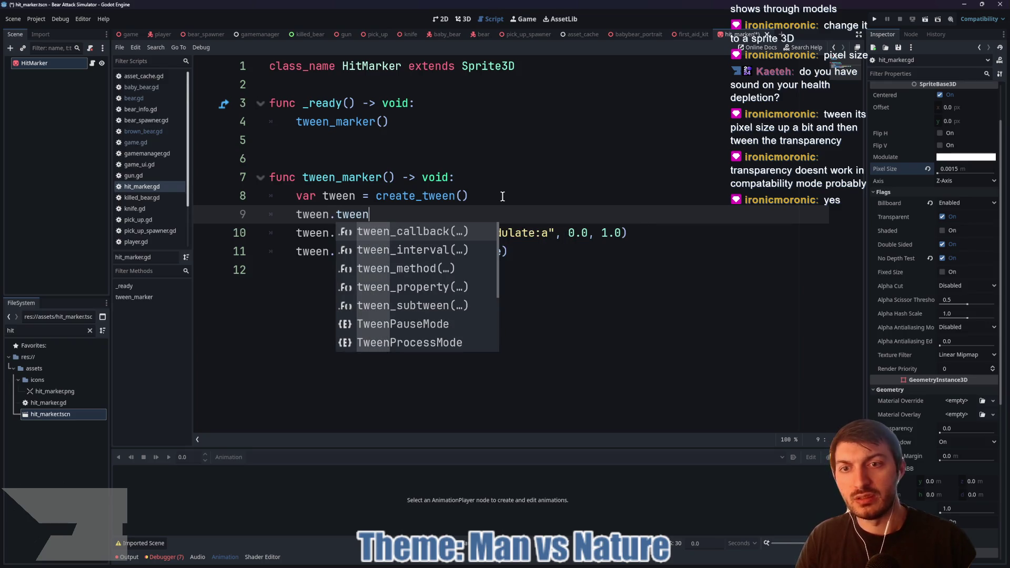
text())
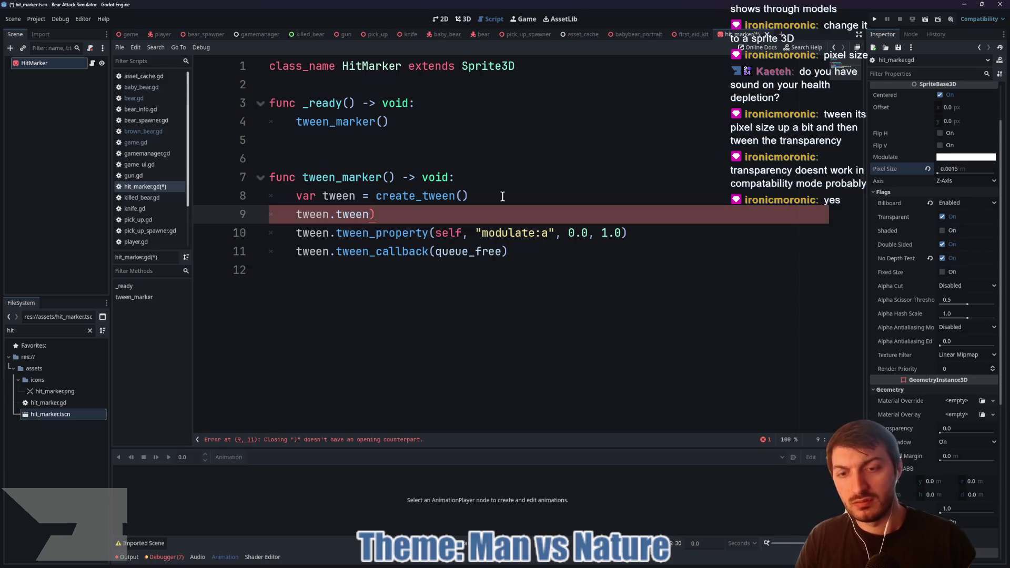
key(BackSpace)
text(_pro)
key(Return)
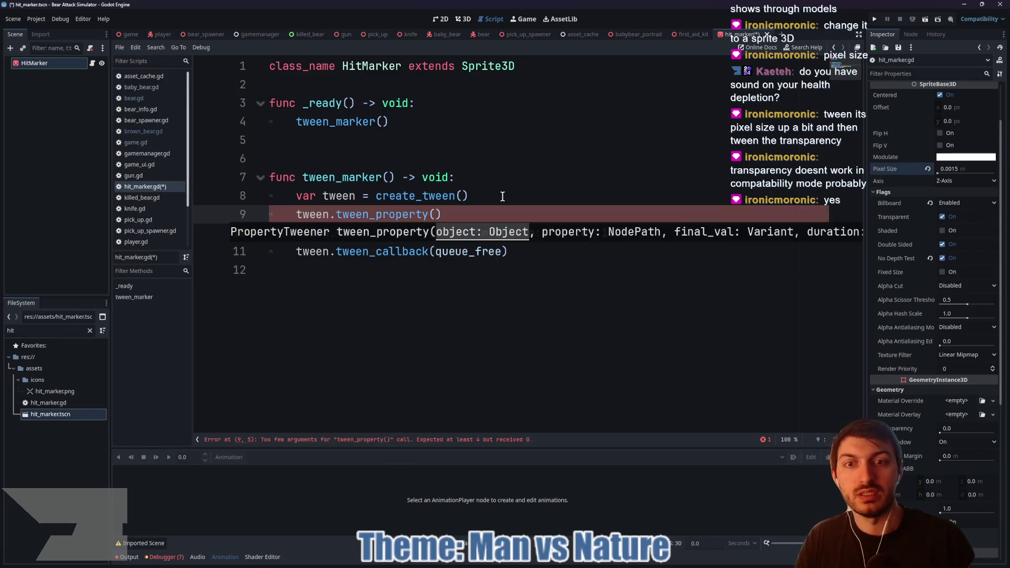
text(elf, ")
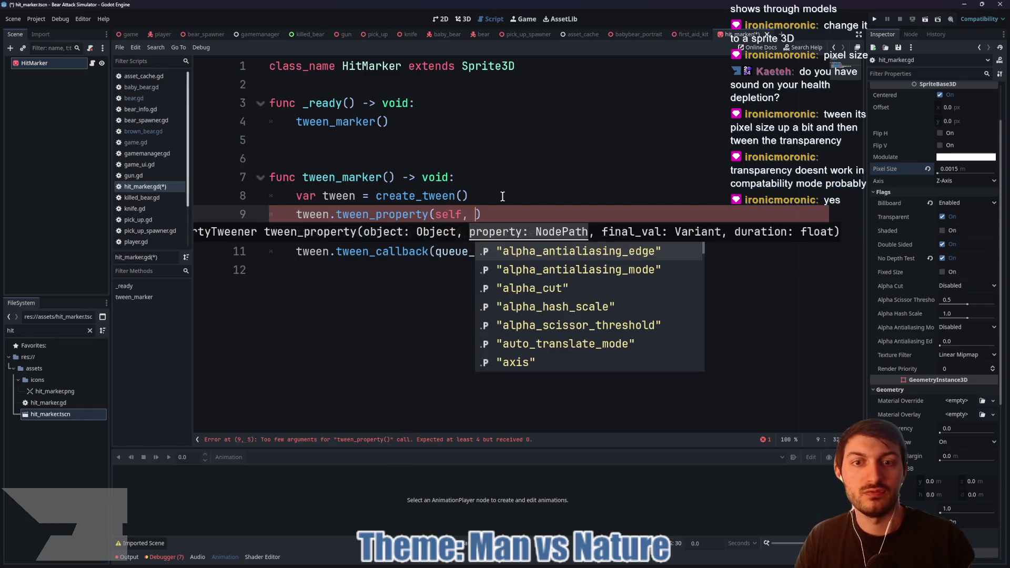
text(pix)
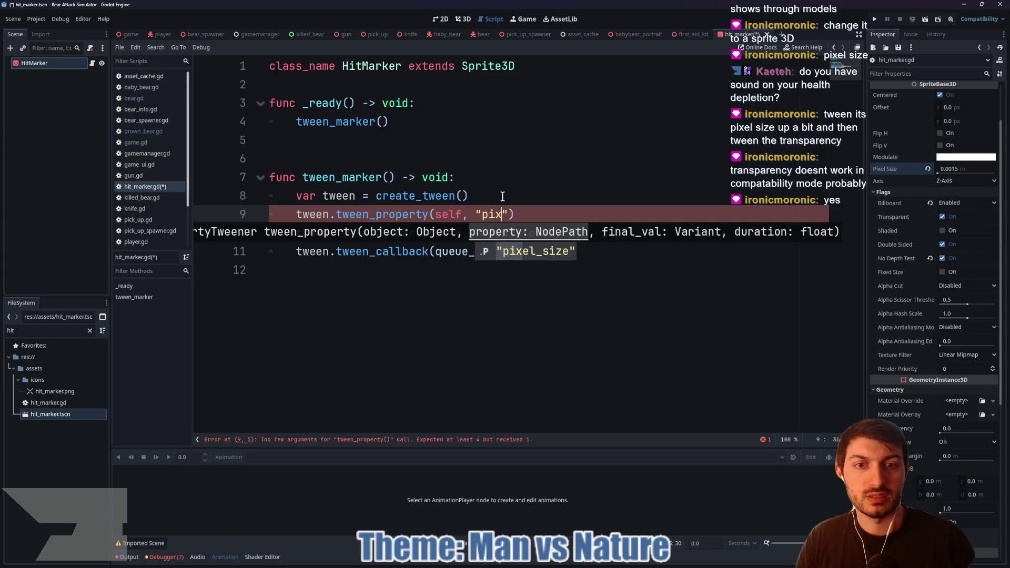
key(Return)
text(, 0.00)
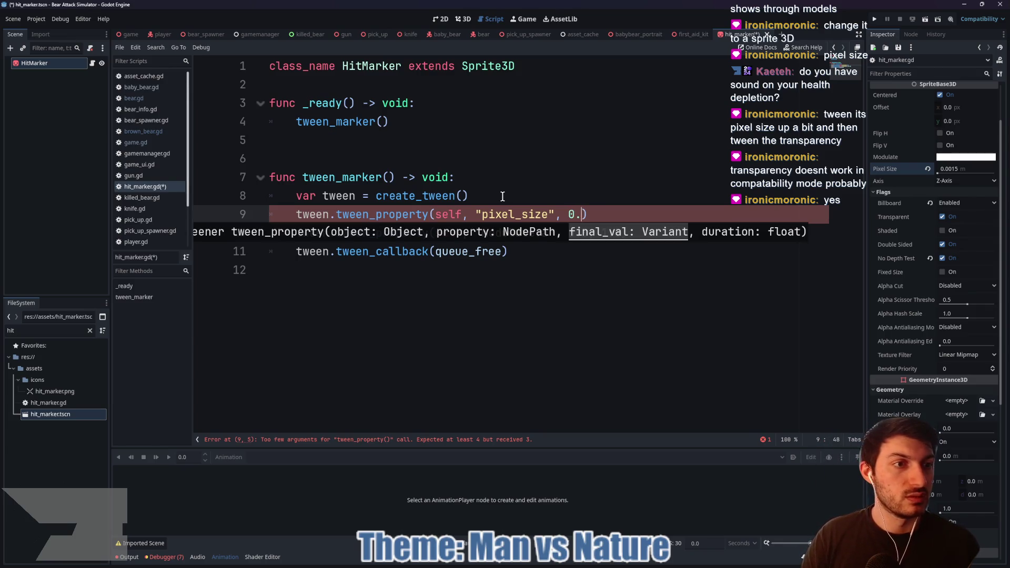
text(15)
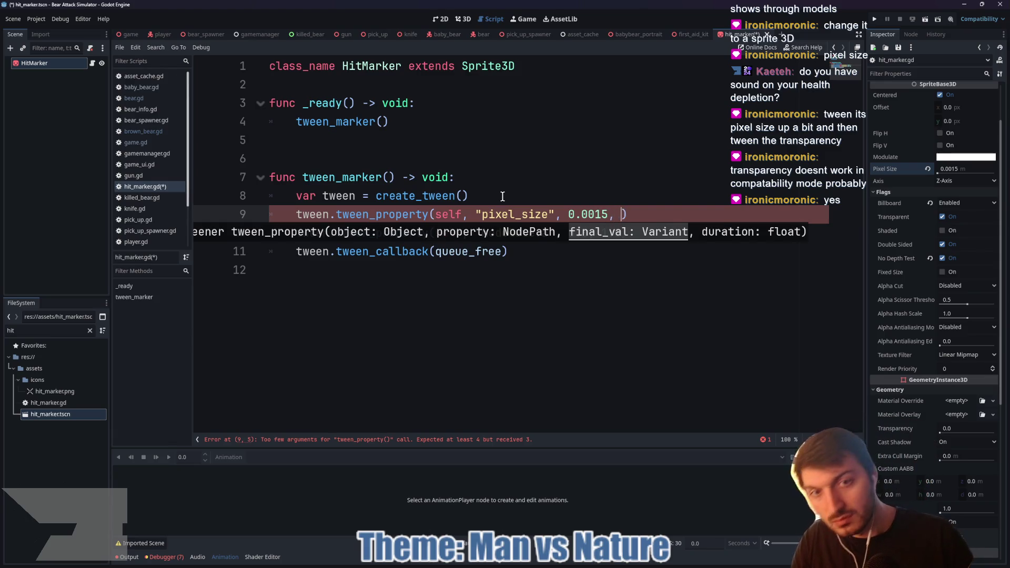
text(, 0.25)
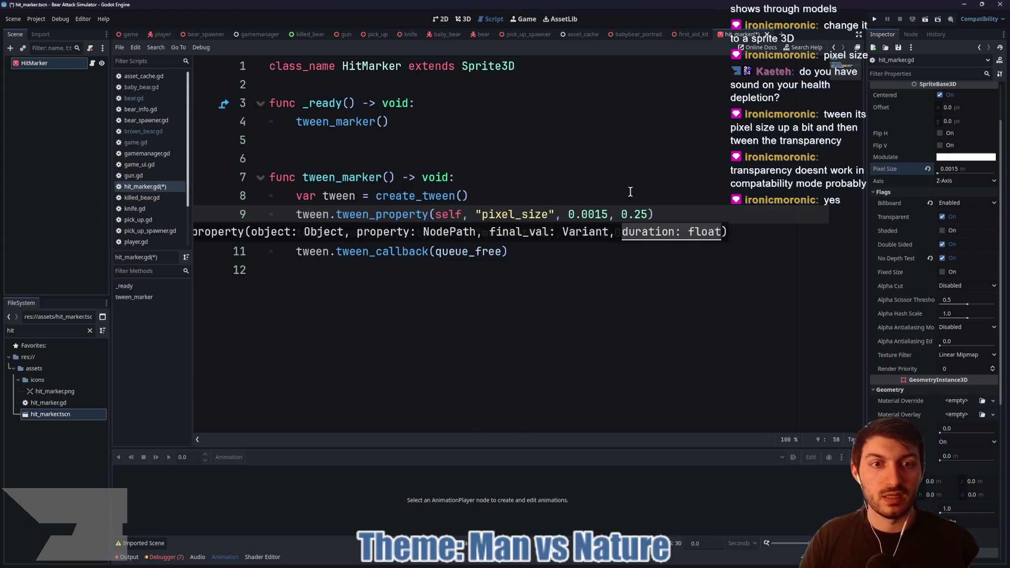
text())
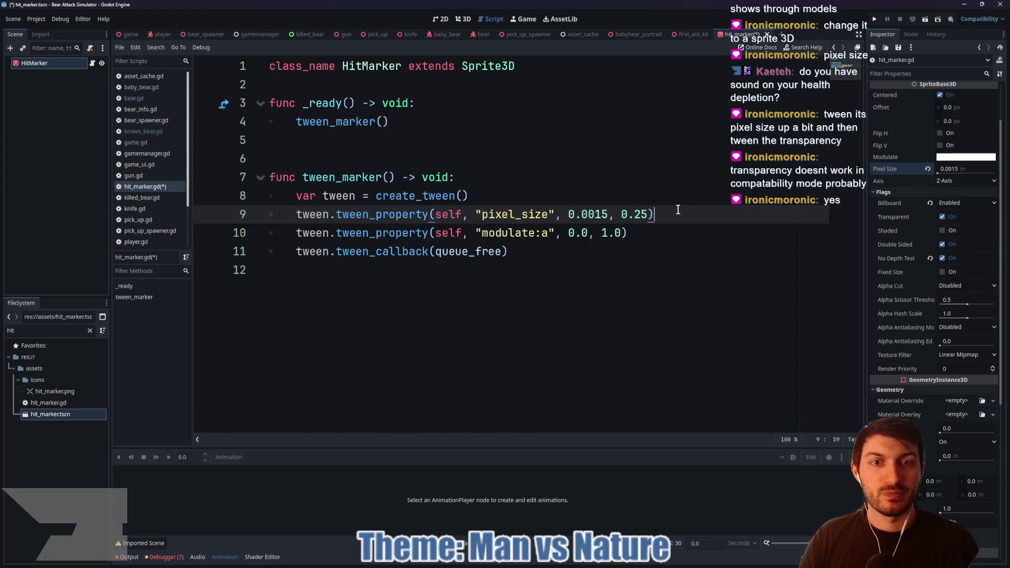
text(.from)
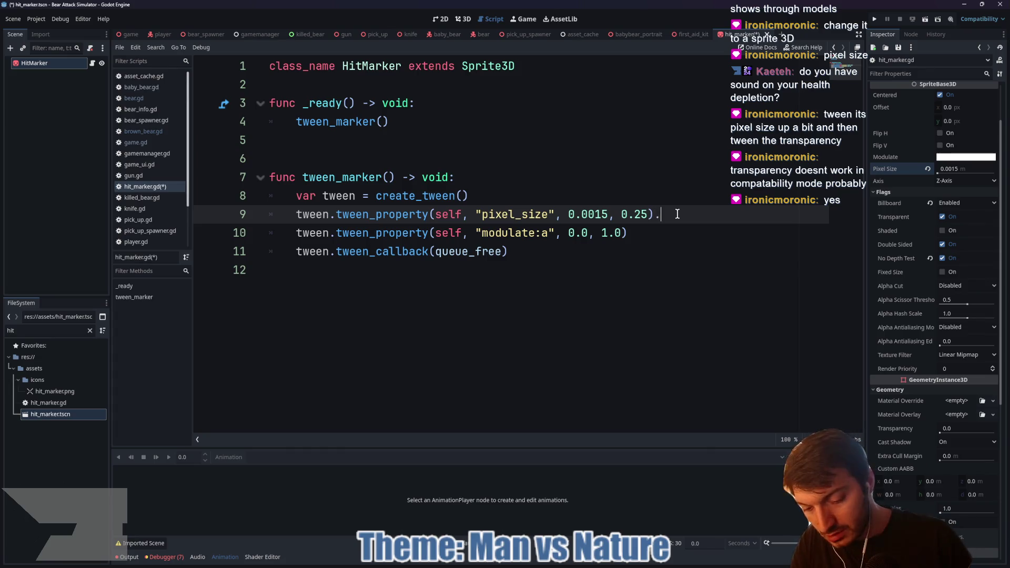
key(Return)
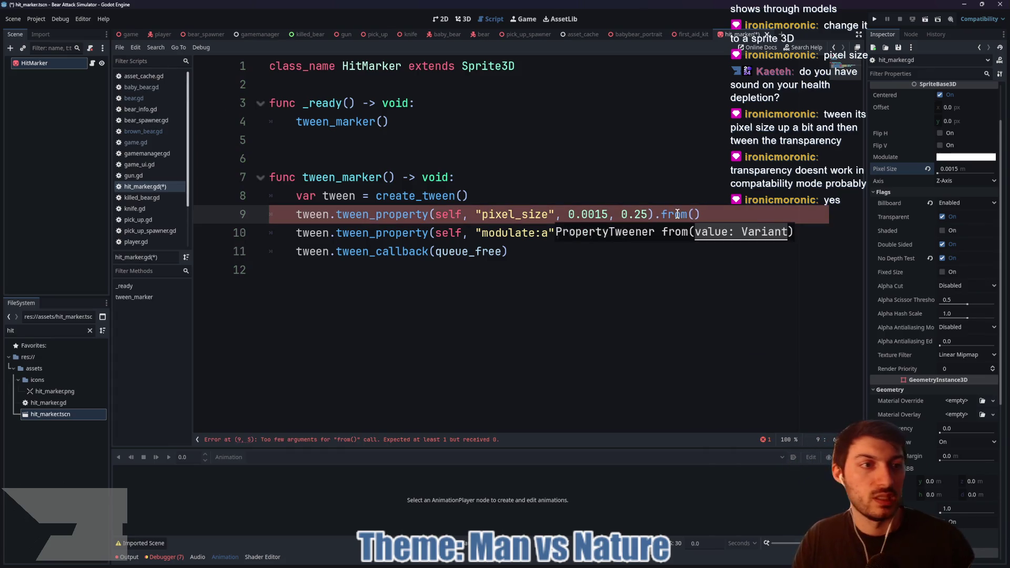
text(.0))
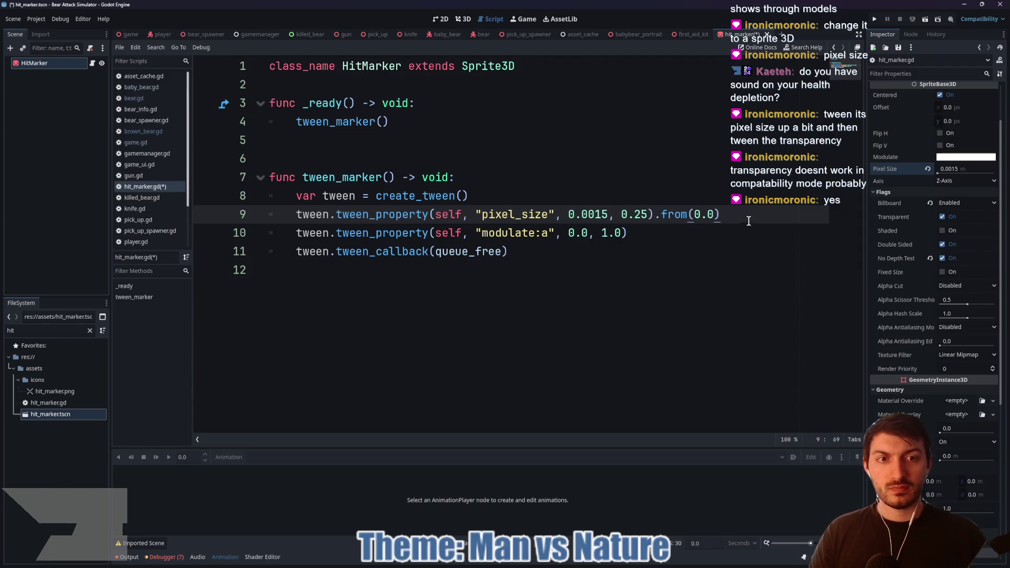
click(690, 234)
key(ctrl+s)
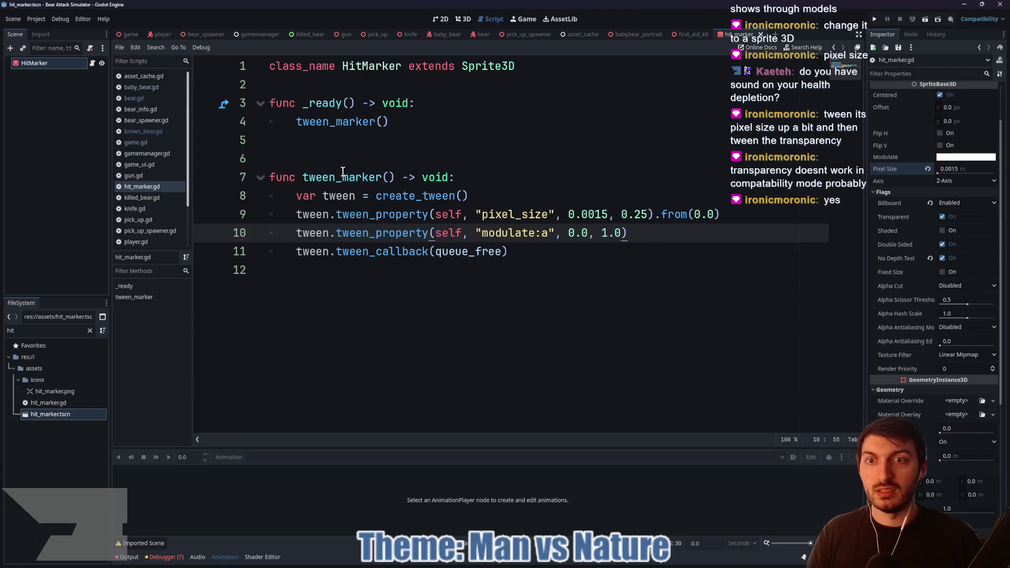
Review apply_hitmarker in gamemanager.gd and the tween_marker call in hit_marker.gd
click(261, 36)
scroll(427, 213, down, 4)
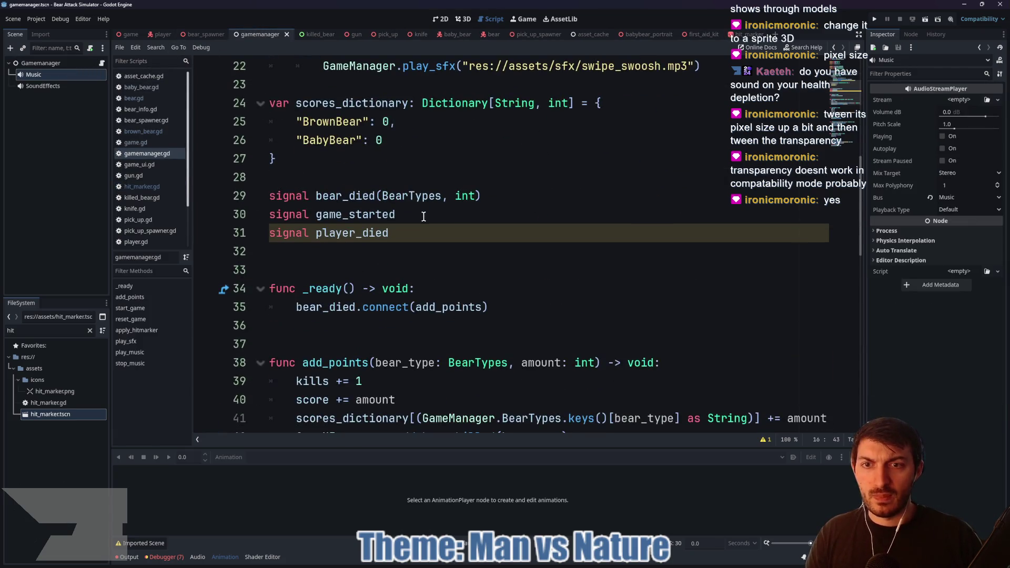
scroll(424, 216, down, 10)
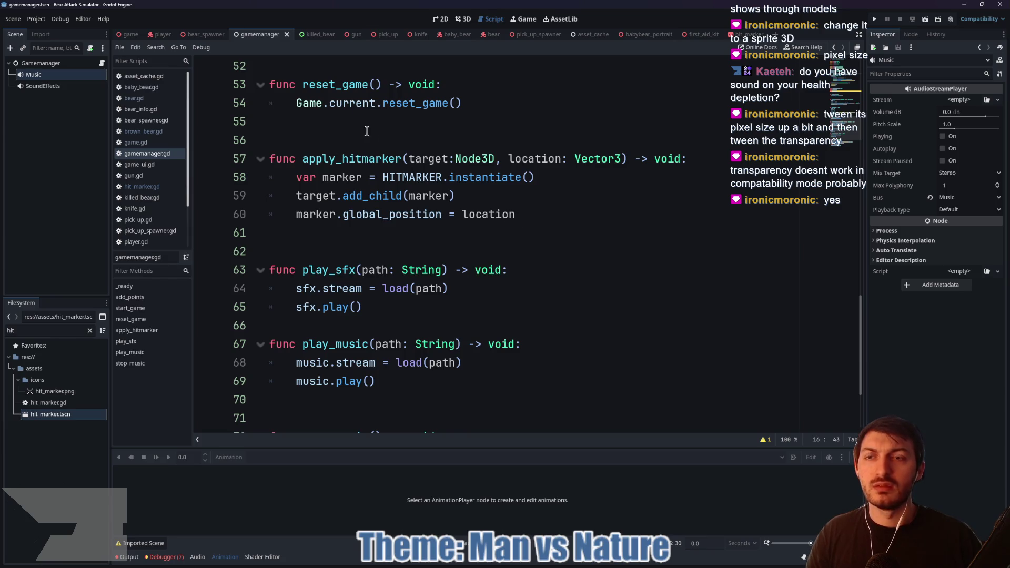
ctrl+click(419, 195)
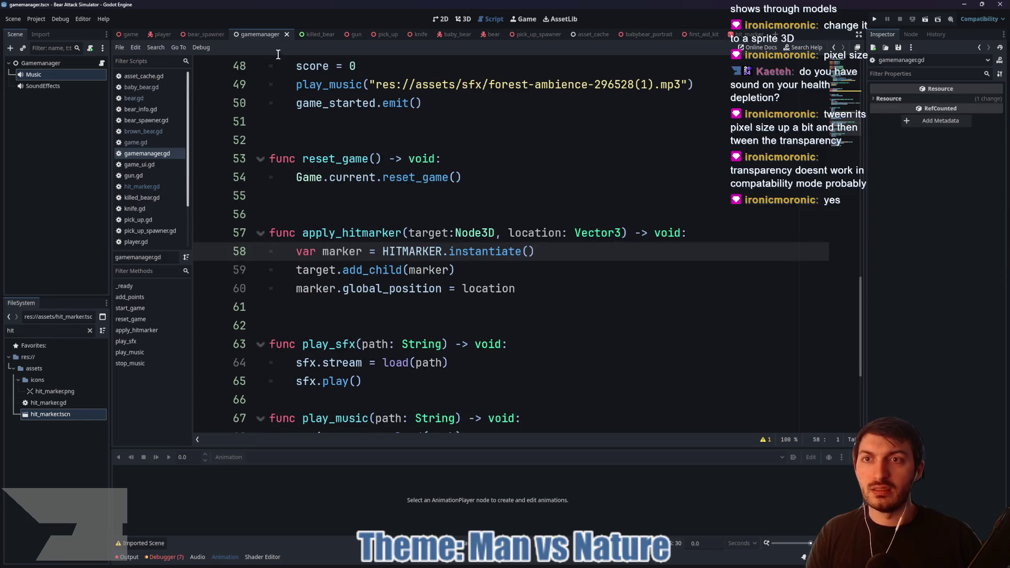
click(739, 35)
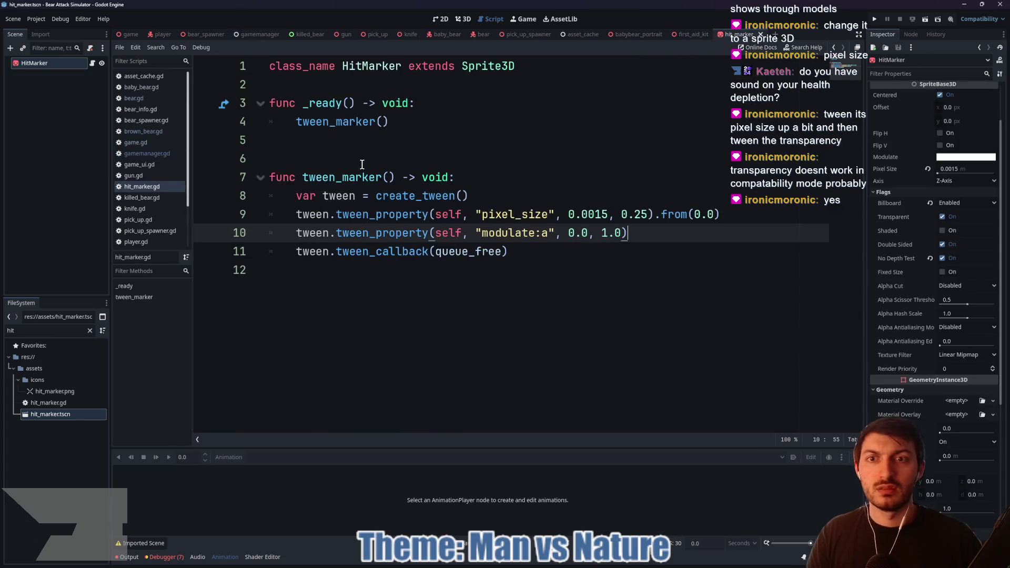
double_click(335, 122)
click(423, 143)
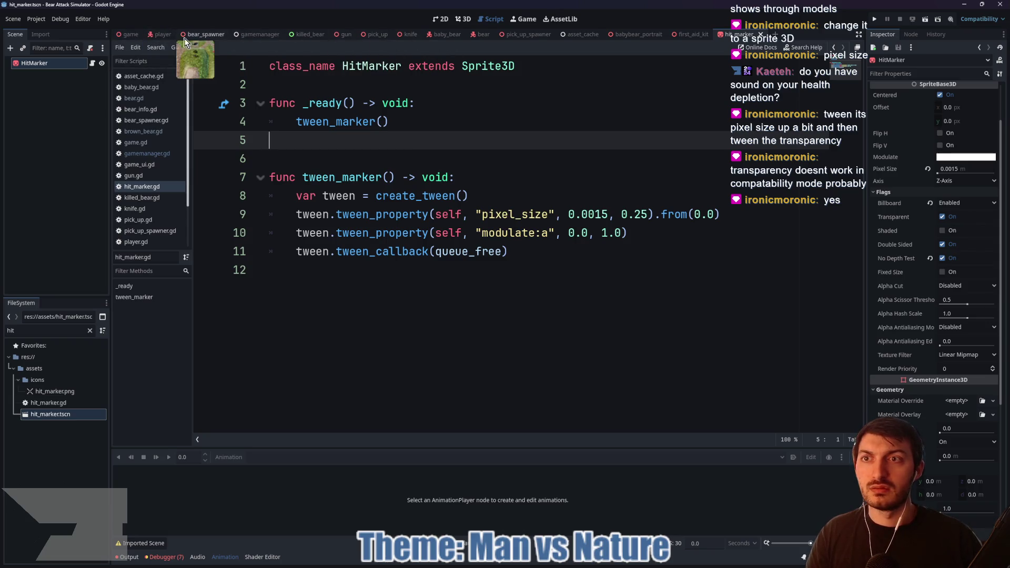
In player.gd, jump to the attack function and place the cursor after the take_damage line
click(162, 35)
scroll(449, 199, up, 10)
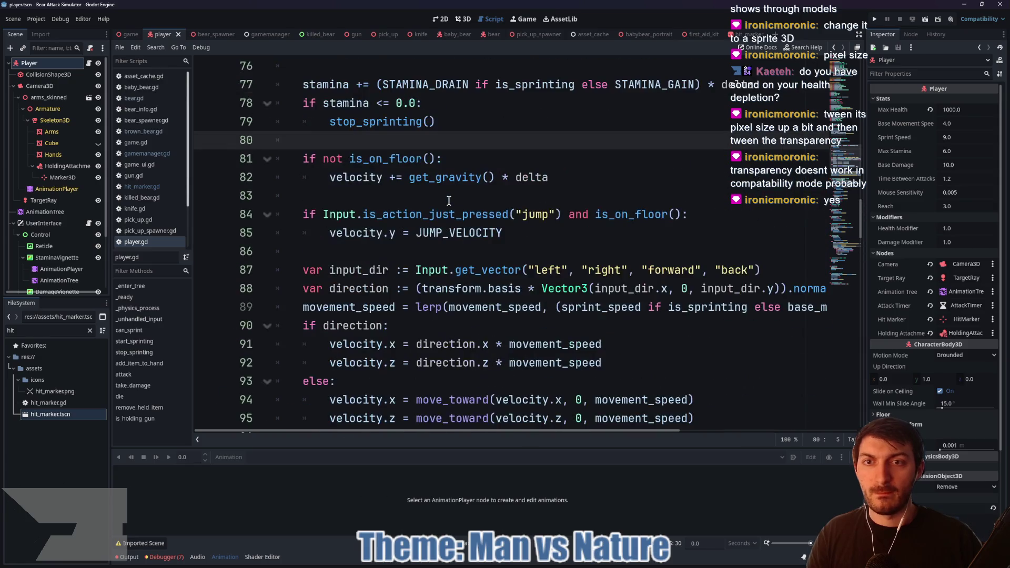
scroll(450, 202, down, 9)
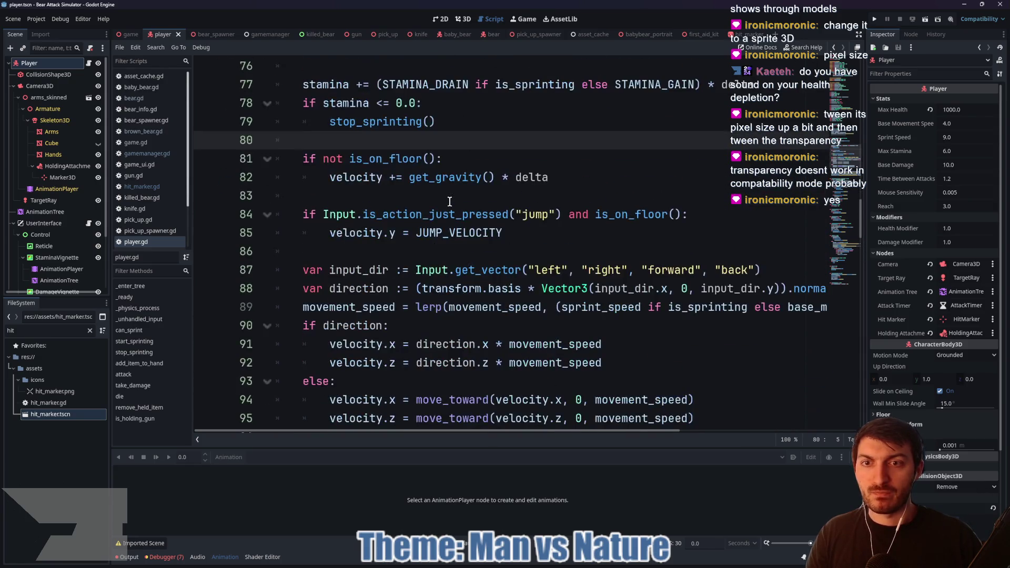
click(123, 374)
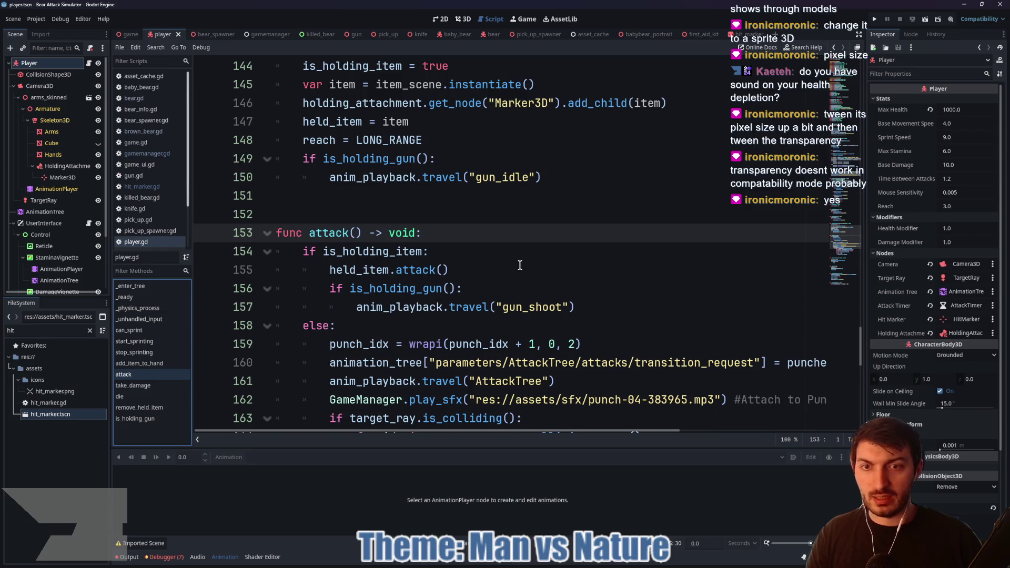
scroll(519, 265, down, 2)
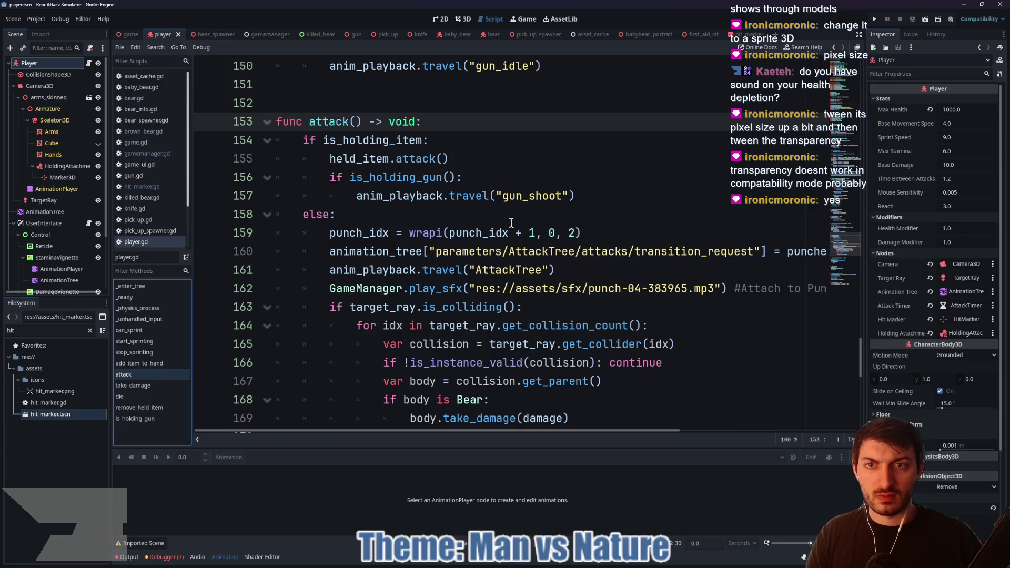
scroll(494, 214, down, 2)
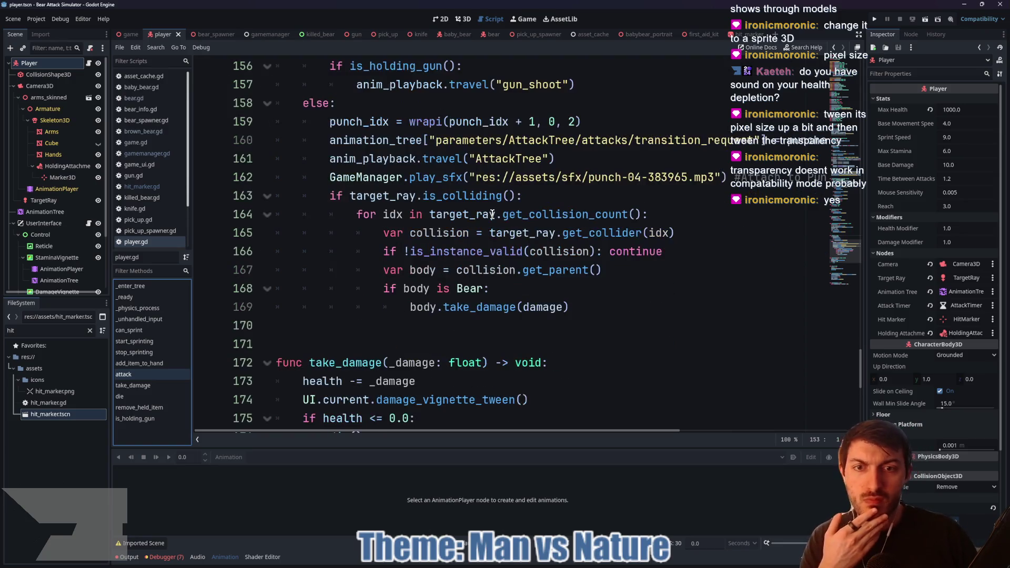
click(583, 307)
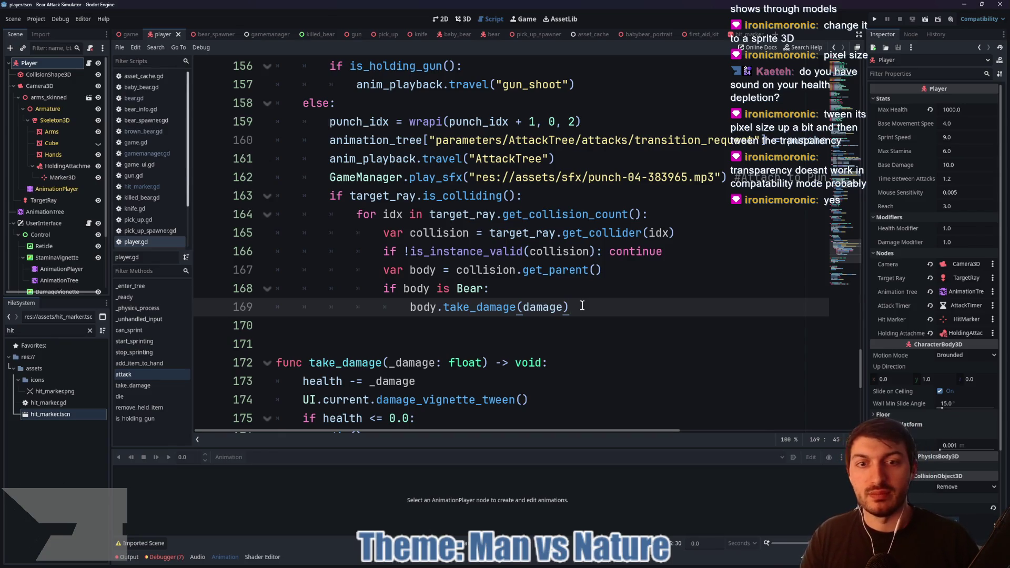
Add a GameManager.apply_hitmarker call with body as its first argument after take_damage
key(Return)
text(GameManager.)
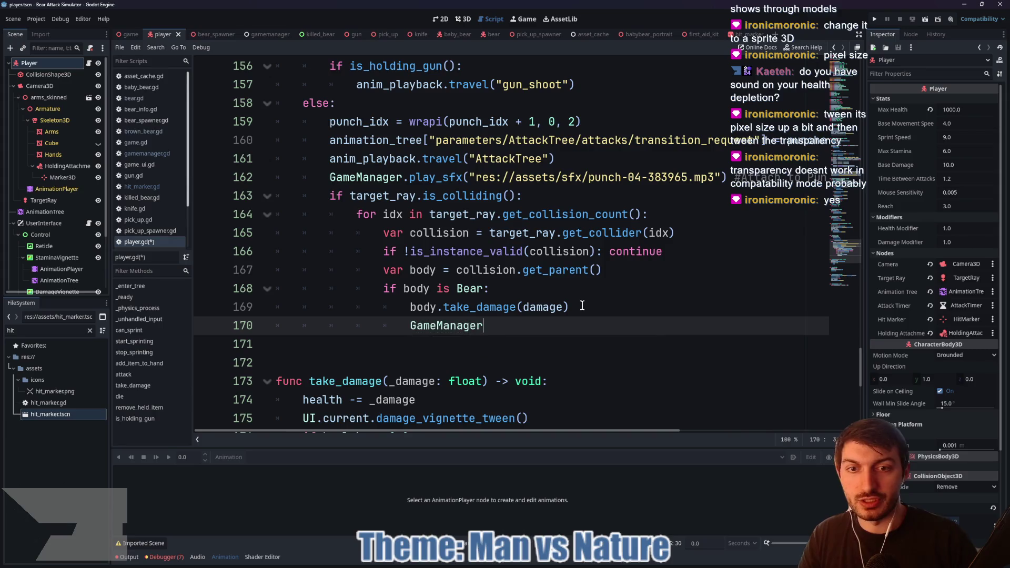
text(appl)
key(Return)
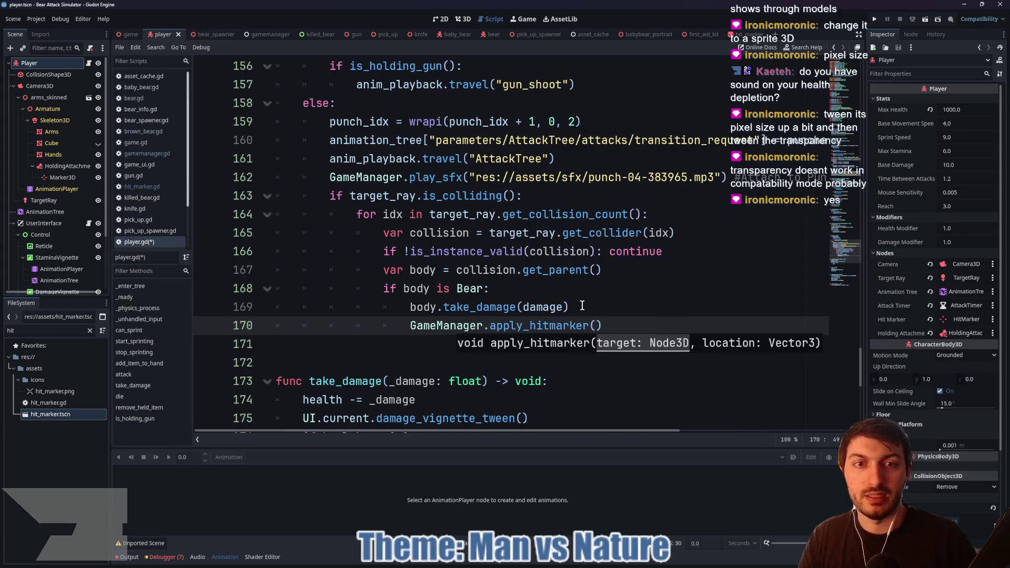
text(bear)
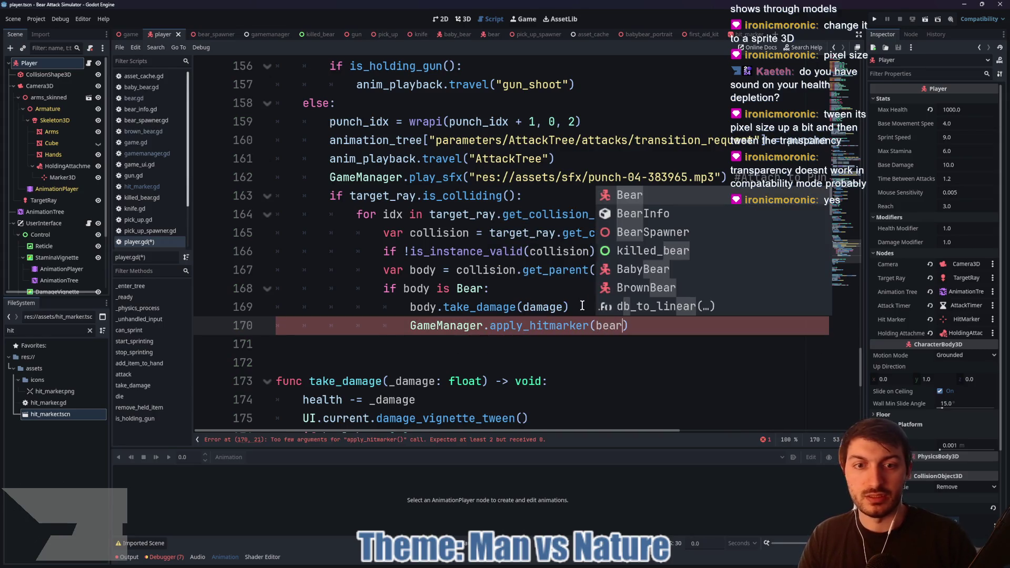
key(BackSpace)
key(BackSpace)
key(BackSpace)
text(ody, )
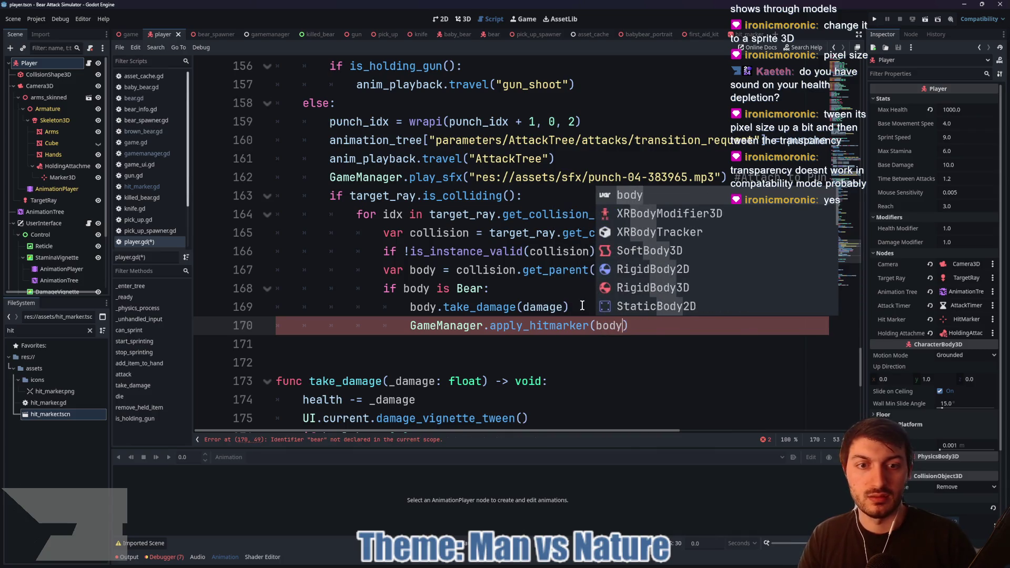
text(body)
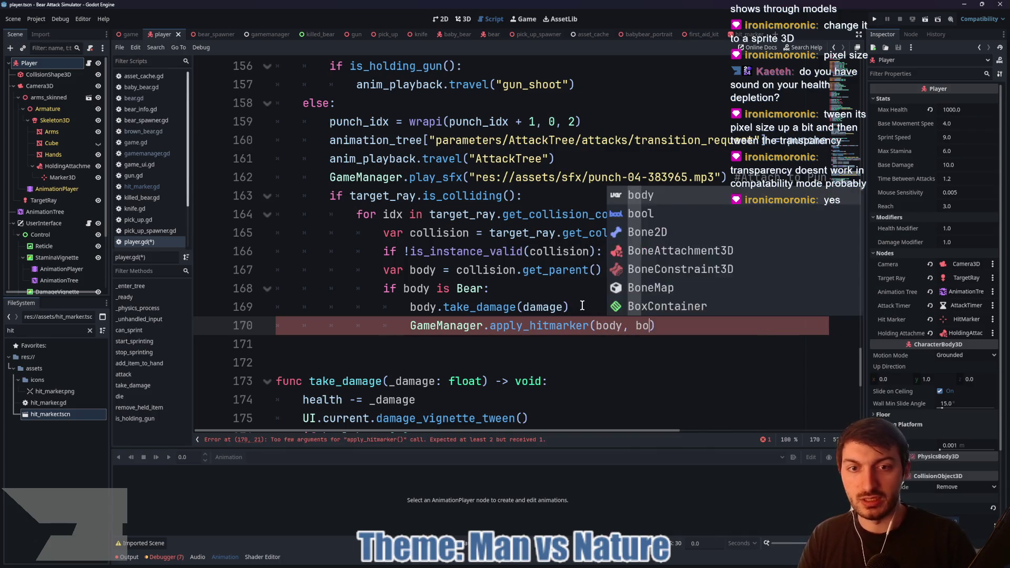
key(BackSpace)
key(BackSpace)
key(BackSpace)
Pass target_ray.get_collision_point(0) as the second argument and save player.gd
text(target)
key(Return)
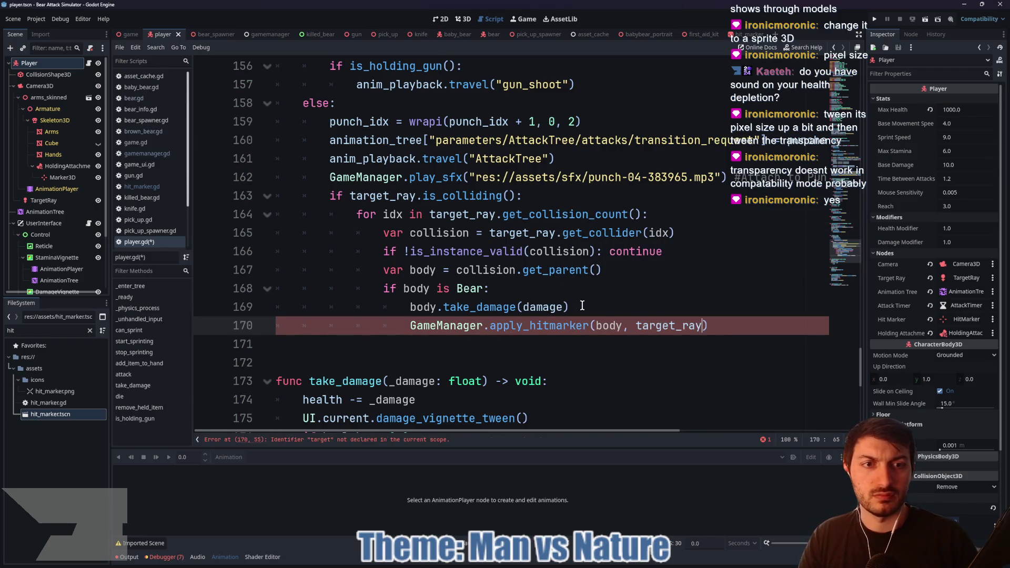
text(.get)
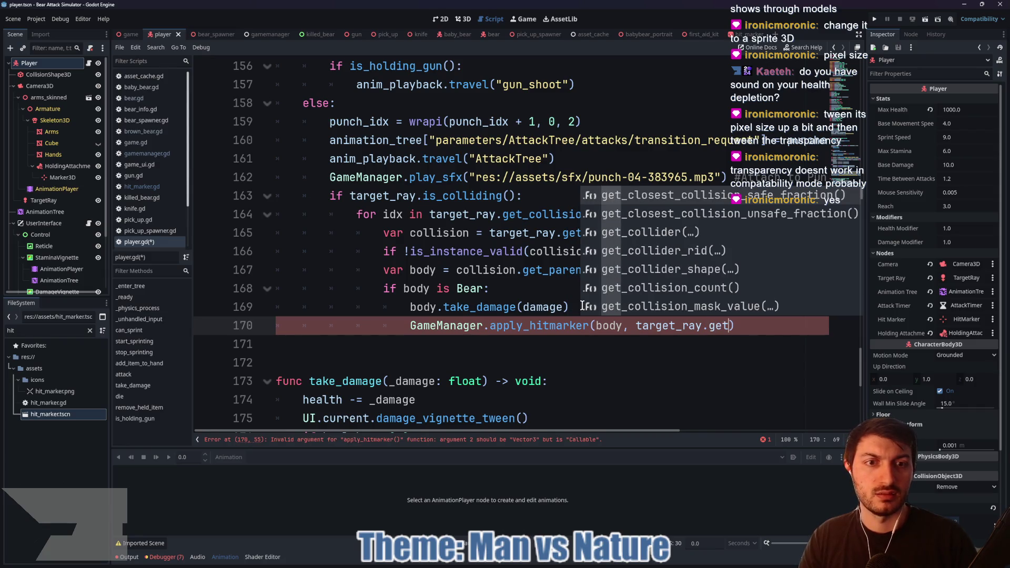
key(Down)
key(Down)
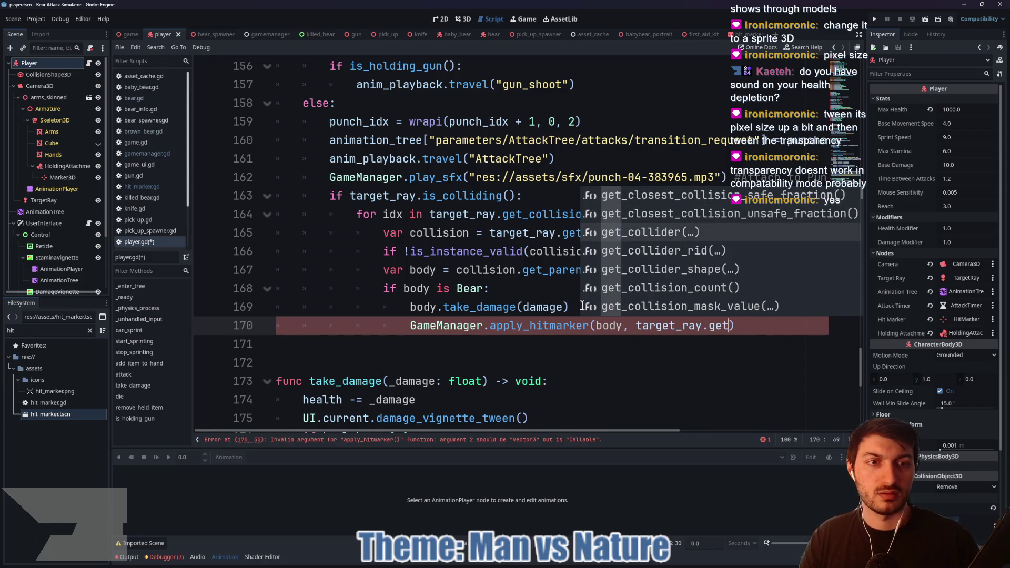
key(Down)
key(Down)
key(Down)
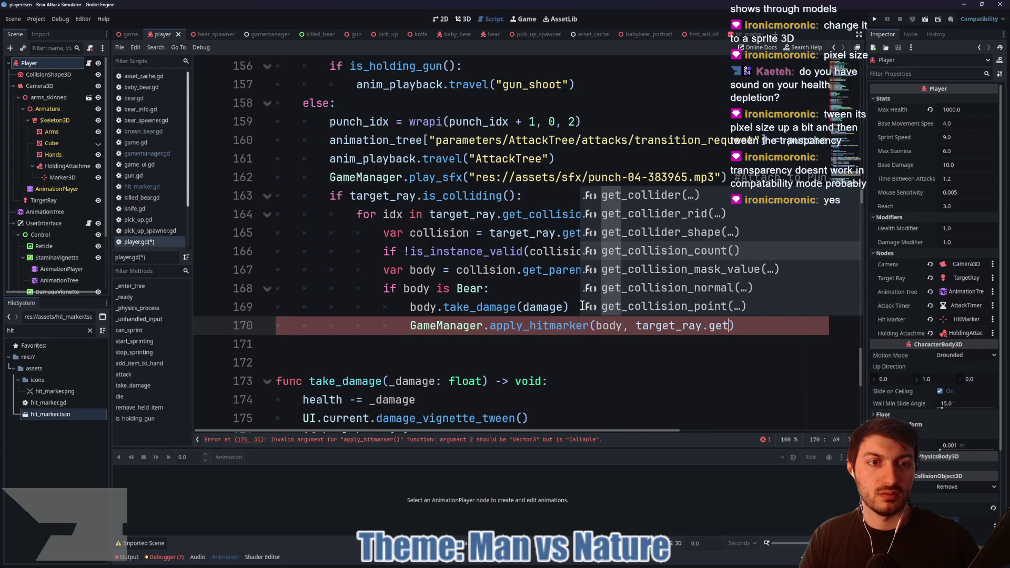
key(Down)
key(Return)
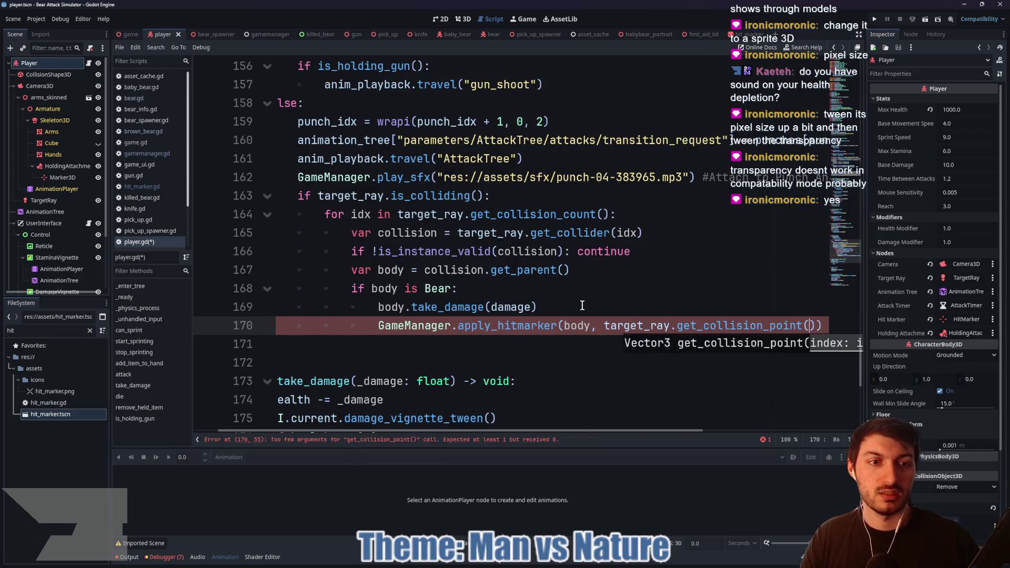
text(0)
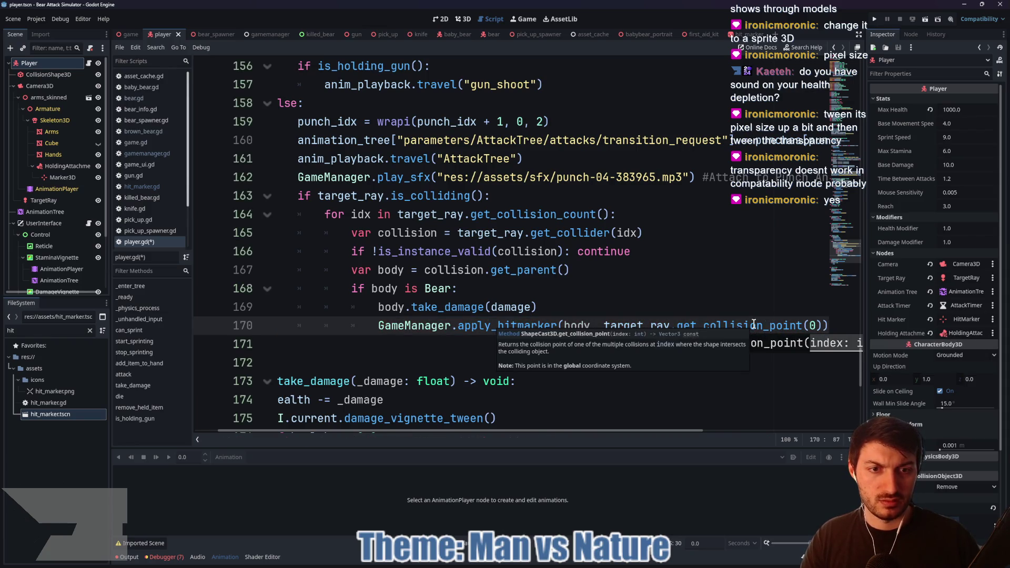
click(744, 314)
key(ctrl+s)
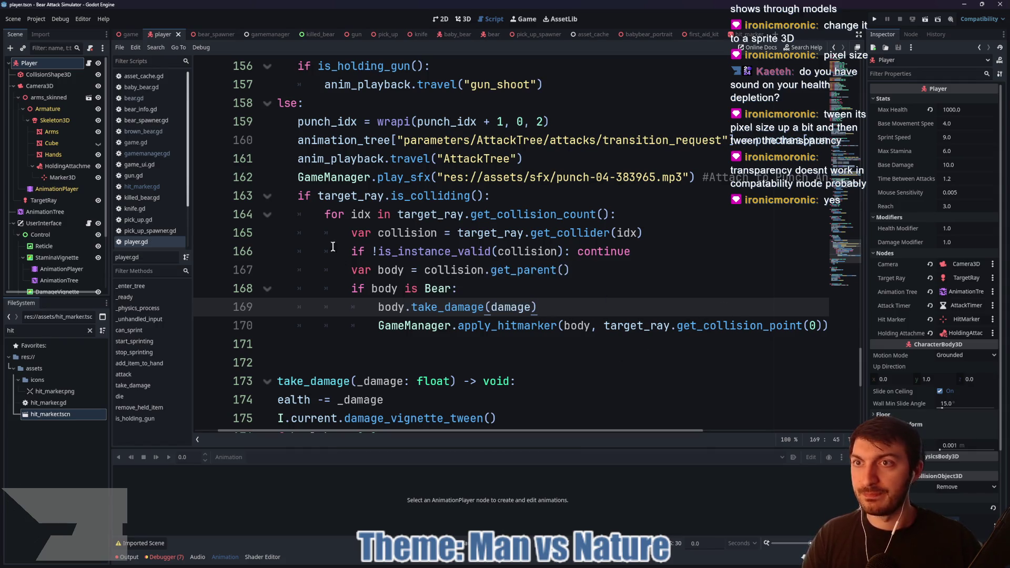
key(ctrl+shift+Tab)
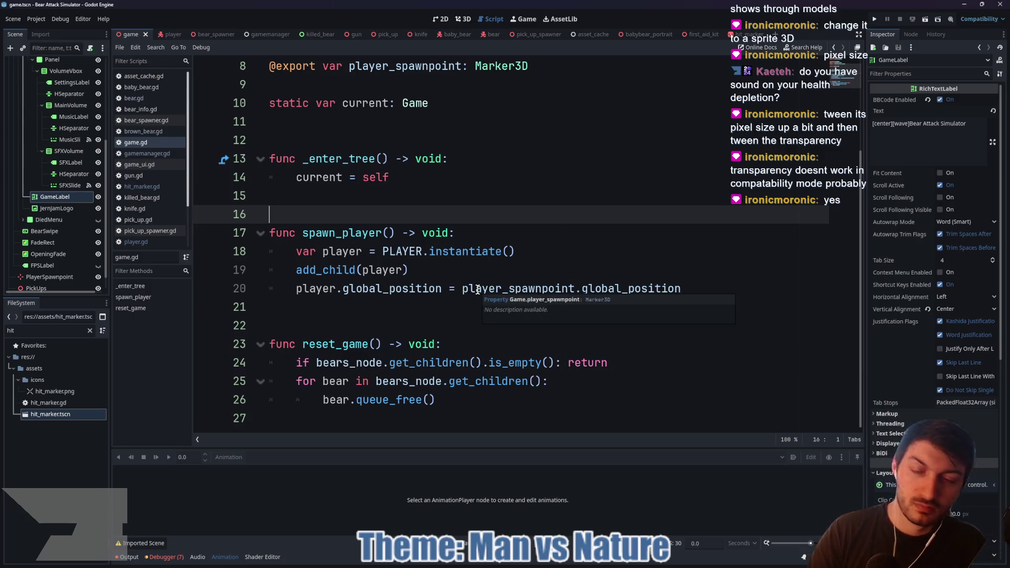
key(F5)
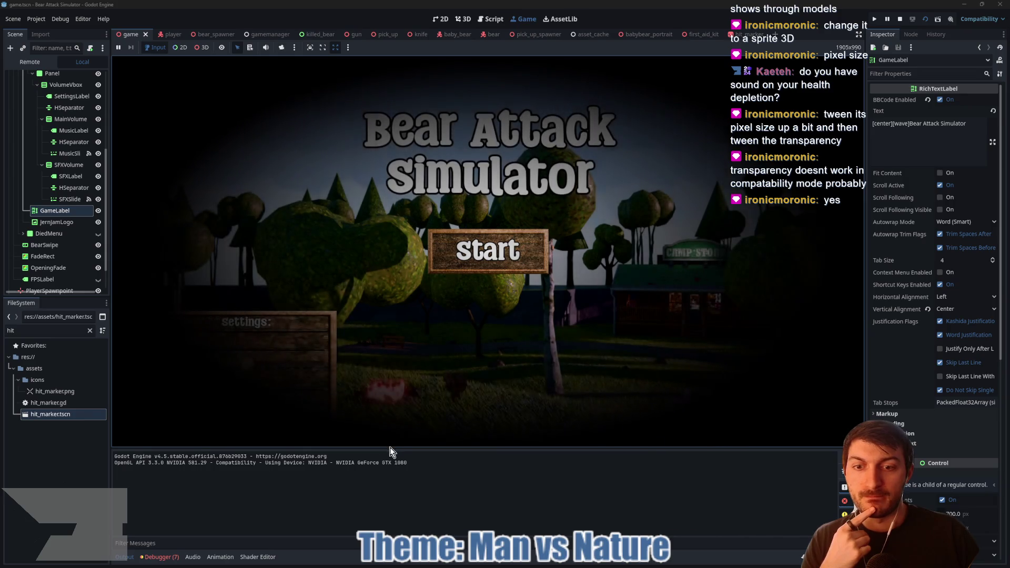
drag(390, 448, 389, 463)
click(487, 258)
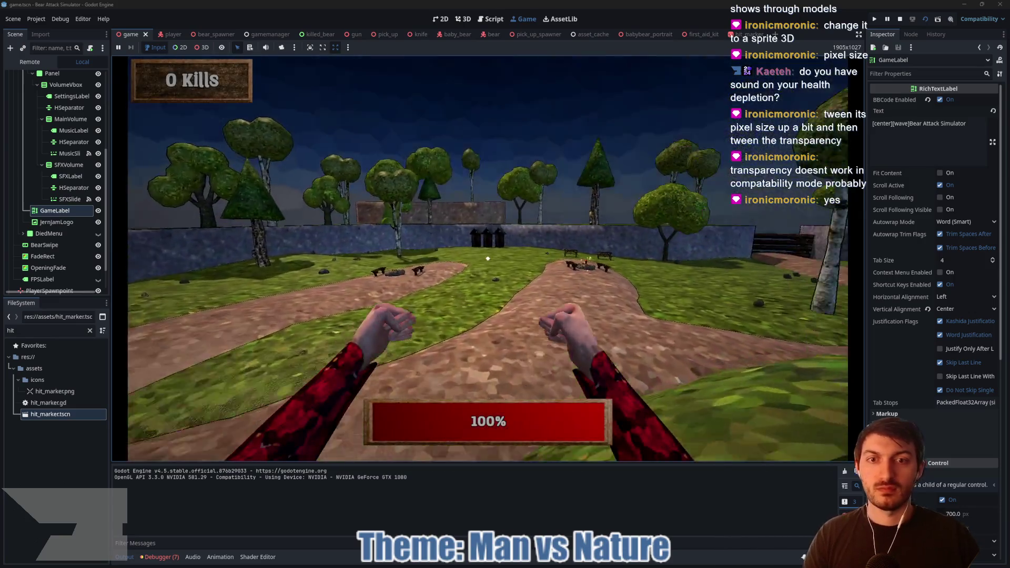
click(487, 258)
key(w)
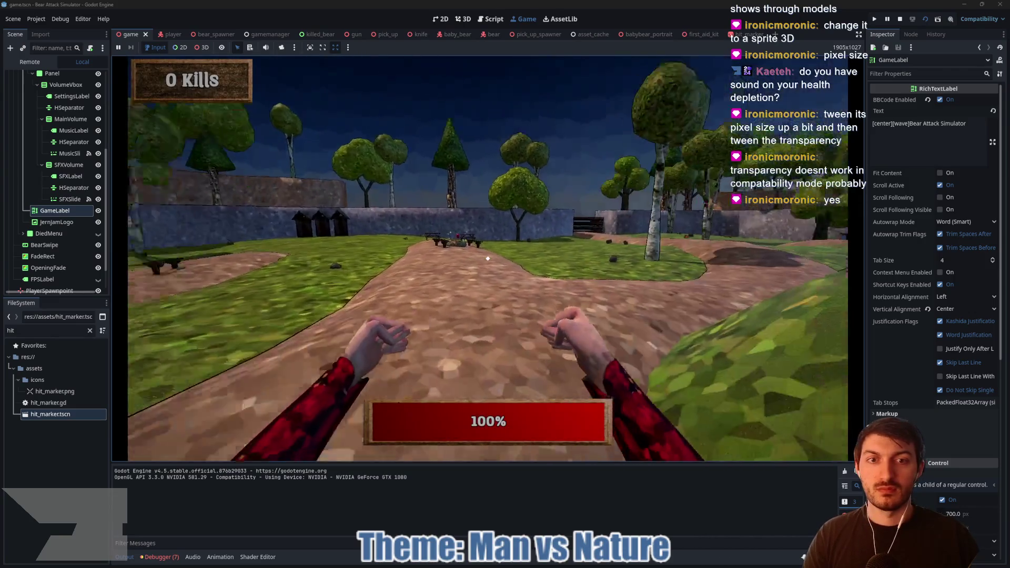
key(w)
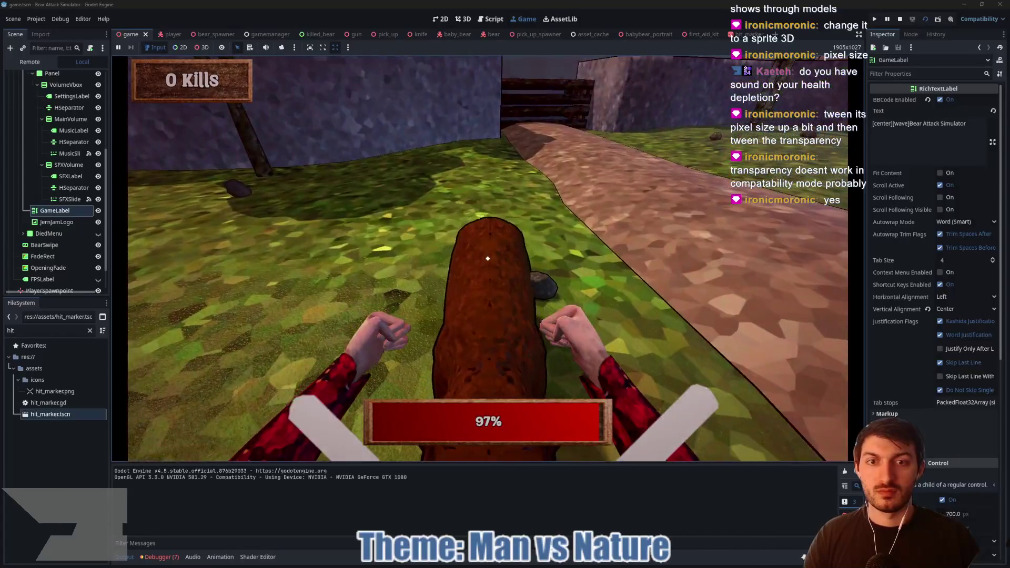
click(487, 259)
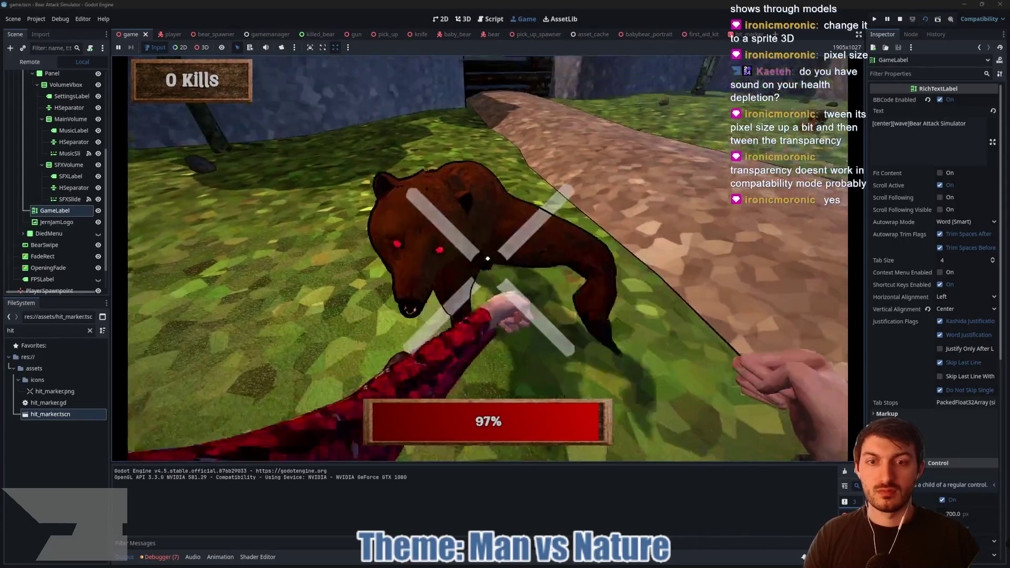
click(487, 258)
click(487, 258)
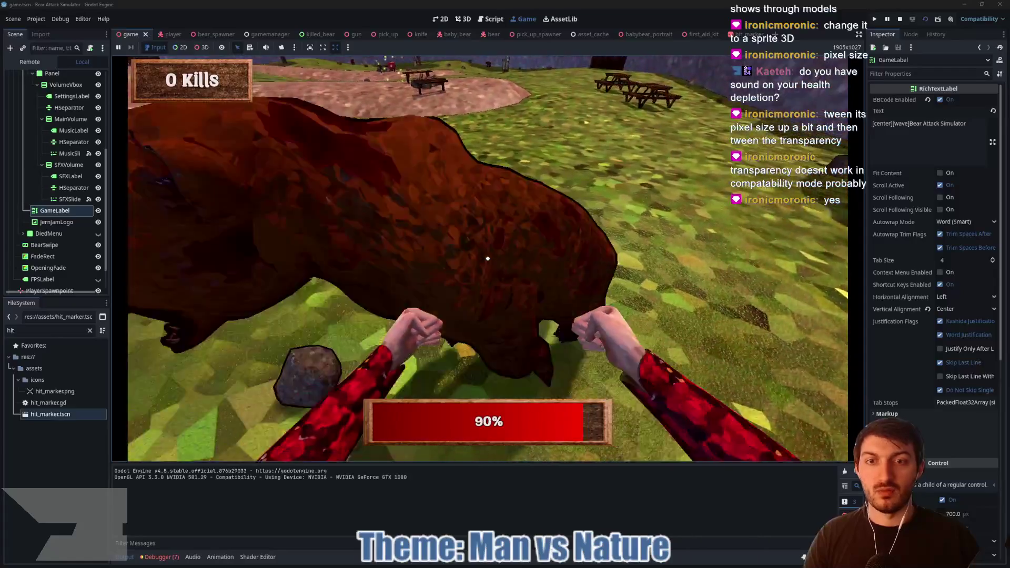
click(488, 258)
click(487, 259)
click(487, 258)
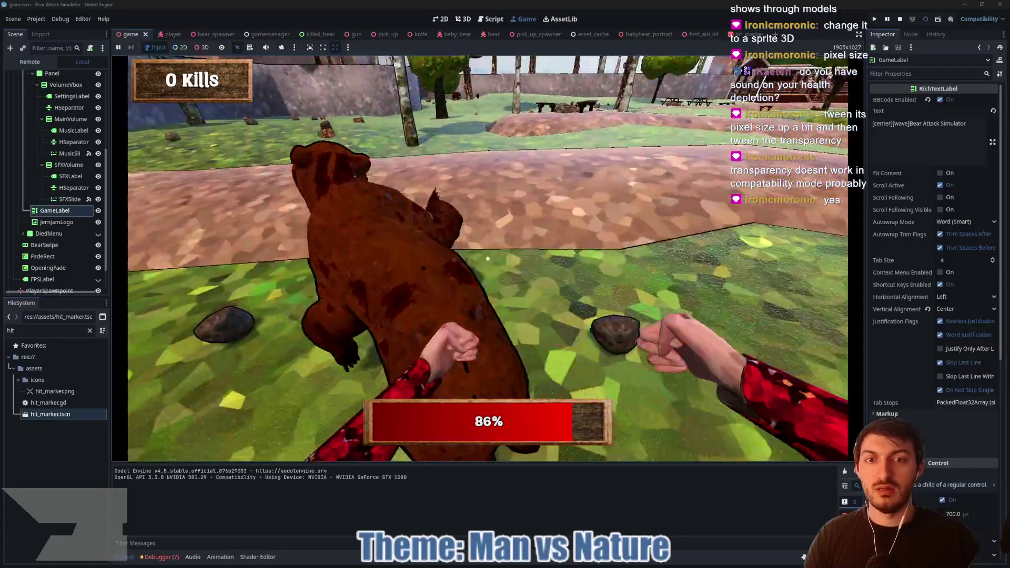
click(487, 259)
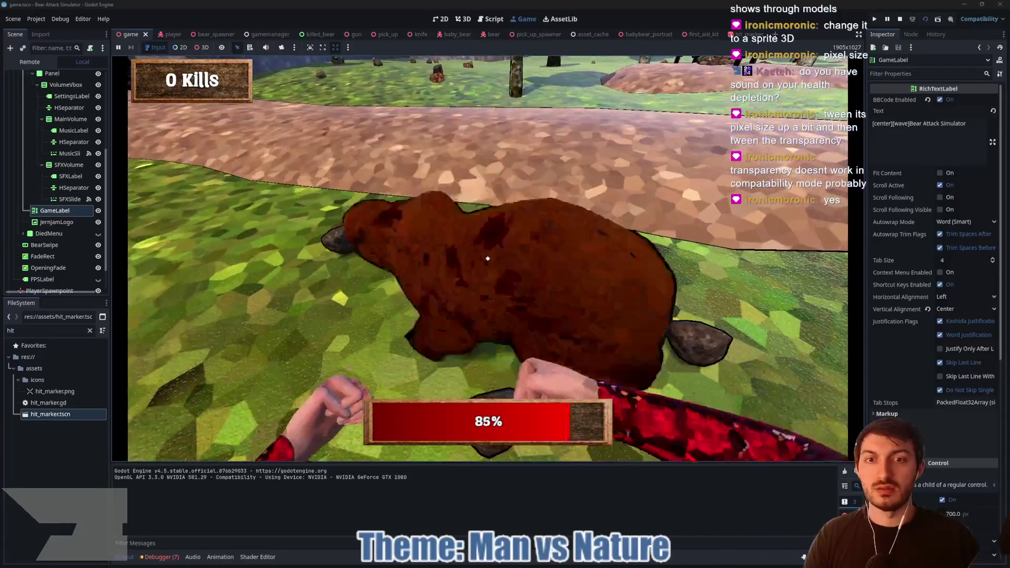
click(487, 259)
click(487, 259)
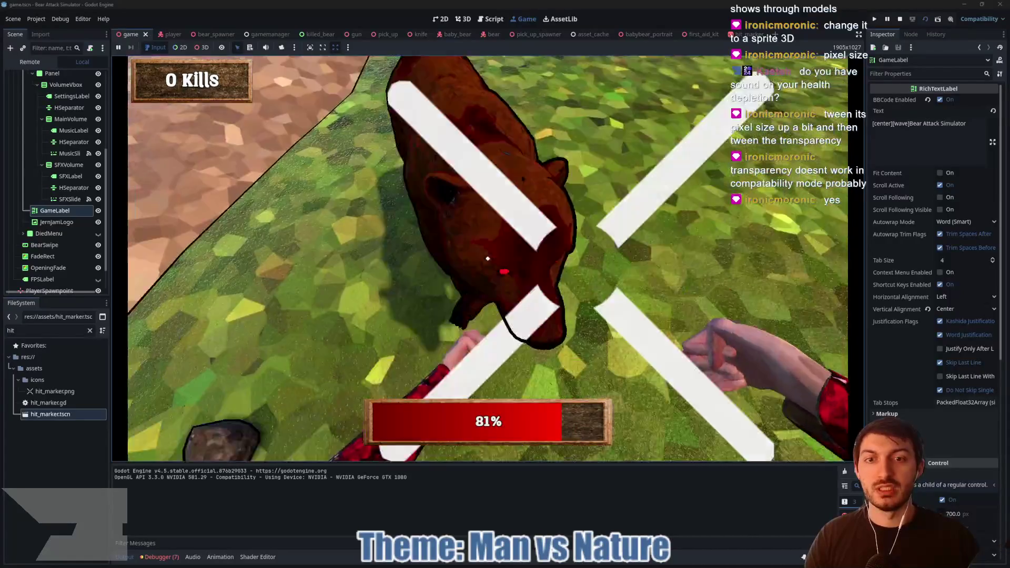
click(488, 258)
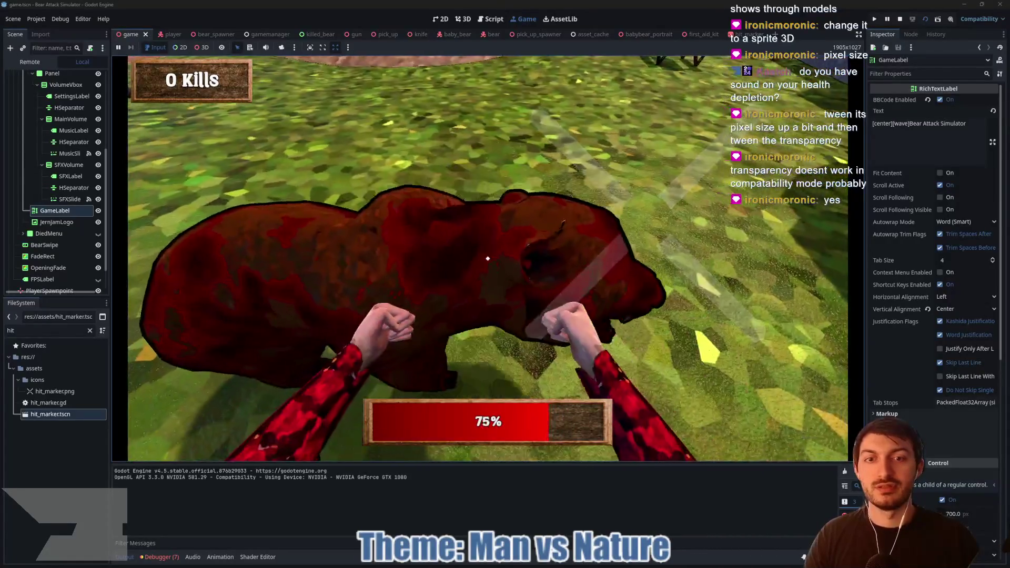
click(488, 258)
click(488, 258)
click(487, 258)
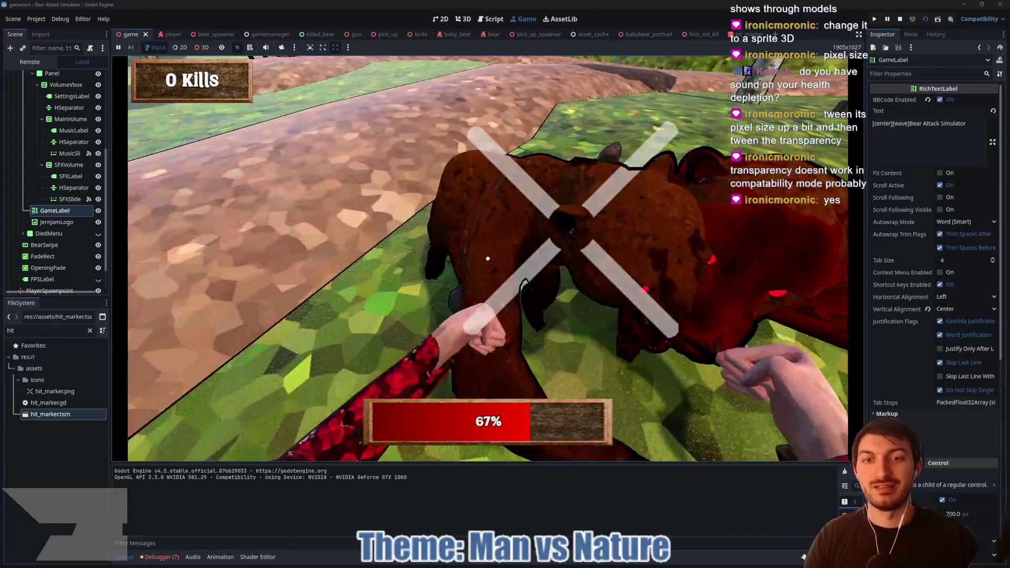
click(487, 258)
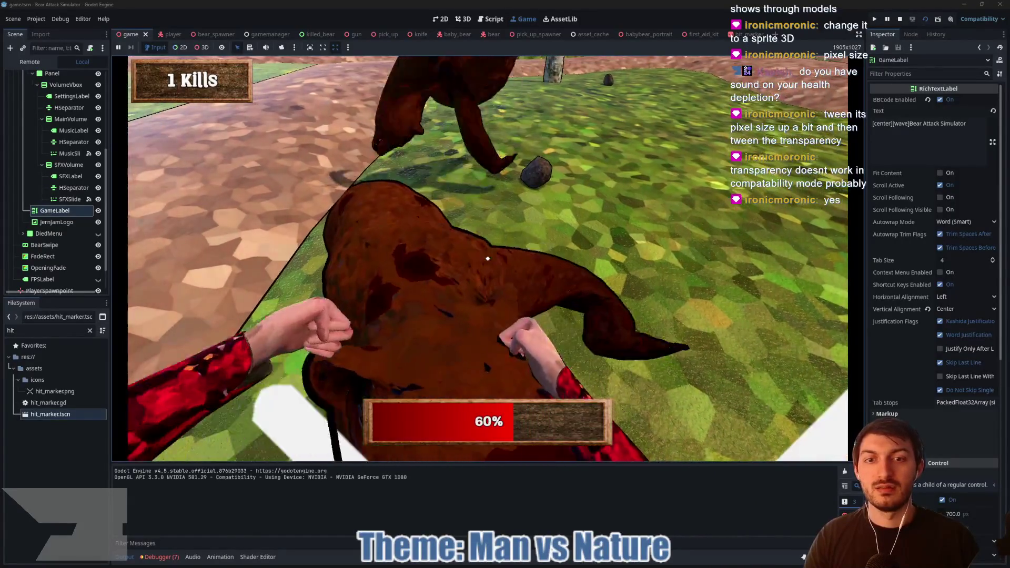
click(488, 258)
click(488, 258)
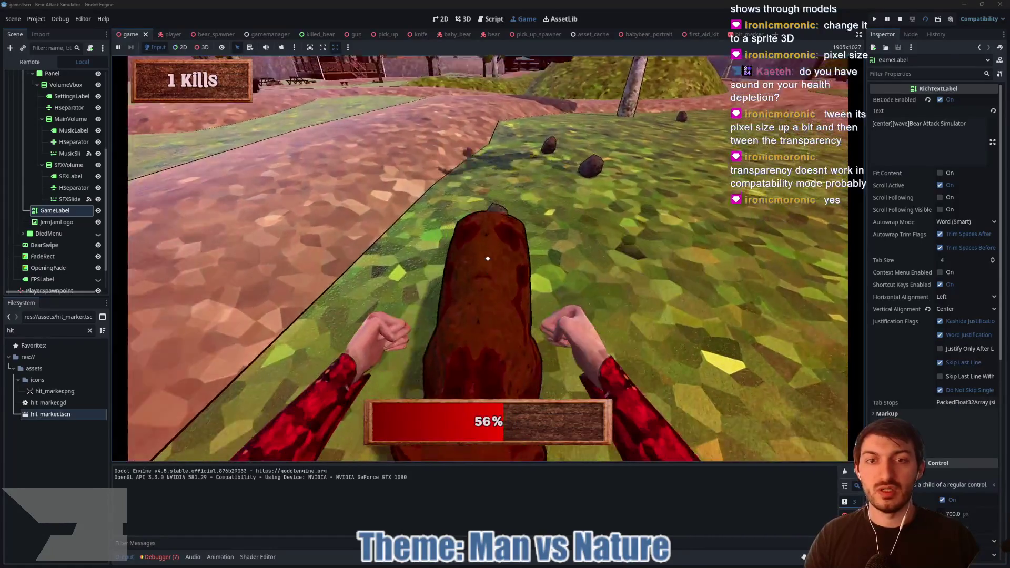
click(487, 258)
click(488, 258)
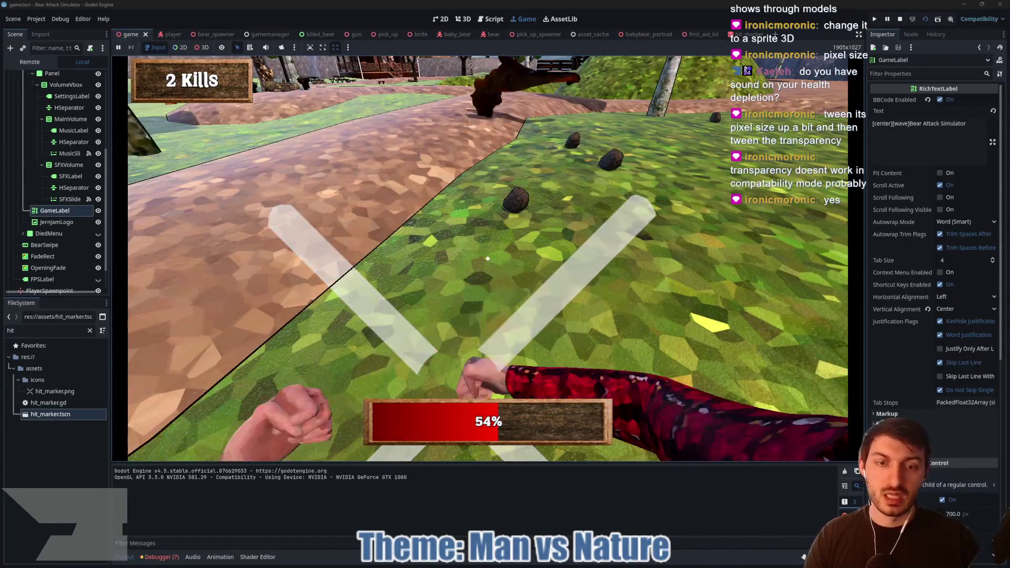
key(F8)
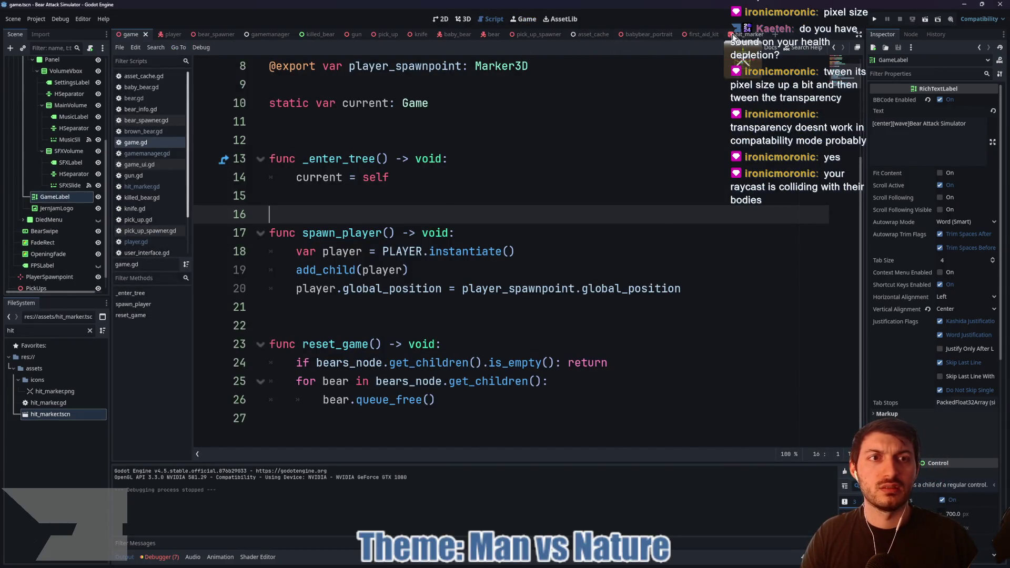
Set the hit marker's scale to 0.5 and save the hit_marker scene
click(744, 35)
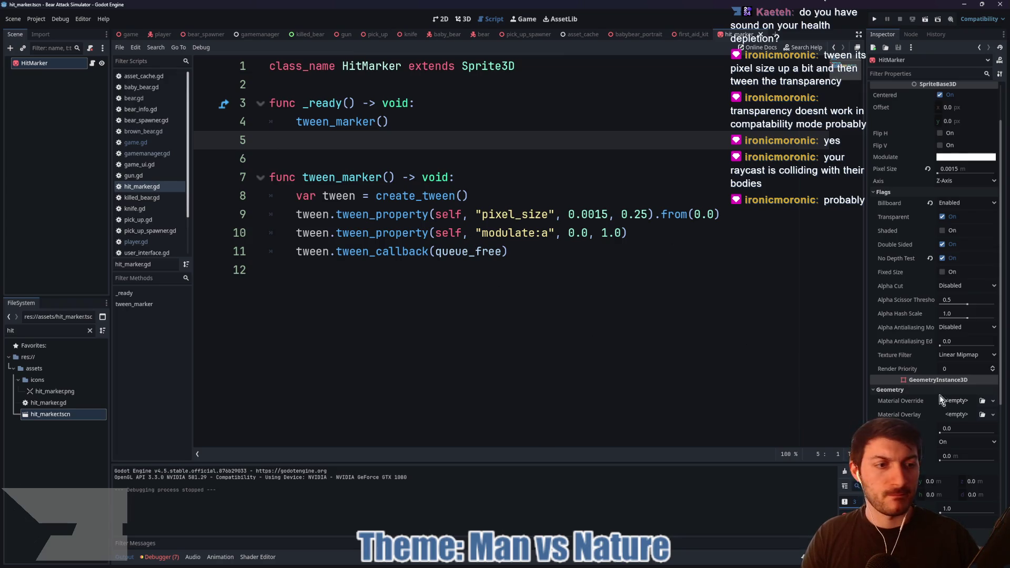
scroll(912, 389, down, 5)
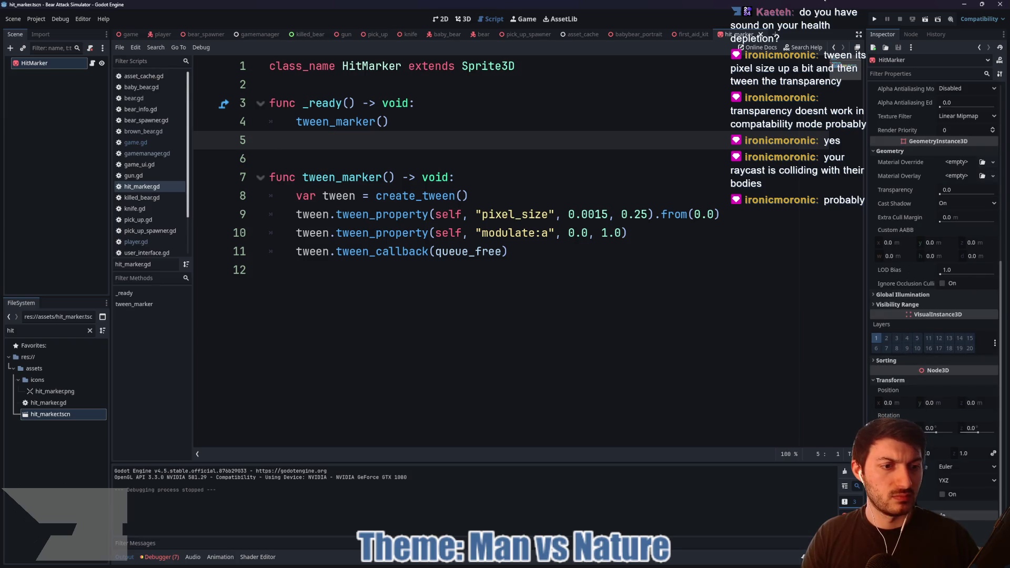
click(962, 441)
text(0.5)
key(Return)
key(ctrl+s)
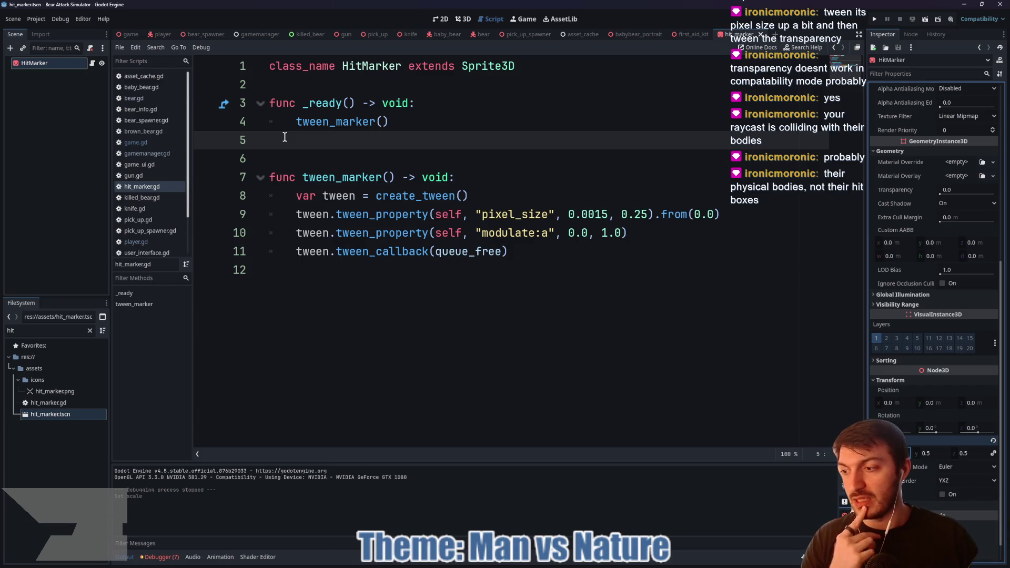
Remove collision layer 5 from the player's TargetRay mask and save player.tscn
click(161, 34)
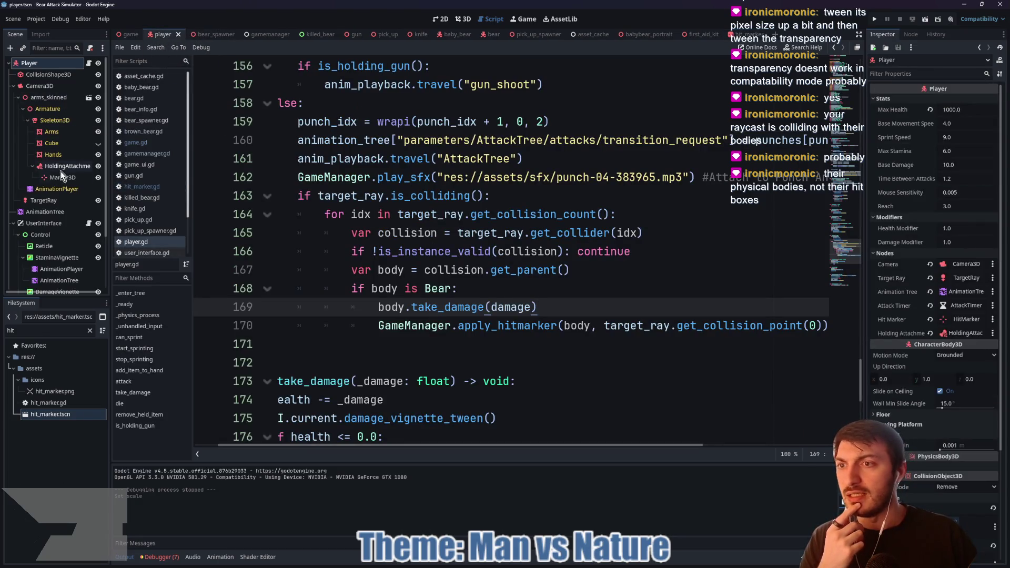
click(53, 200)
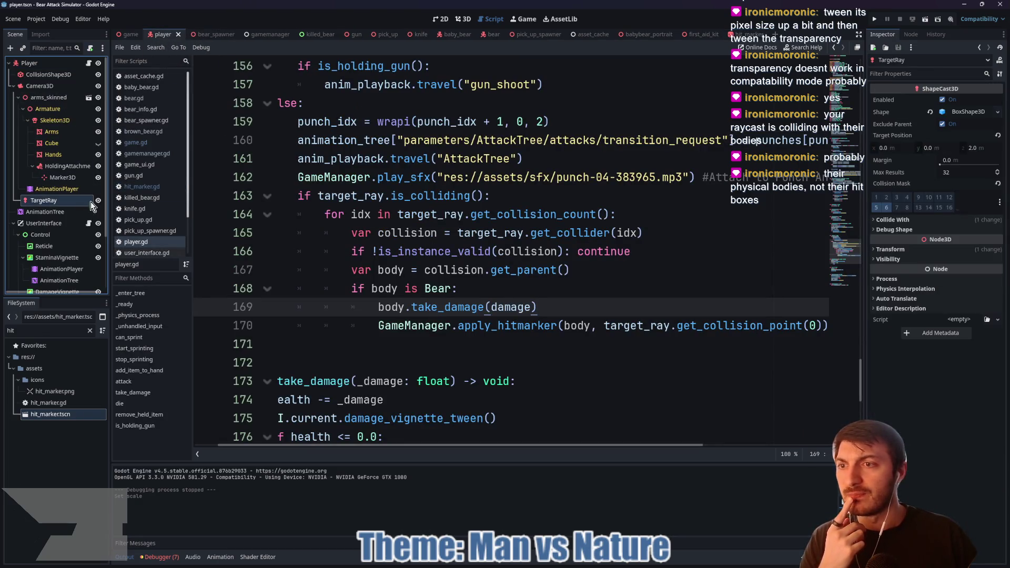
click(876, 208)
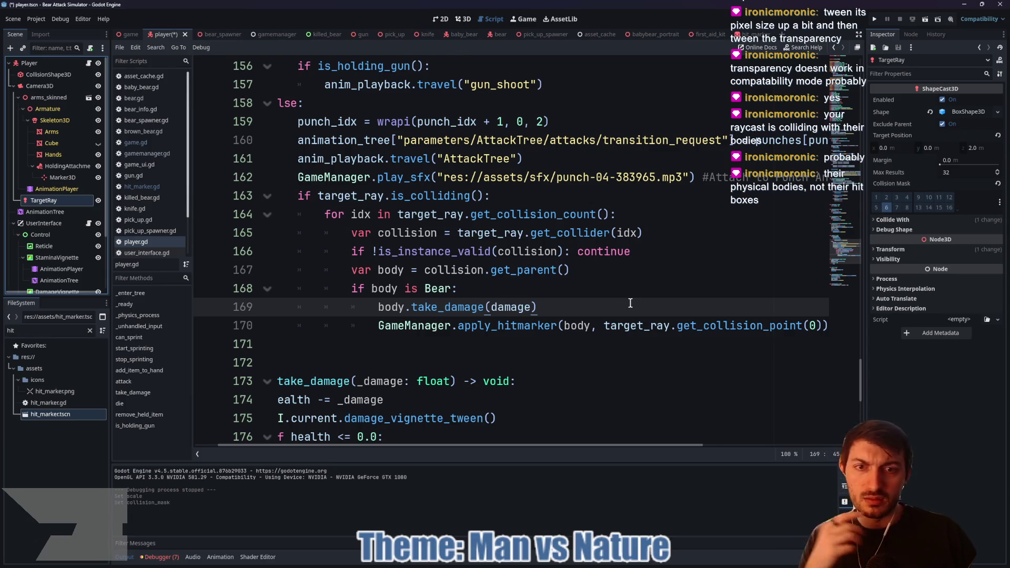
key(ctrl+s)
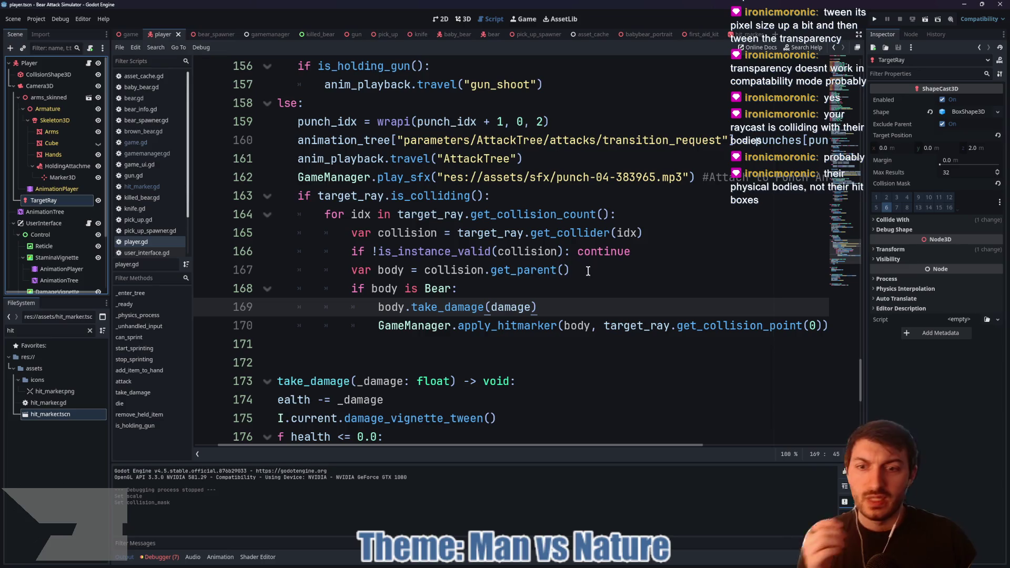
click(129, 34)
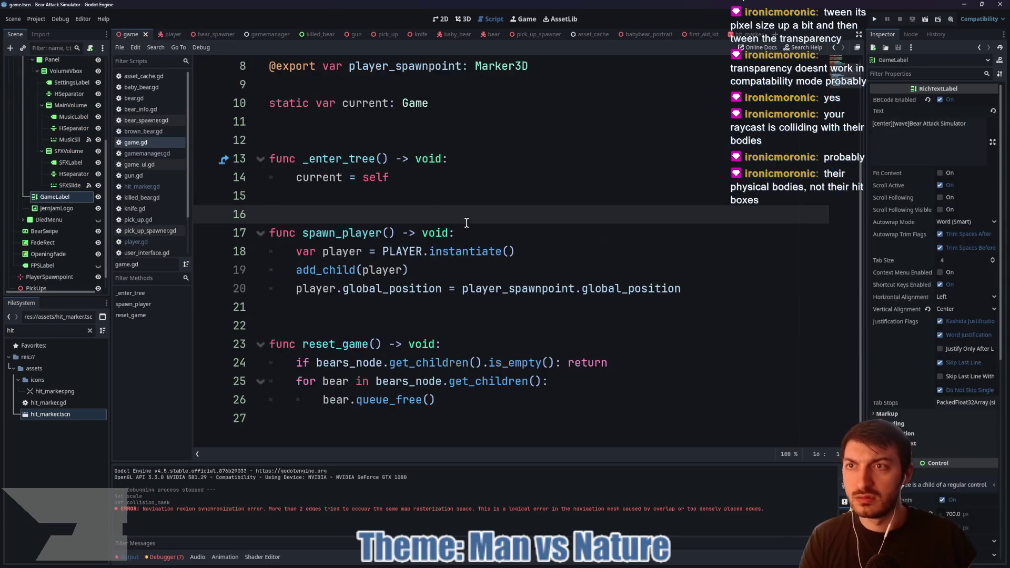
key(F5)
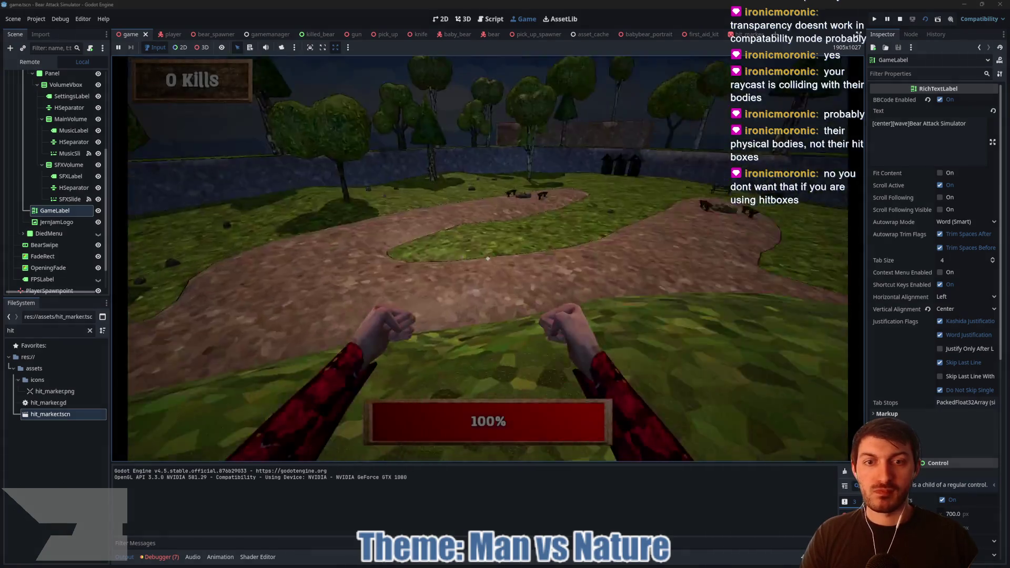
mouse_move(487, 258)
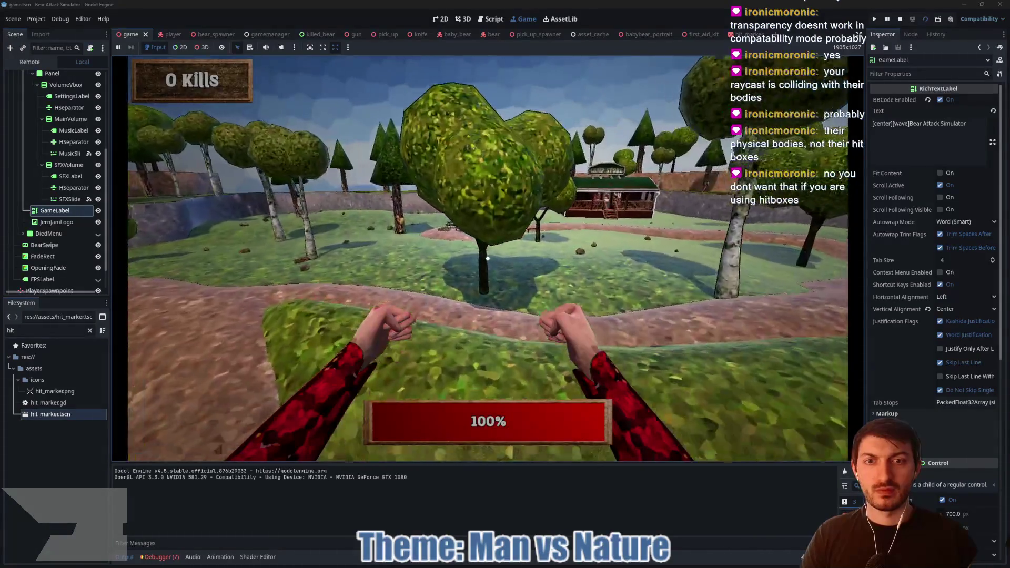
key(w)
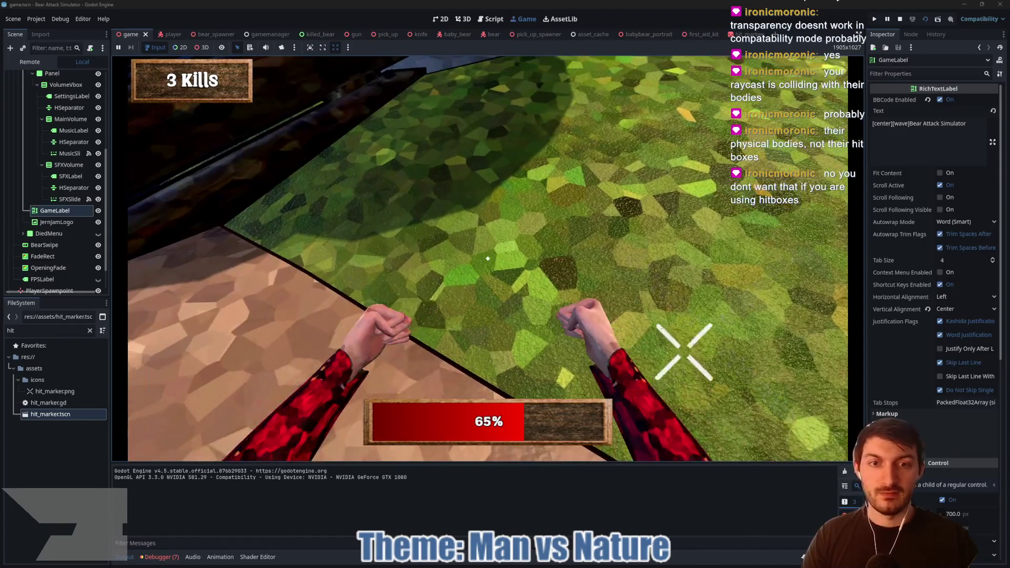
key(F8)
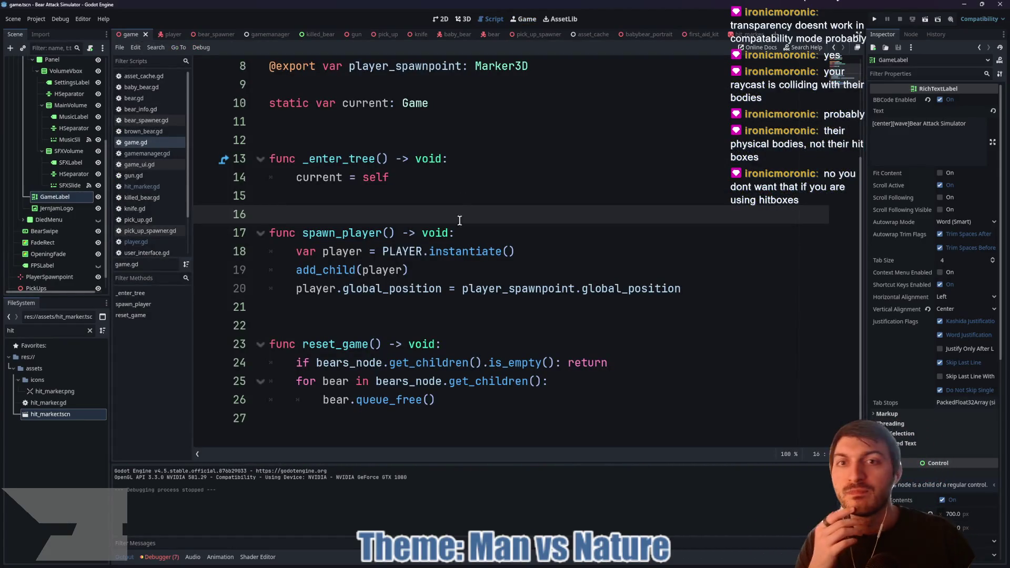
Switch to the bear scene and open the base Bear class script bear.gd
click(492, 34)
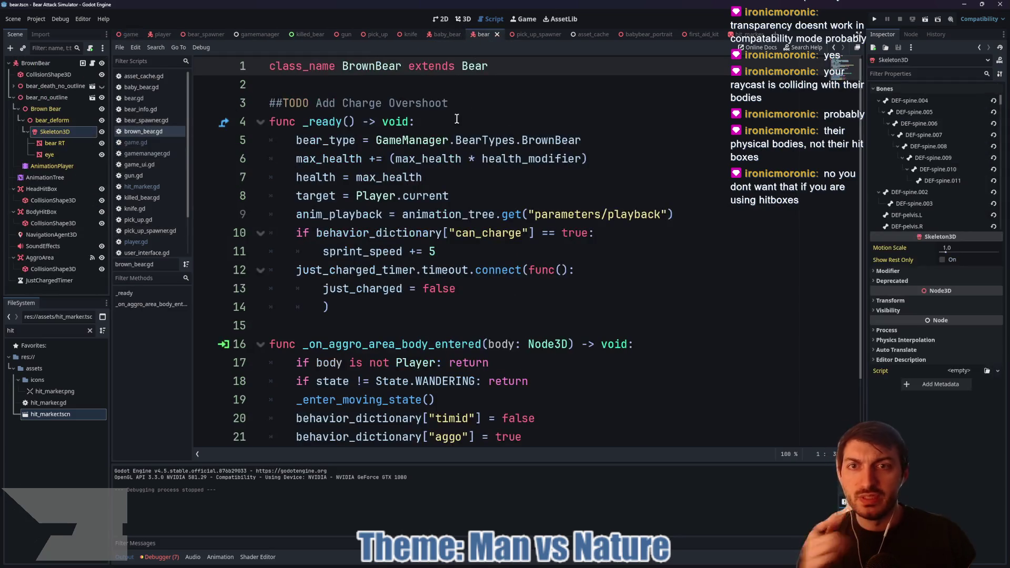
ctrl+click(476, 67)
scroll(464, 182, up, 8)
scroll(463, 182, up, 10)
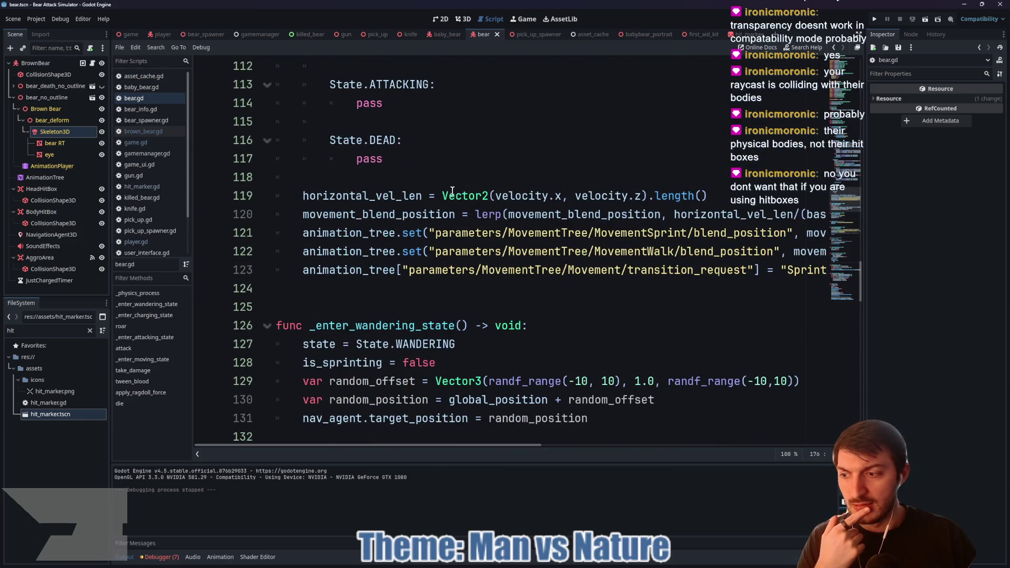
Inspect the BodyHitBox area and its CollisionShape3D, then review the script's exported variables
click(58, 213)
click(58, 224)
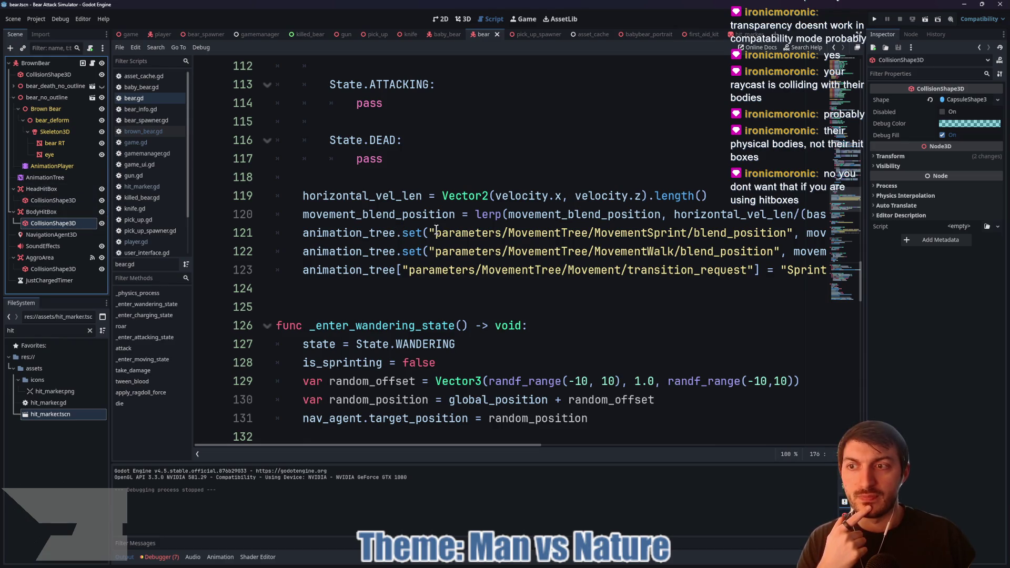
click(42, 213)
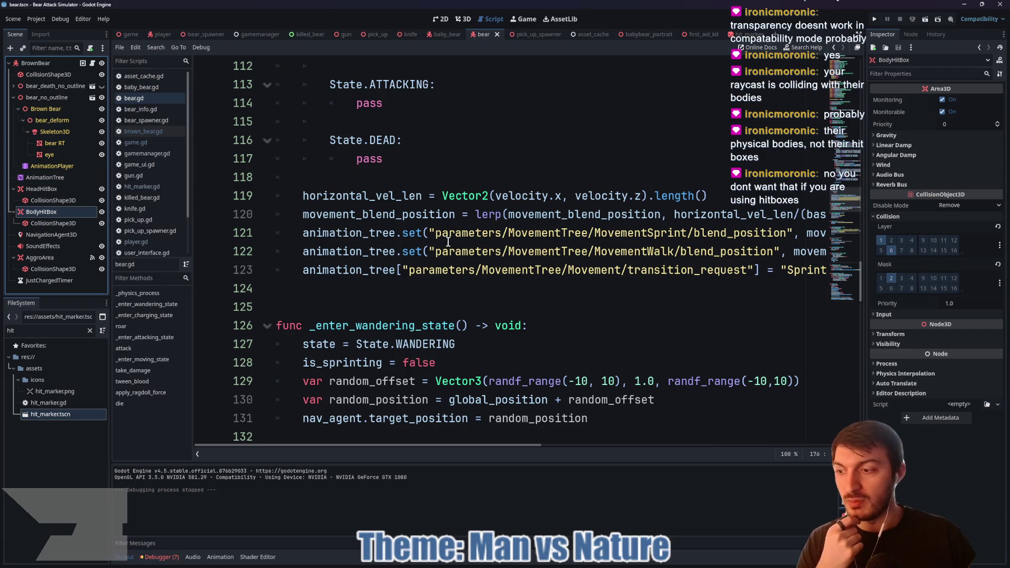
scroll(463, 247, up, 20)
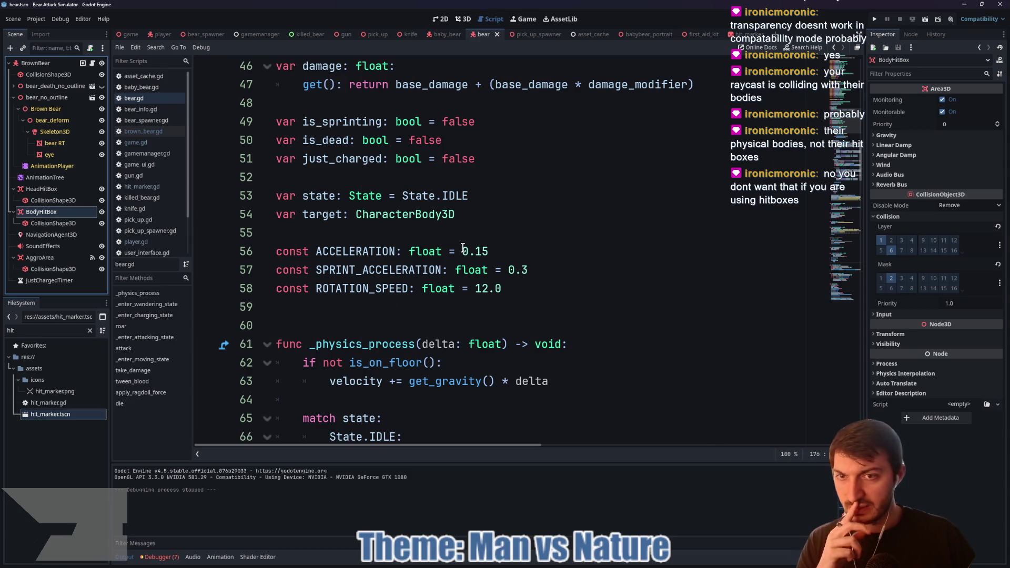
scroll(462, 247, down, 2)
scroll(476, 215, up, 4)
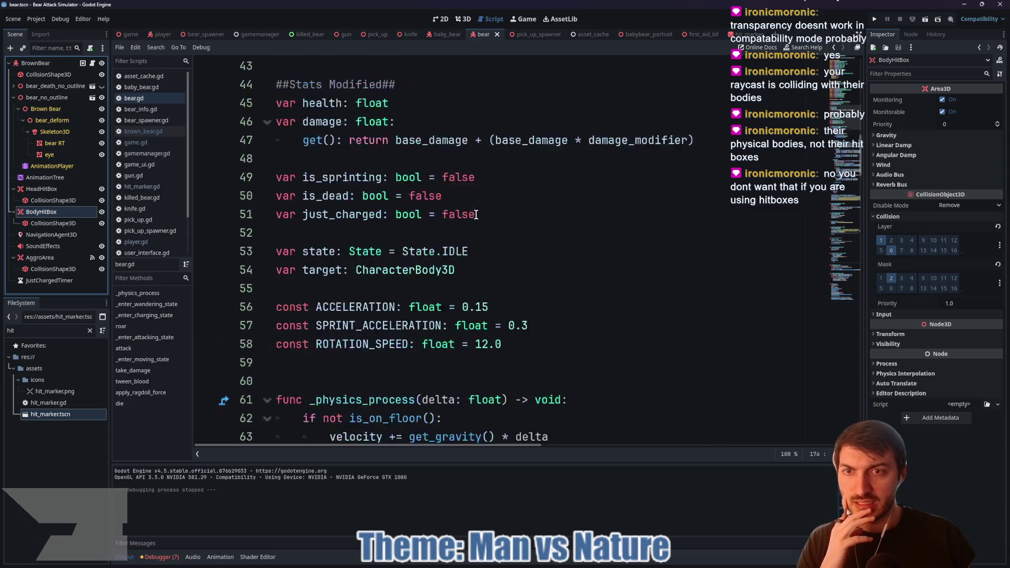
scroll(476, 214, up, 5)
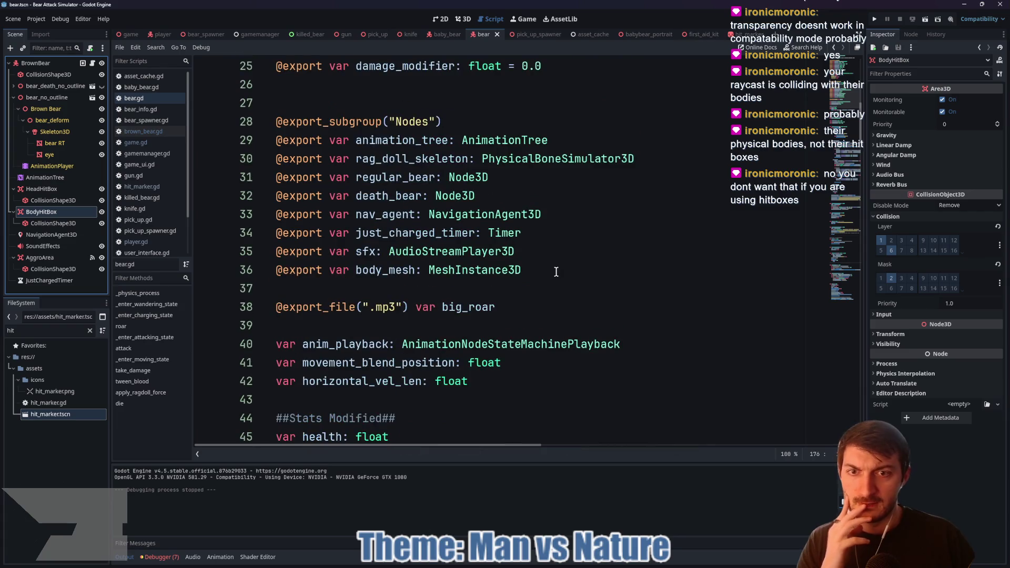
click(555, 269)
key(Return)
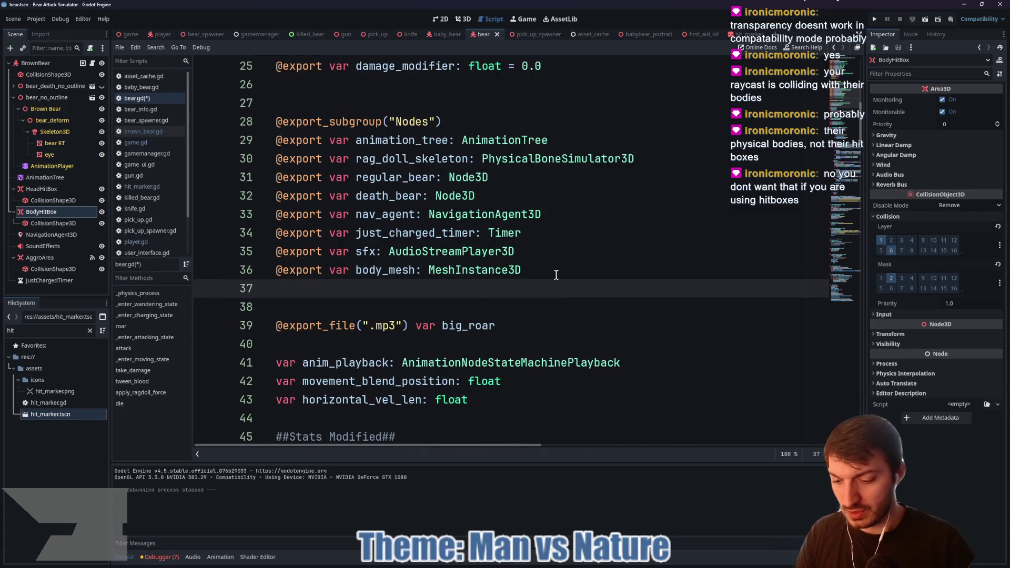
text(@export var body_hit_box: Area)
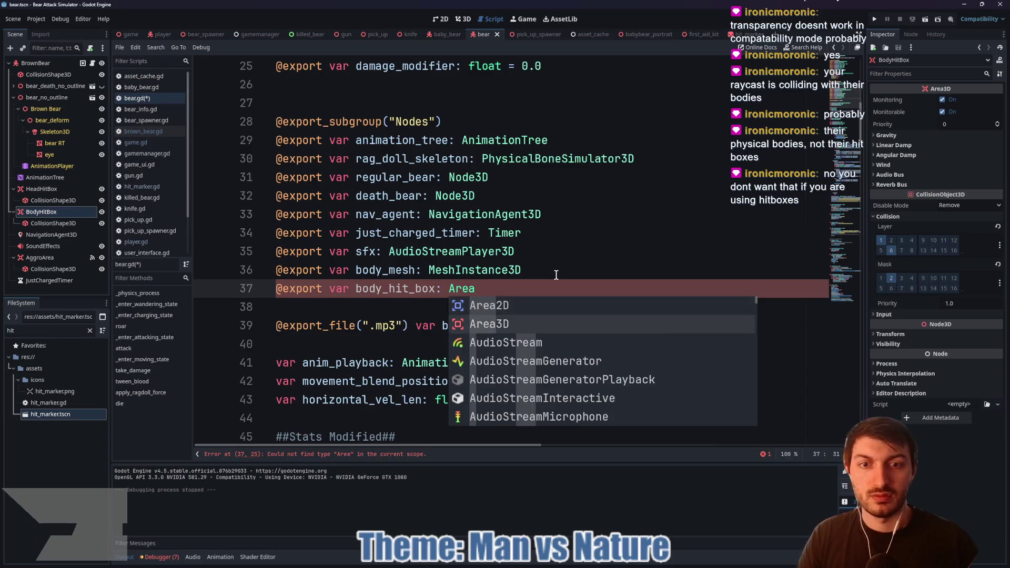
key(Return)
key(Return)
text(@export)
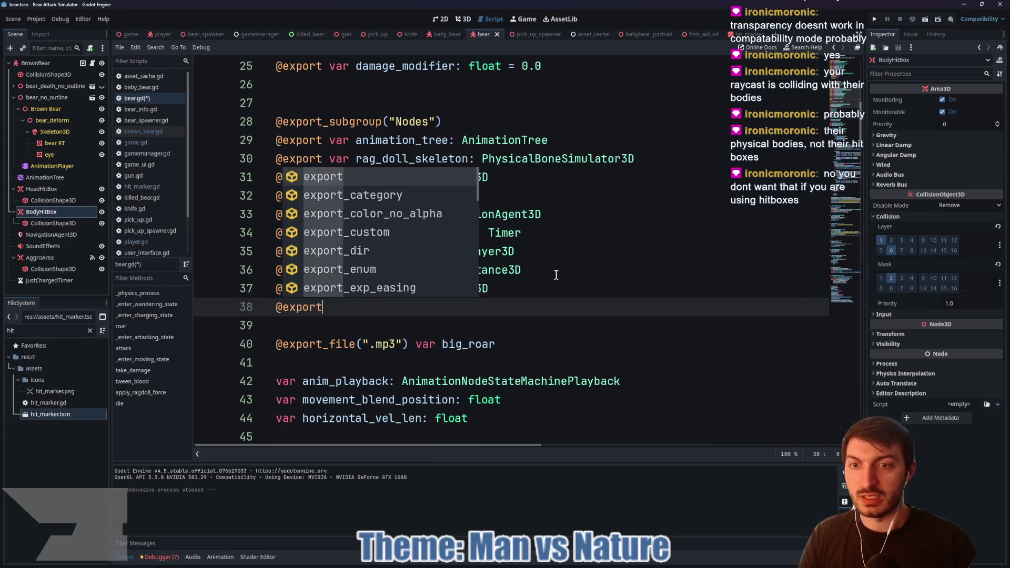
text( var head_hit_box: Area3)
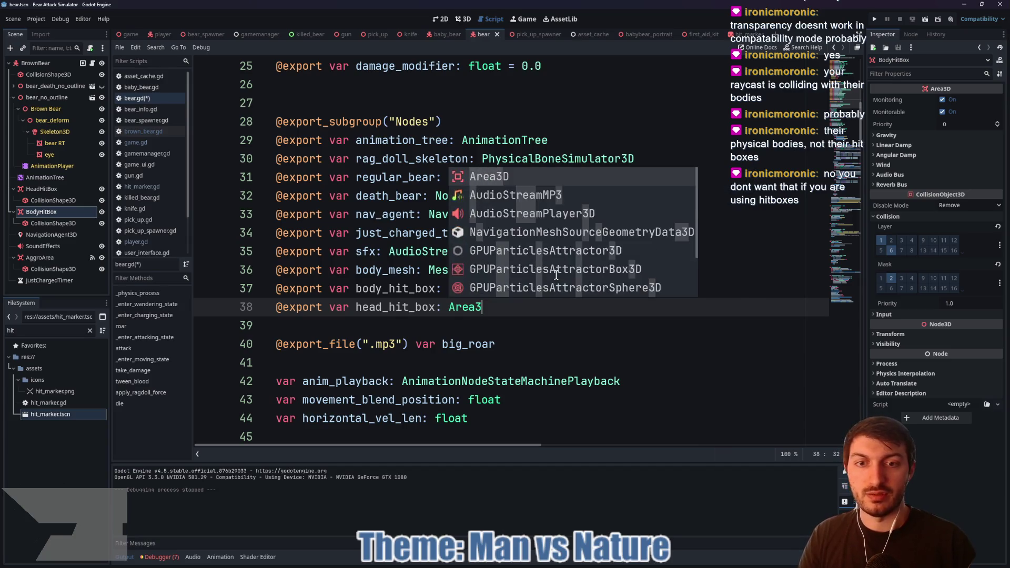
key(Return)
key(ctrl+s)
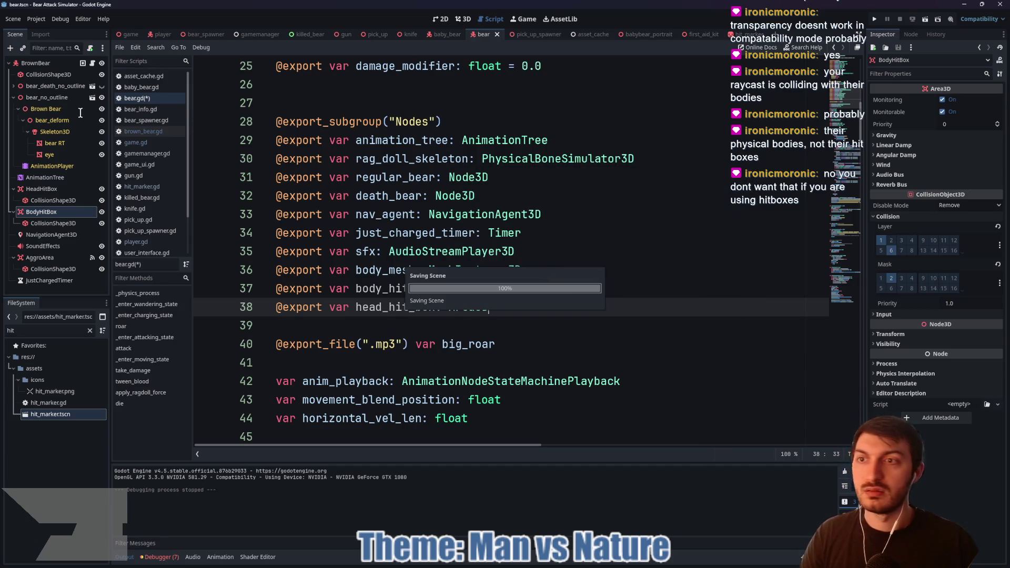
On BrownBear, assign BodyHitBox to Body Hit Box and HeadHitBox to Head Hit Box, then save the scene
click(43, 64)
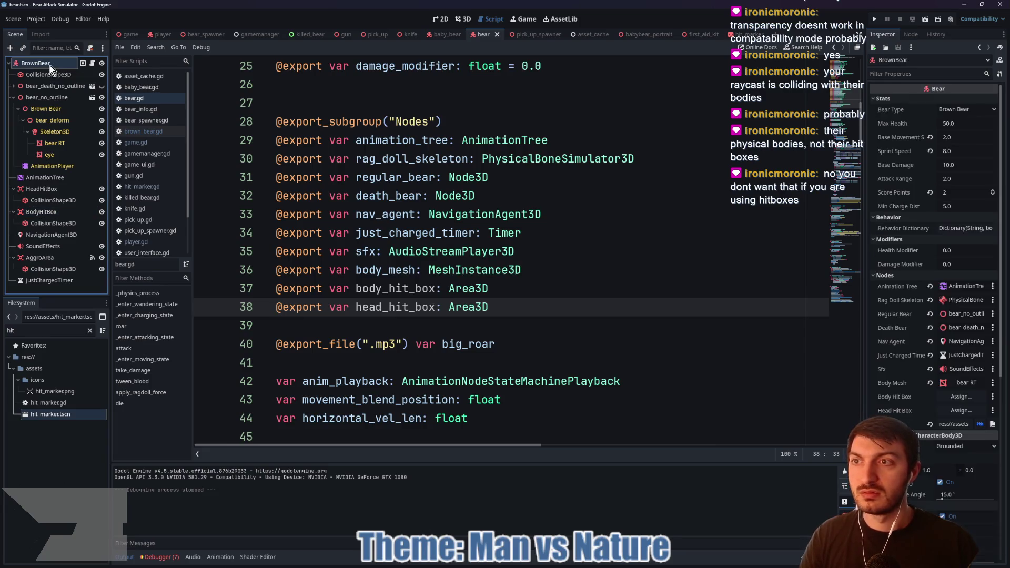
click(954, 396)
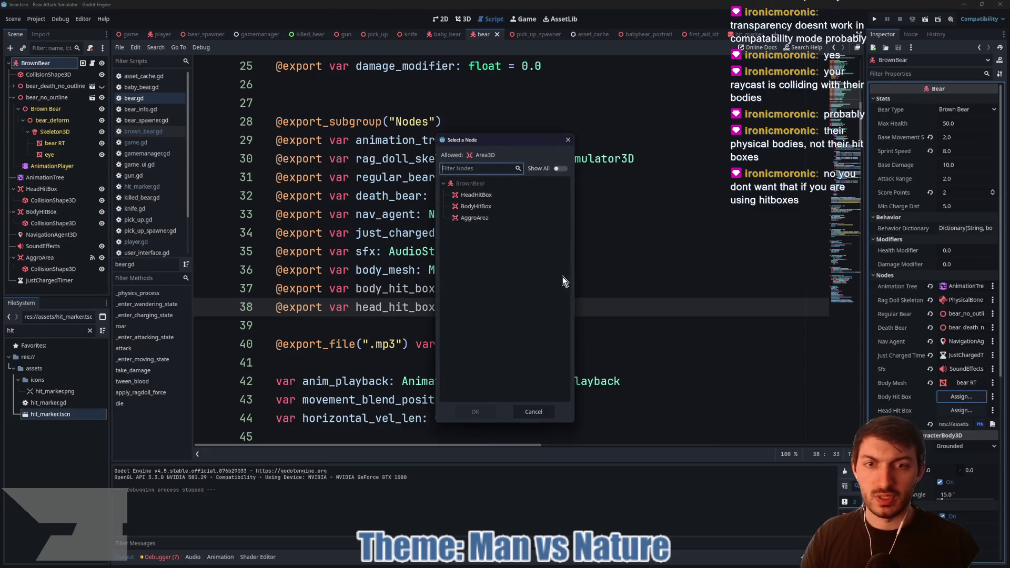
click(493, 205)
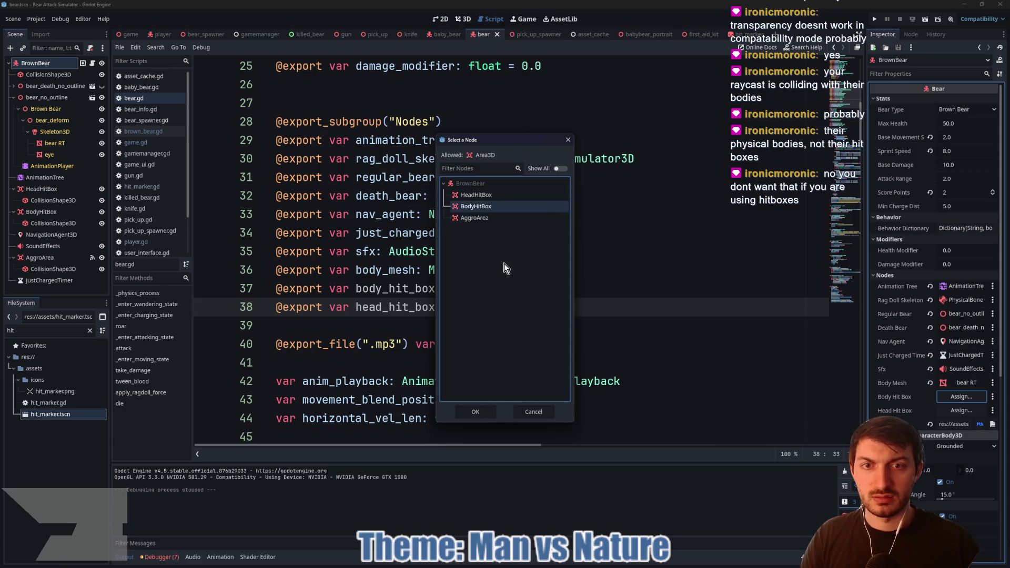
click(486, 412)
click(961, 410)
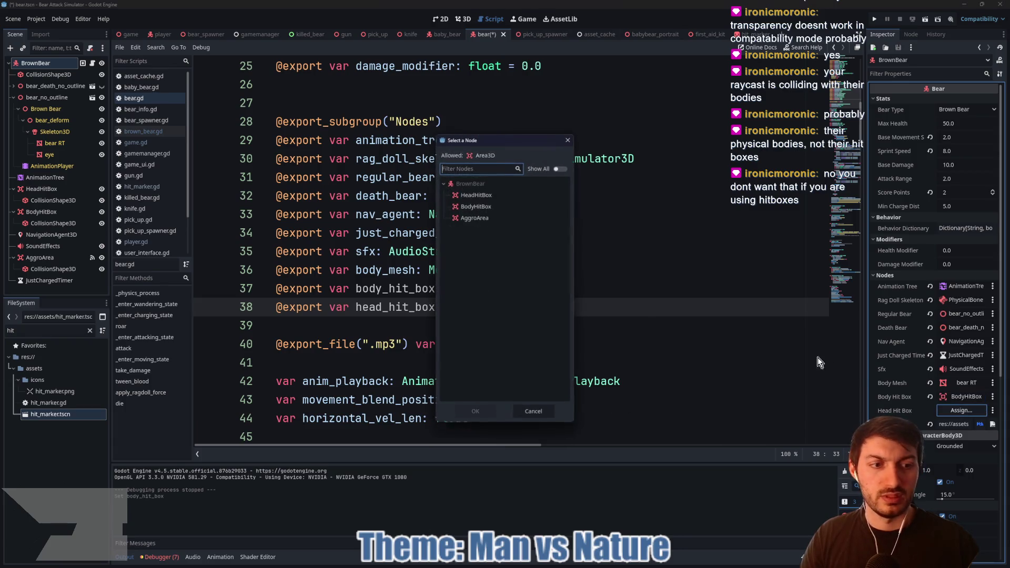
click(485, 196)
click(476, 413)
click(597, 318)
key(ctrl+s)
scroll(544, 329, down, 20)
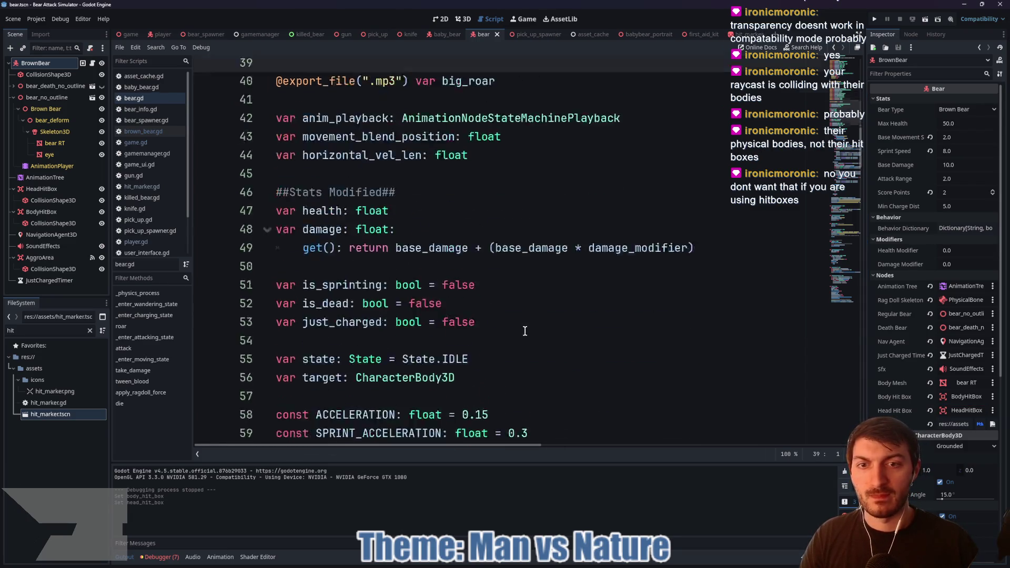
In die(), after the DEAD state line, add lines setting head_hit_box and body_hit_box monitoring to false
scroll(524, 331, down, 19)
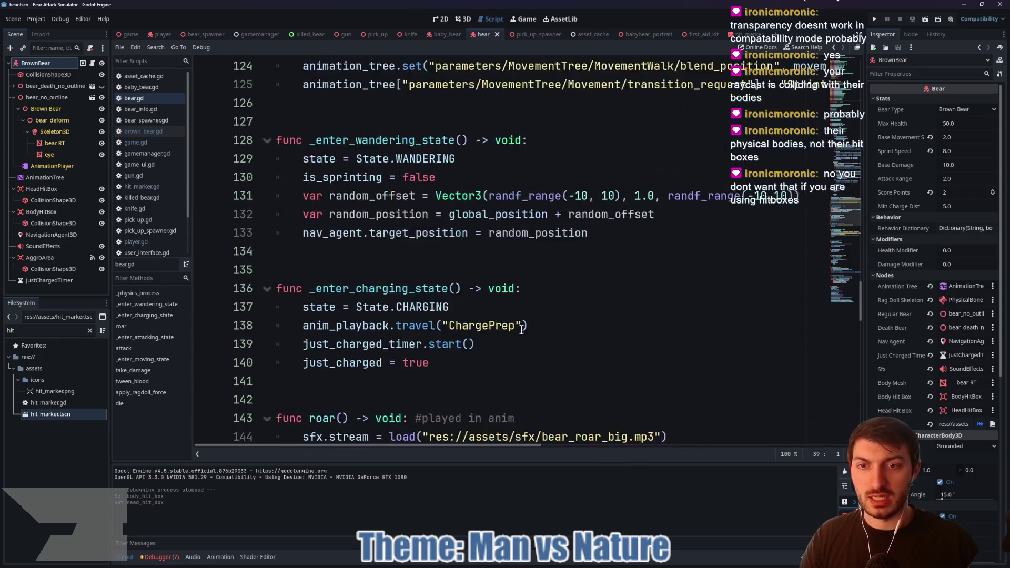
click(150, 403)
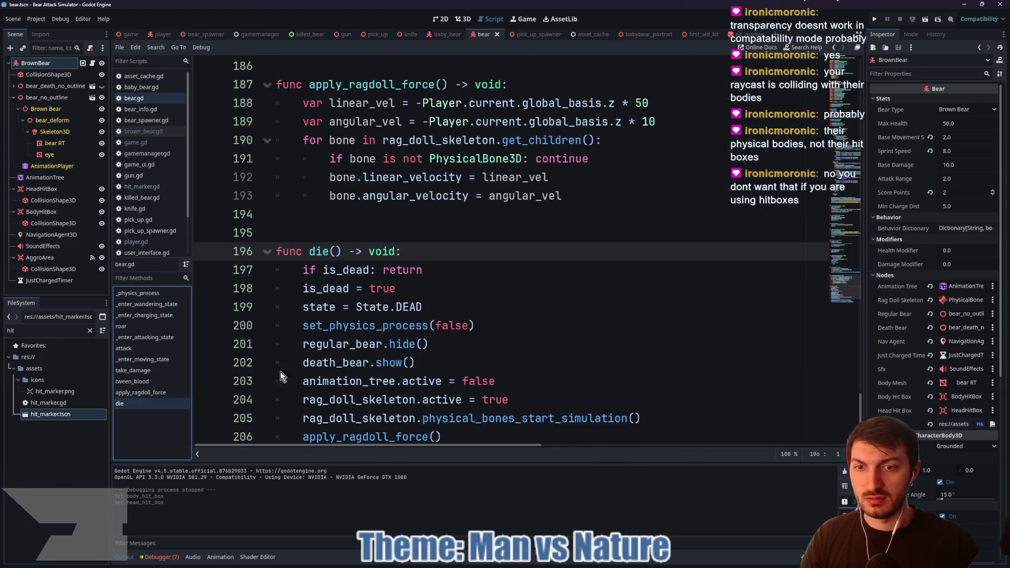
click(450, 308)
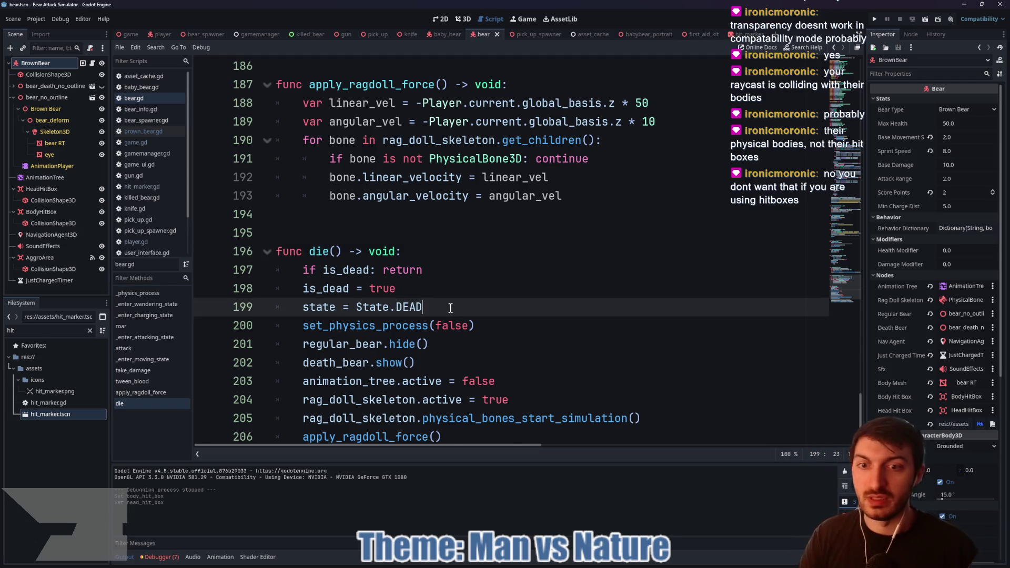
key(Return)
text(head_hit_box)
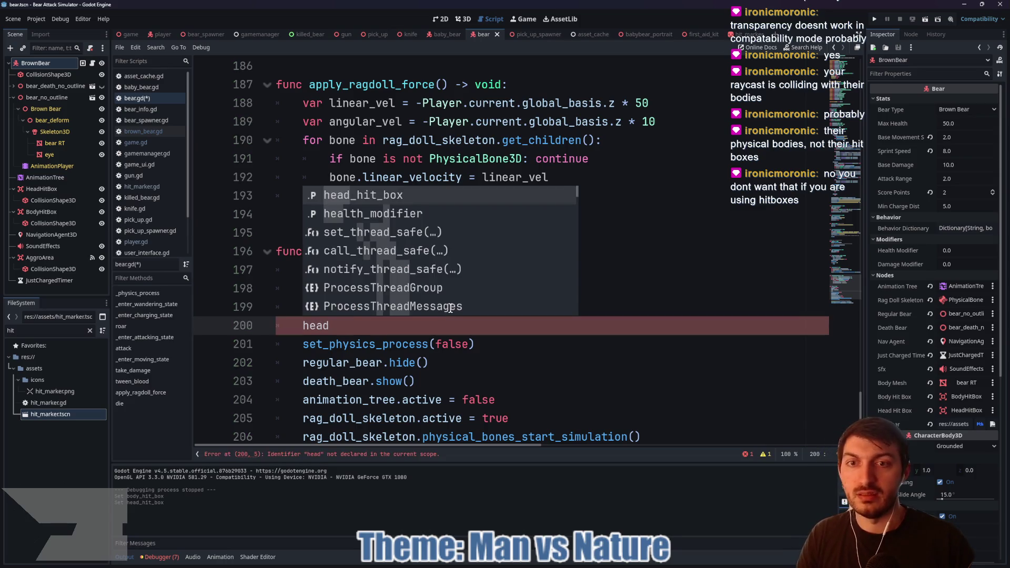
key(Return)
text(.moni)
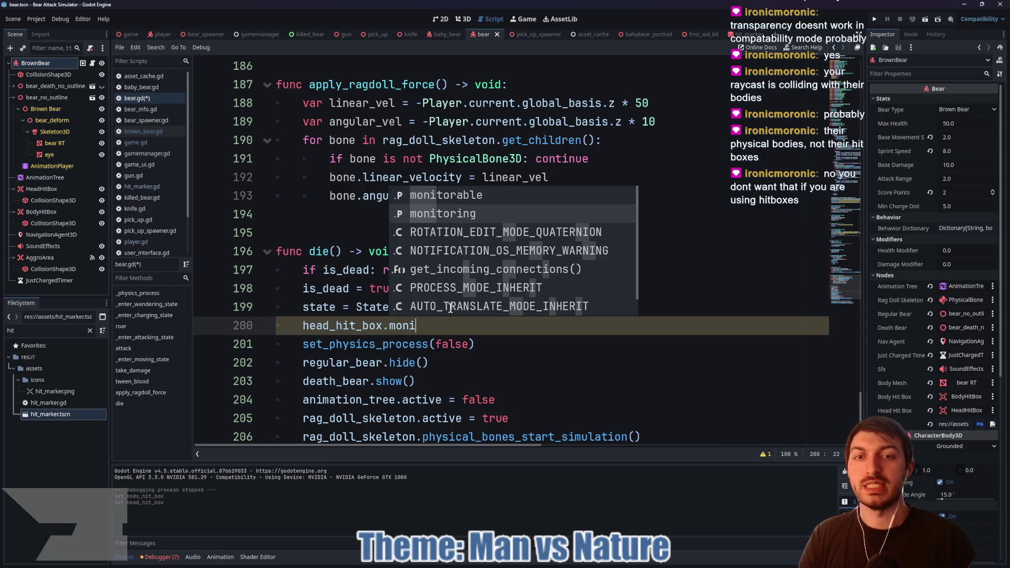
key(Return)
text(= fals)
key(Return)
key(Return)
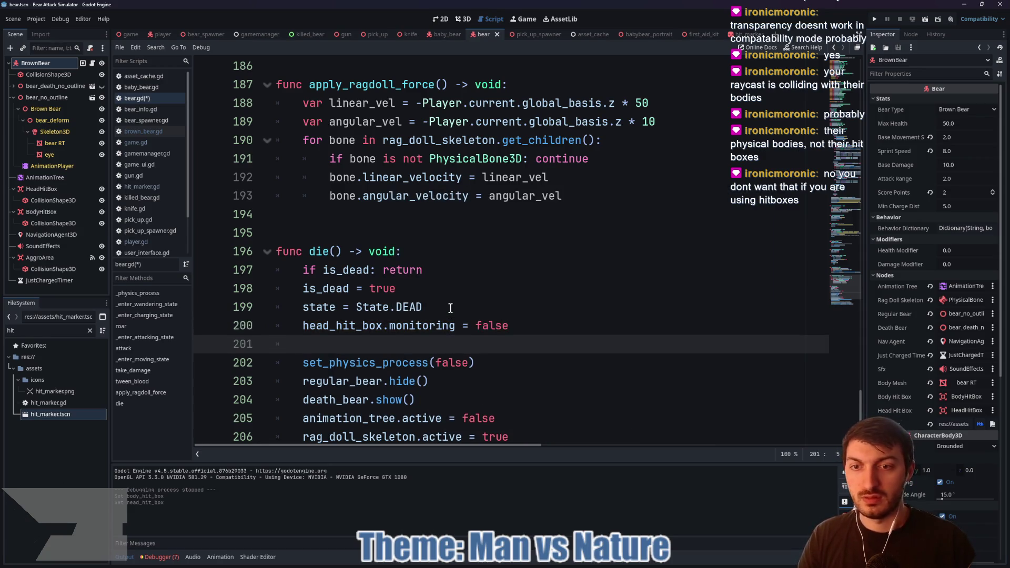
text(body)
key(Return)
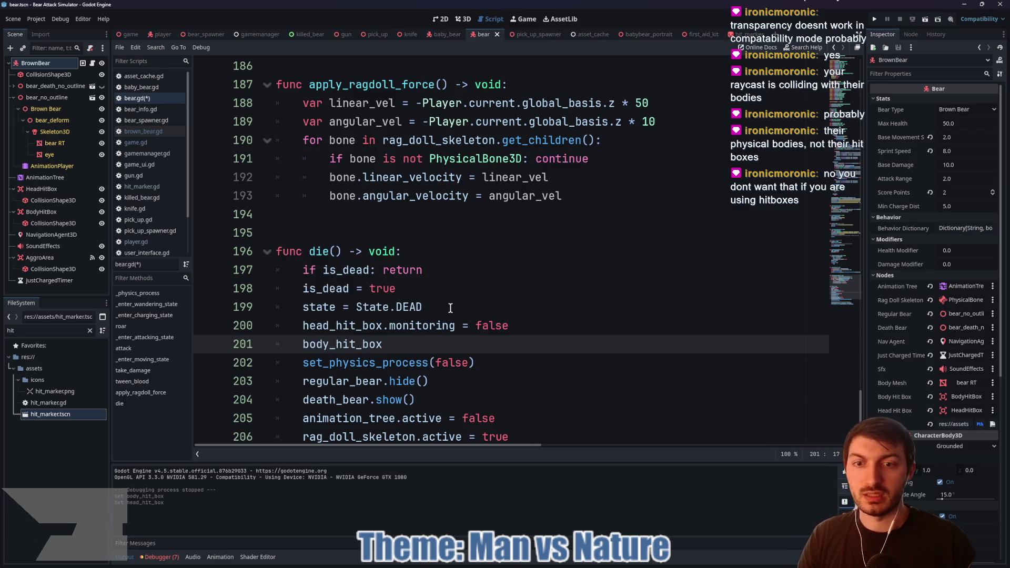
text(.moni)
key(Return)
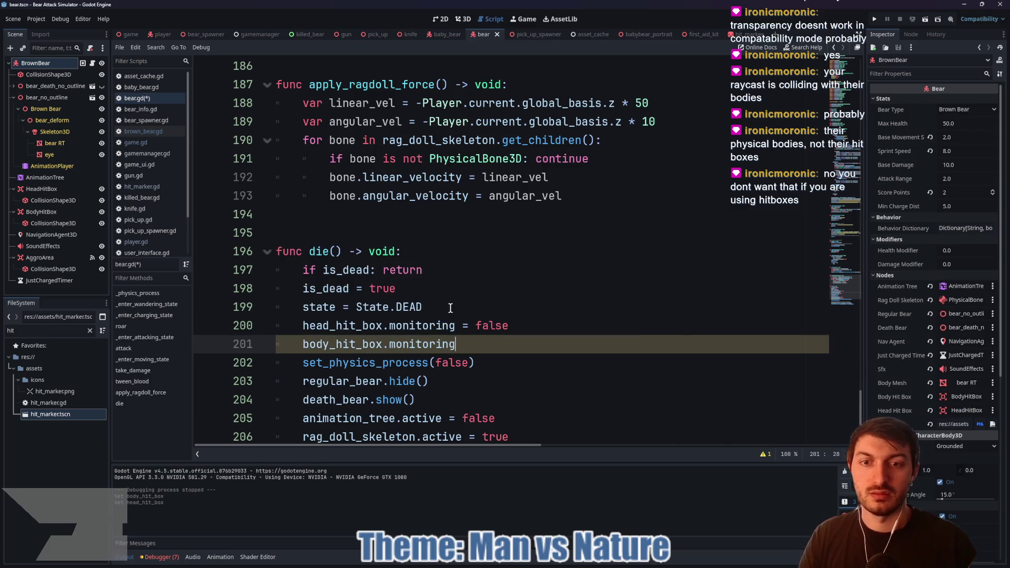
text(= false)
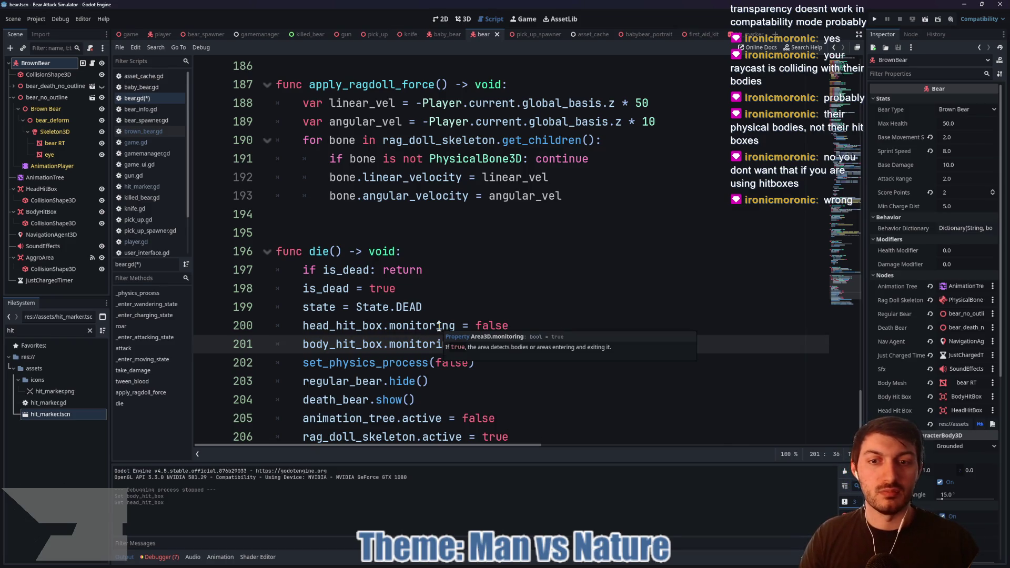
Change 'monitoring' to 'monitorable' on lines 200 and 201, and save bear.gd
drag(457, 326, 394, 326)
text(mon)
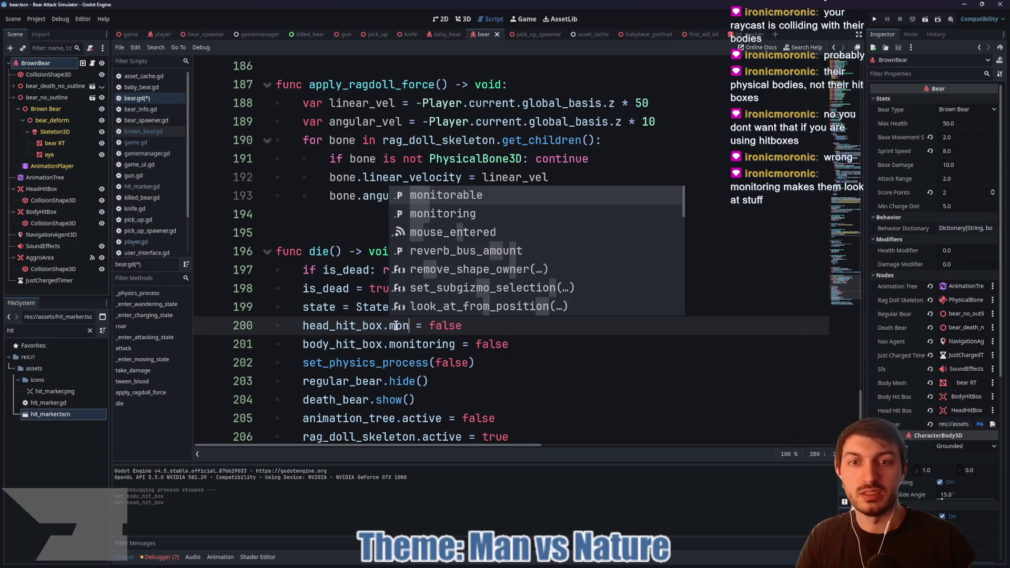
key(Return)
drag(456, 344, 390, 347)
text(moni)
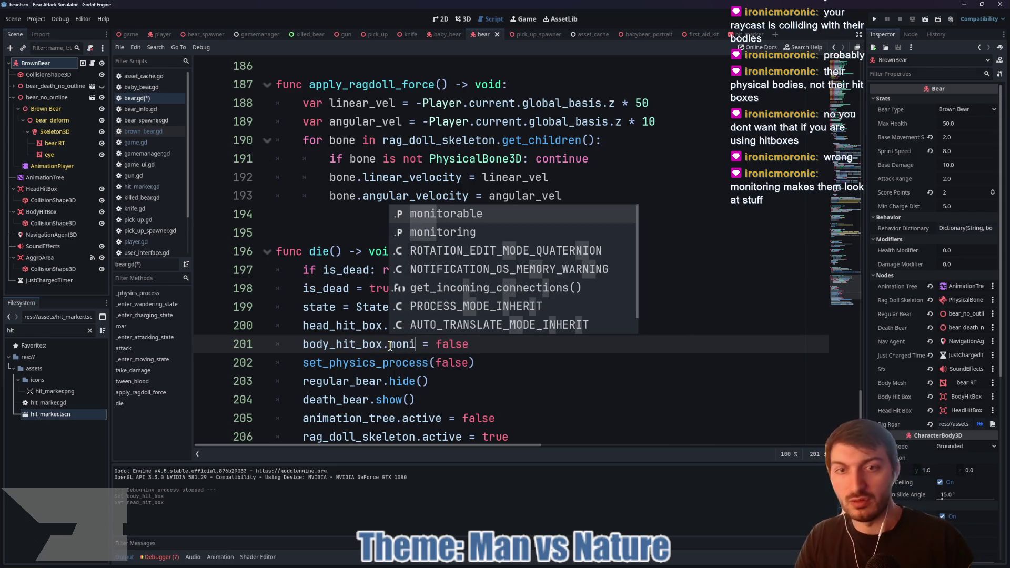
key(Return)
click(536, 342)
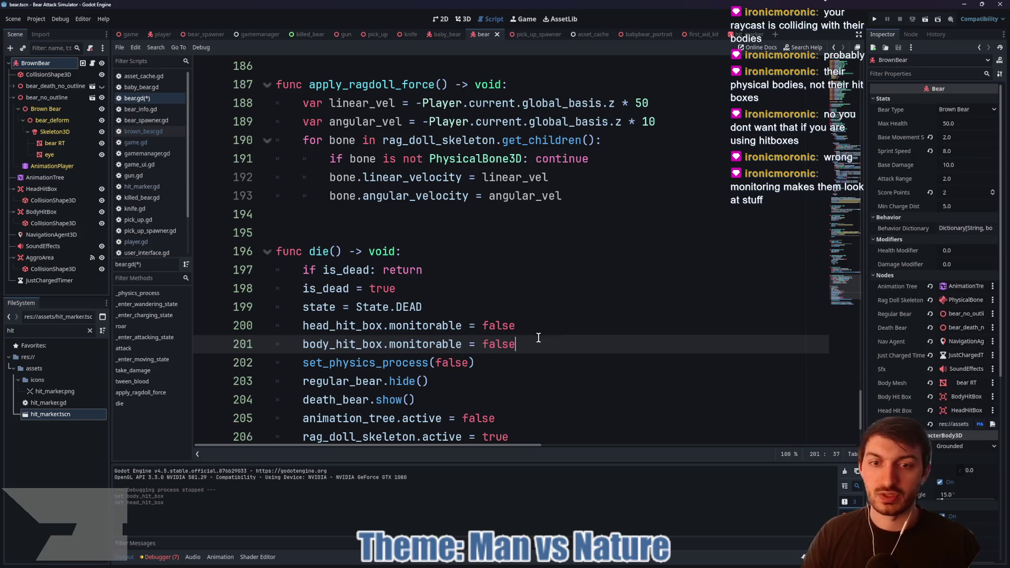
key(ctrl+s)
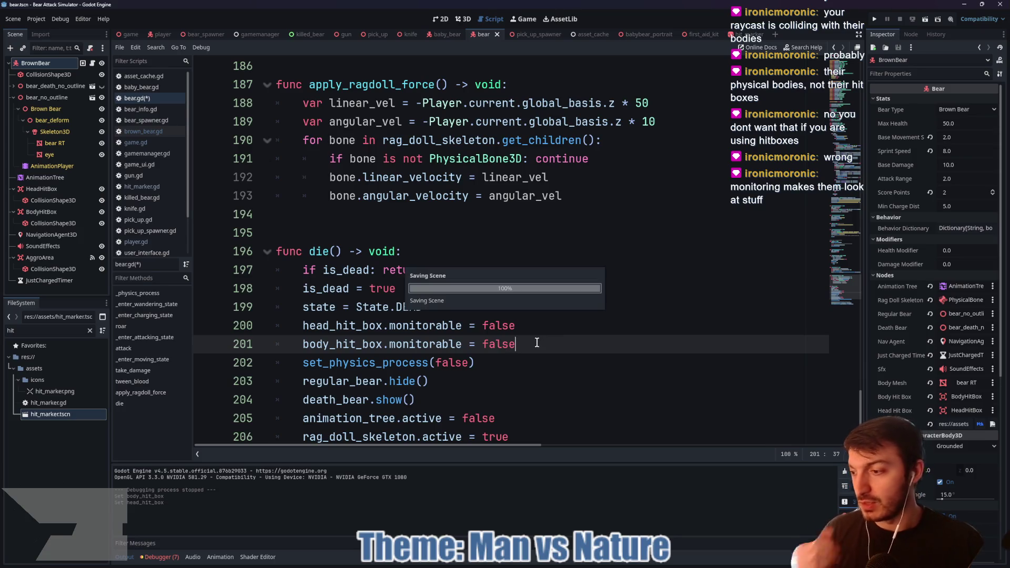
key(ctrl+s)
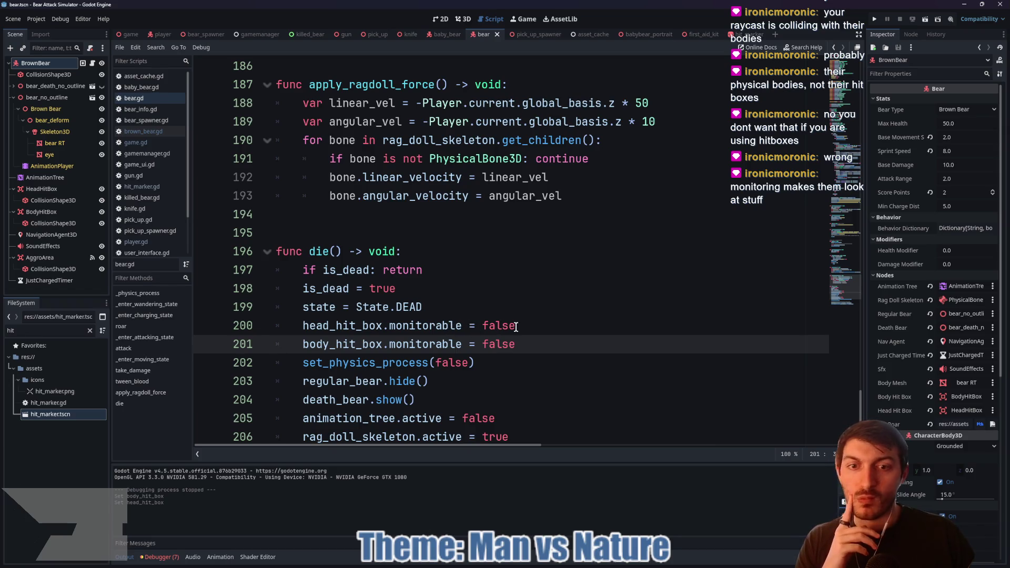
scroll(416, 291, down, 1)
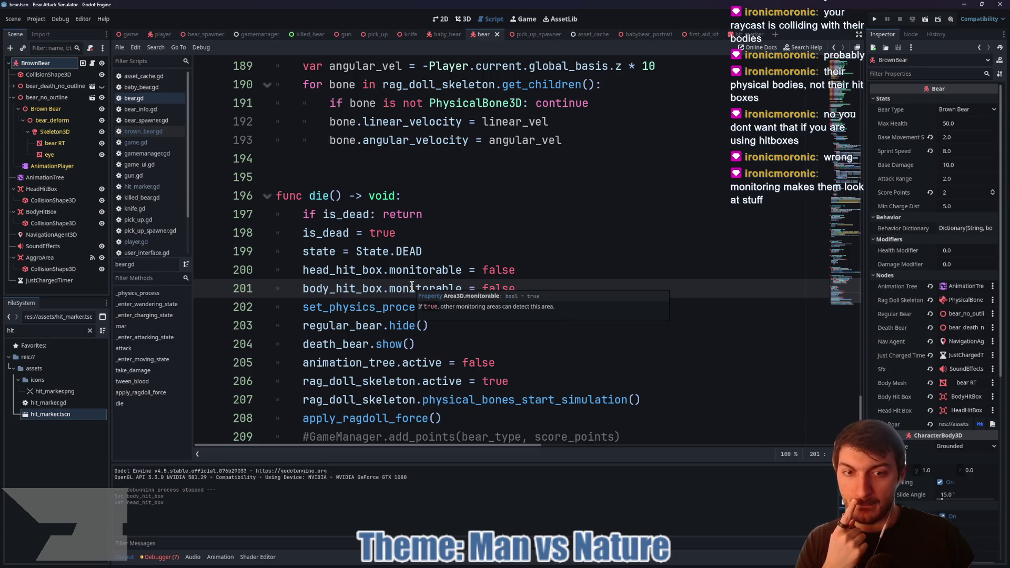
scroll(412, 287, down, 1)
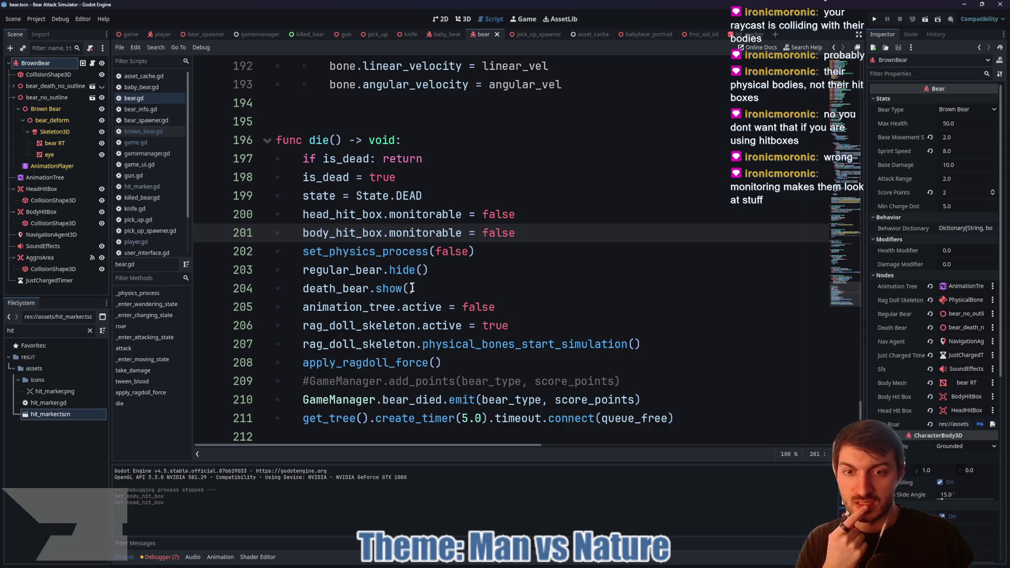
scroll(409, 288, down, 1)
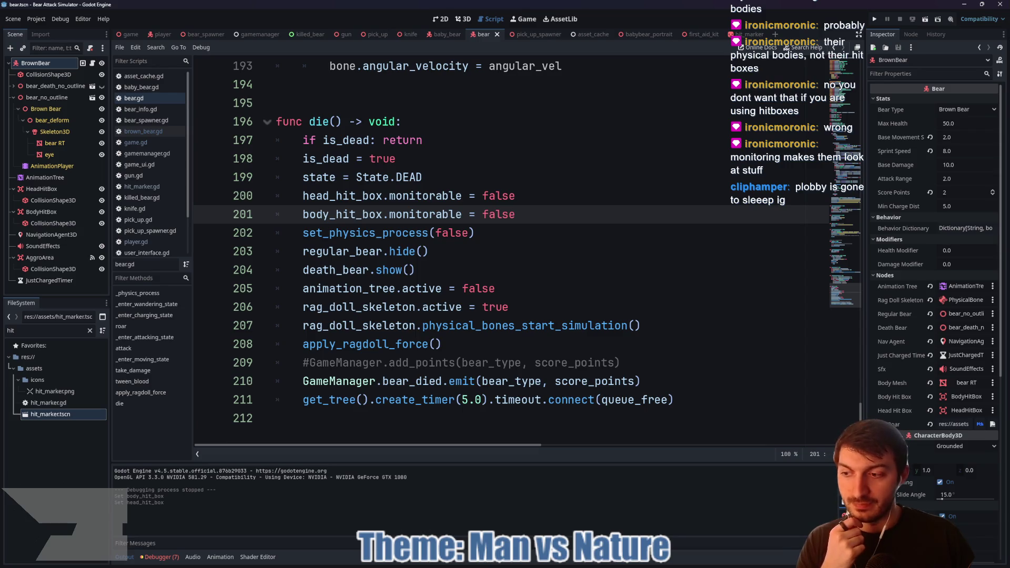
Run the project with F5, turn the music volume all the way down, and start a new game
click(130, 34)
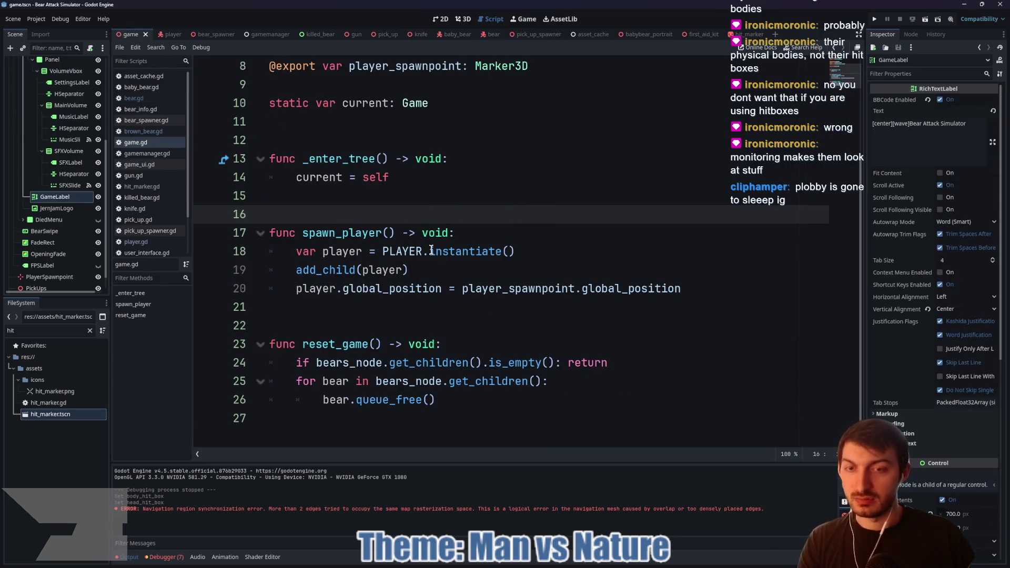
key(F5)
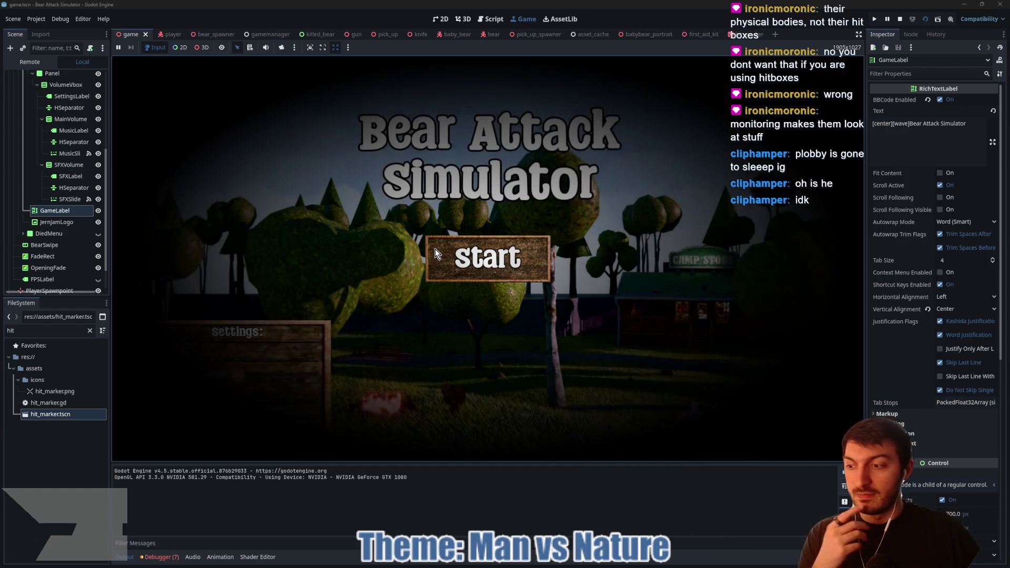
drag(241, 369, 167, 371)
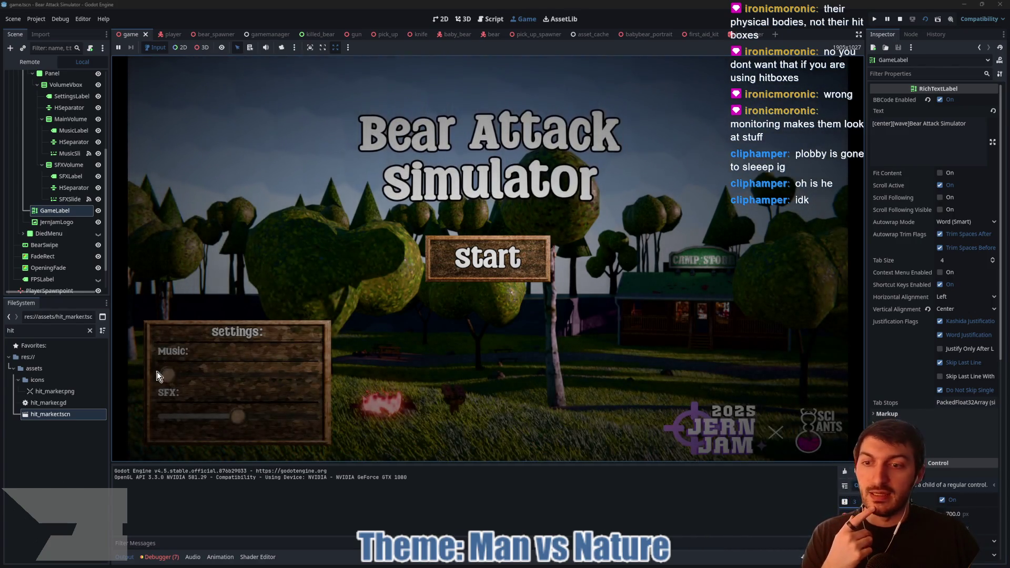
click(507, 271)
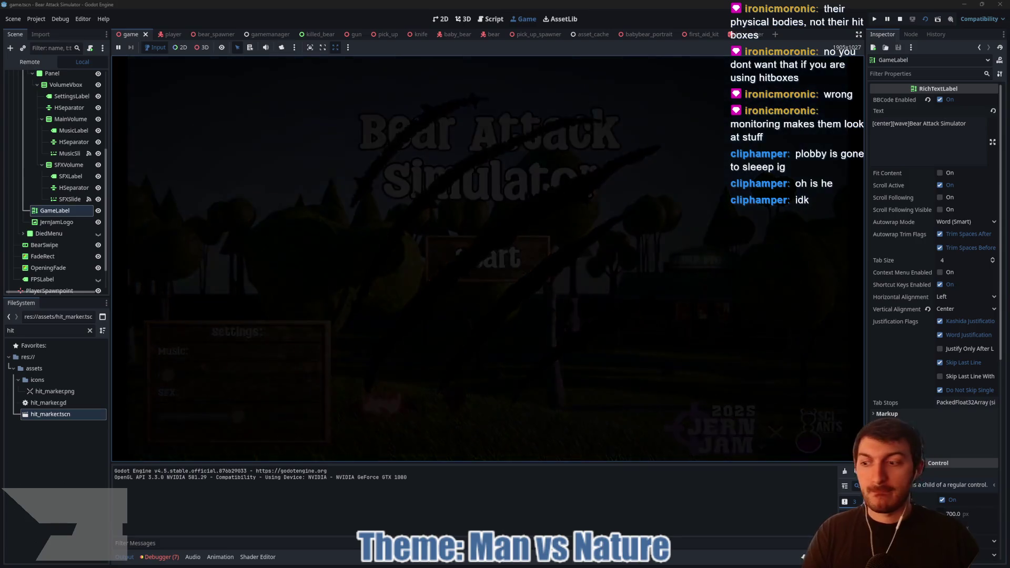
Walk forward to a charging bear and punch it repeatedly until it dies
key(w)
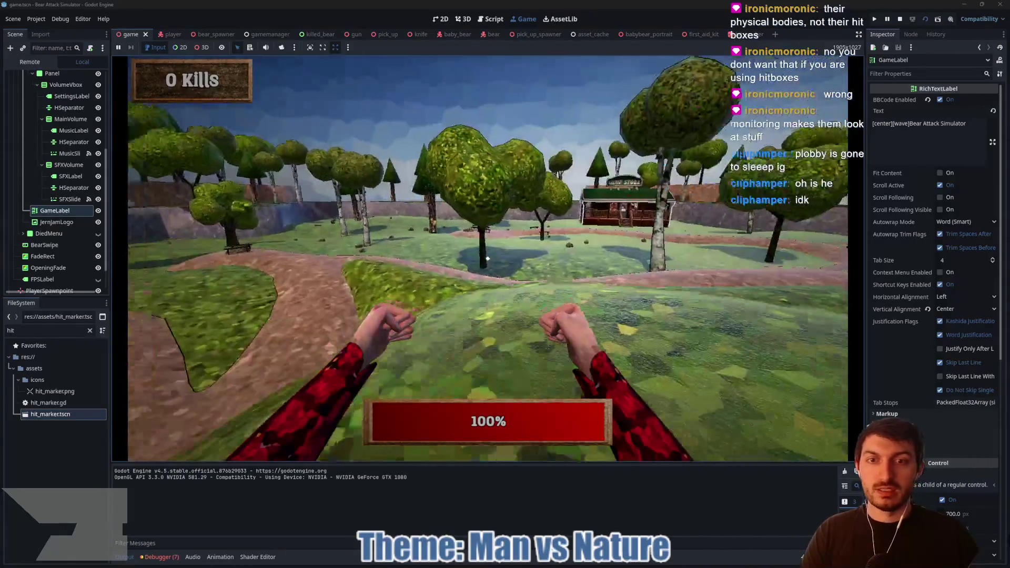
key(w)
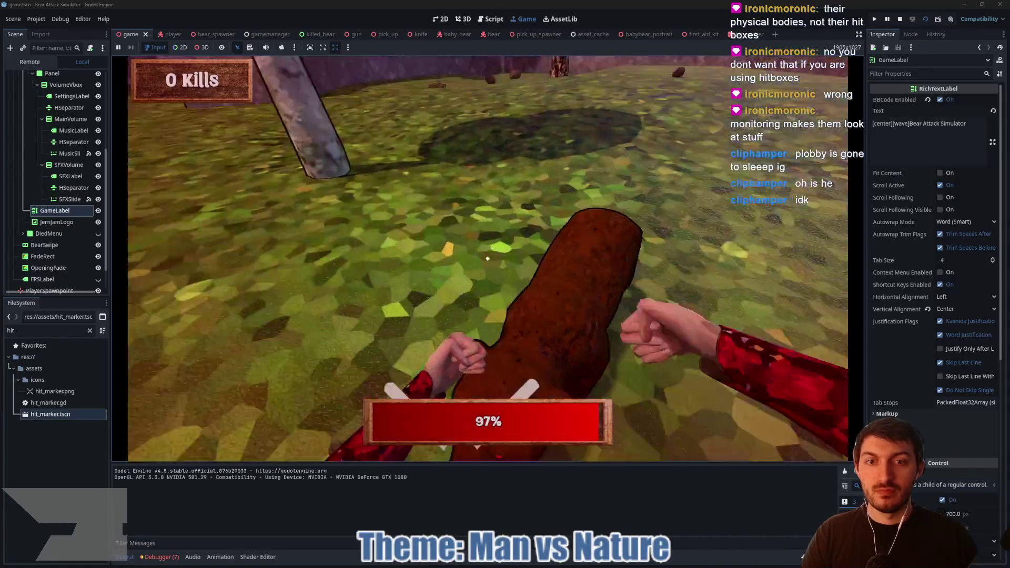
click(487, 258)
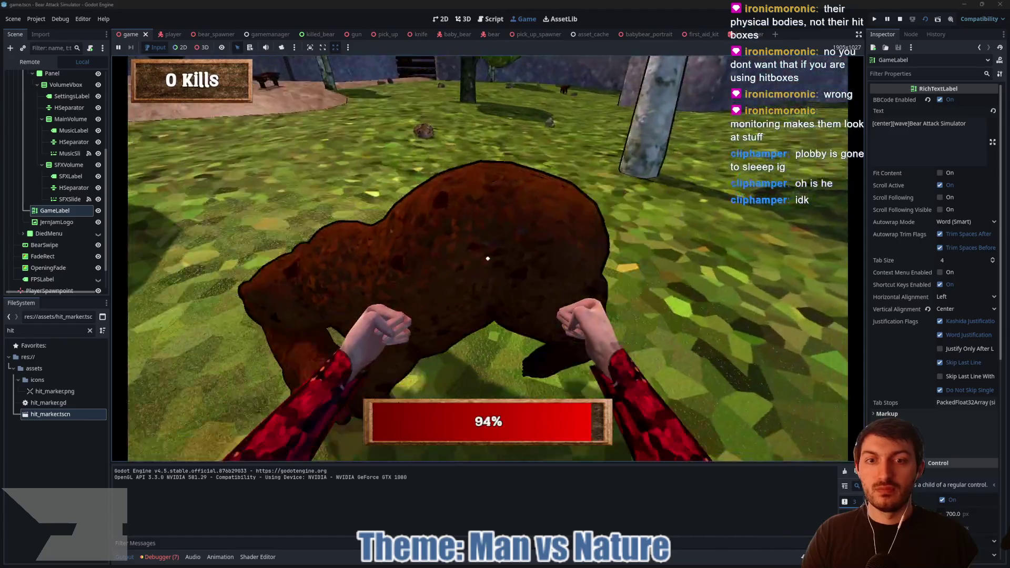
click(487, 259)
click(488, 258)
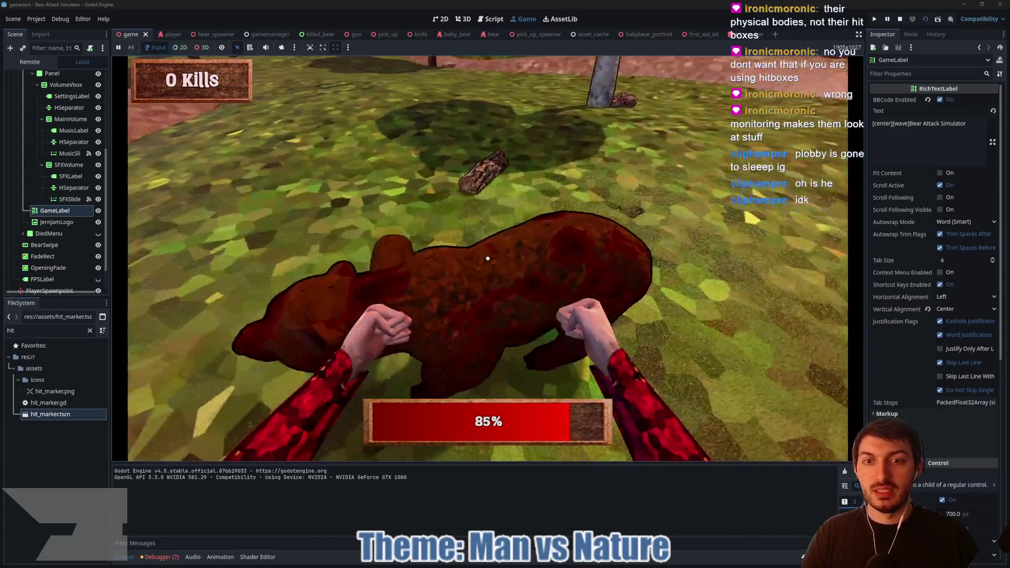
click(488, 259)
click(488, 259)
click(487, 258)
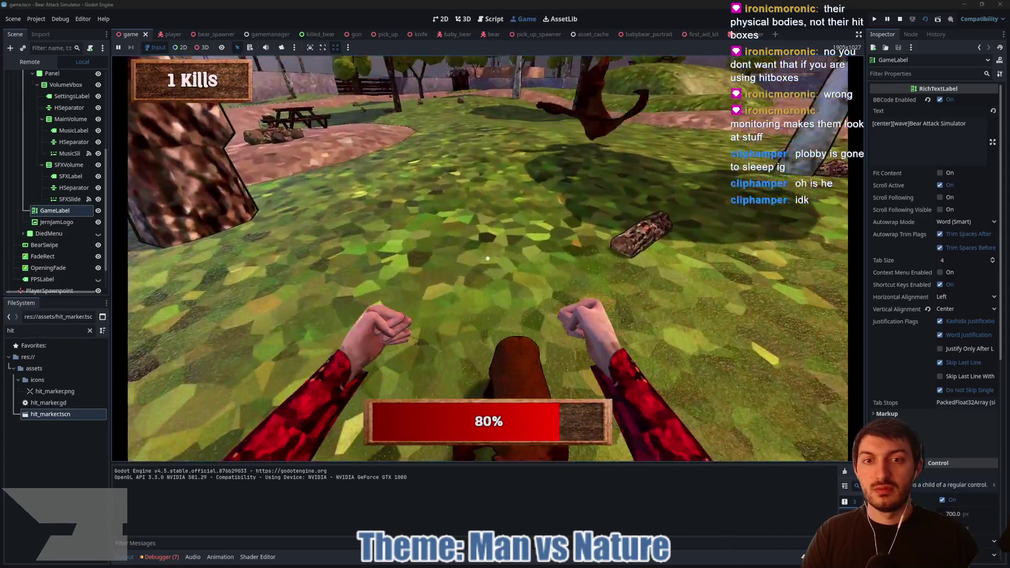
Keep punching the next attacking bear until the game halts on the null hit box error at line 200
click(488, 258)
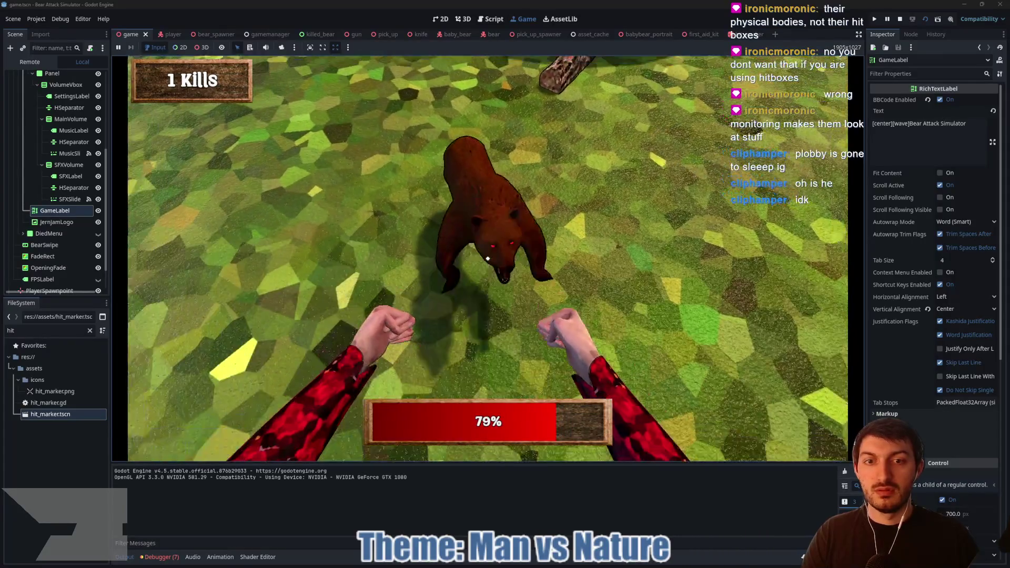
click(487, 258)
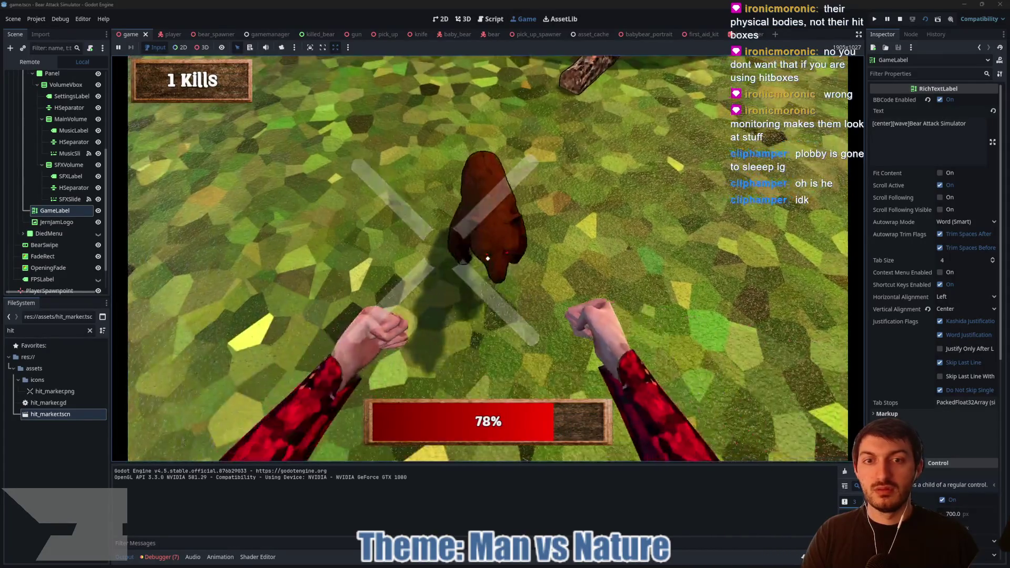
click(487, 258)
click(487, 258)
click(487, 258)
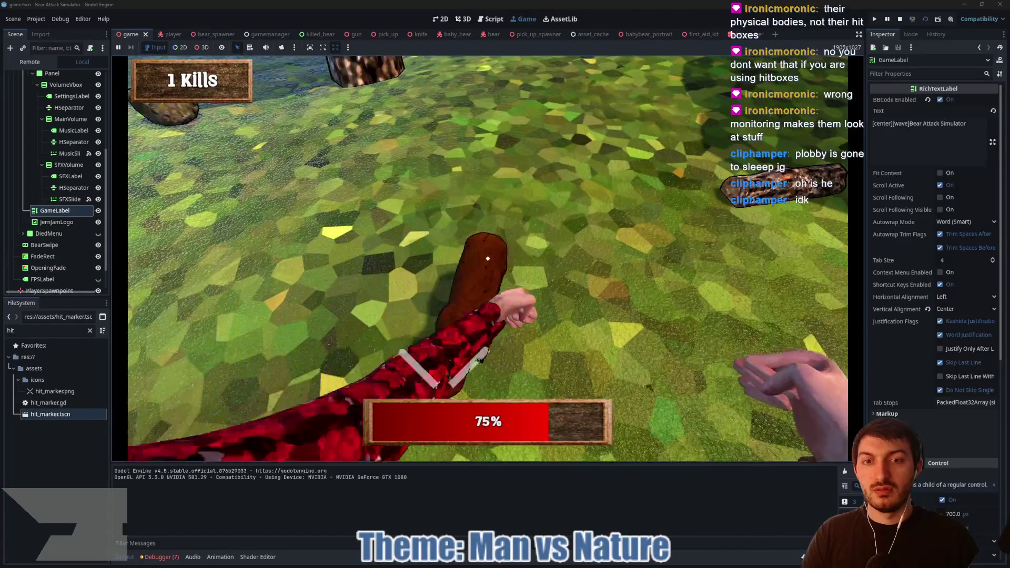
click(487, 258)
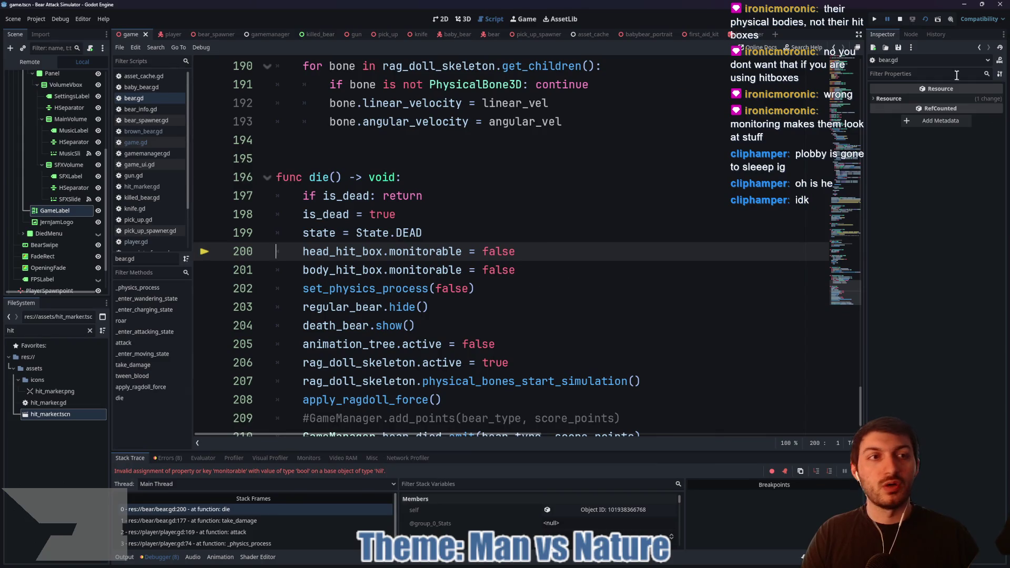
Stop the playtest and assign BodyHitBox to the BabyBear's Body Hit Box property
click(899, 19)
drag(489, 39, 488, 41)
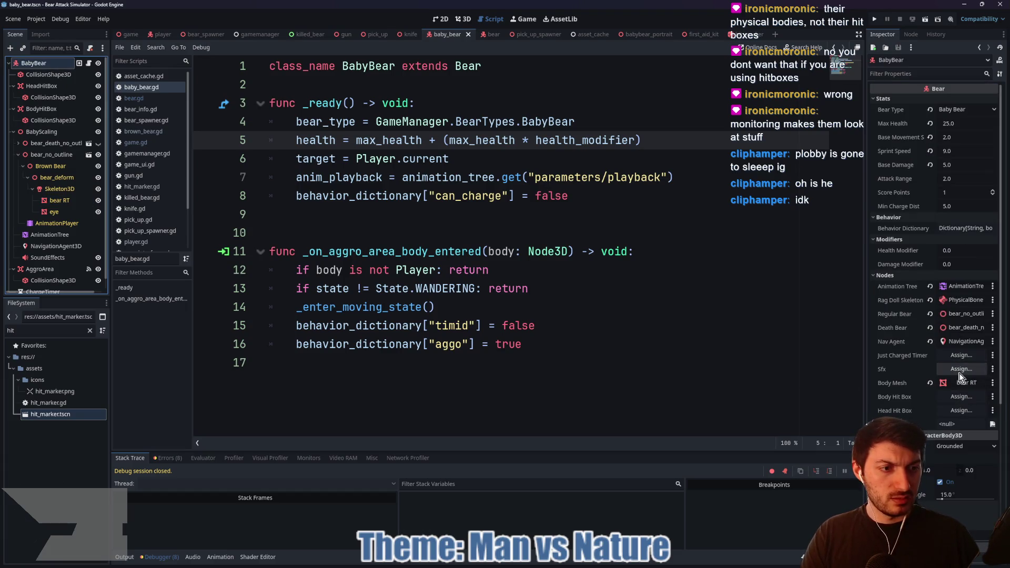
click(961, 398)
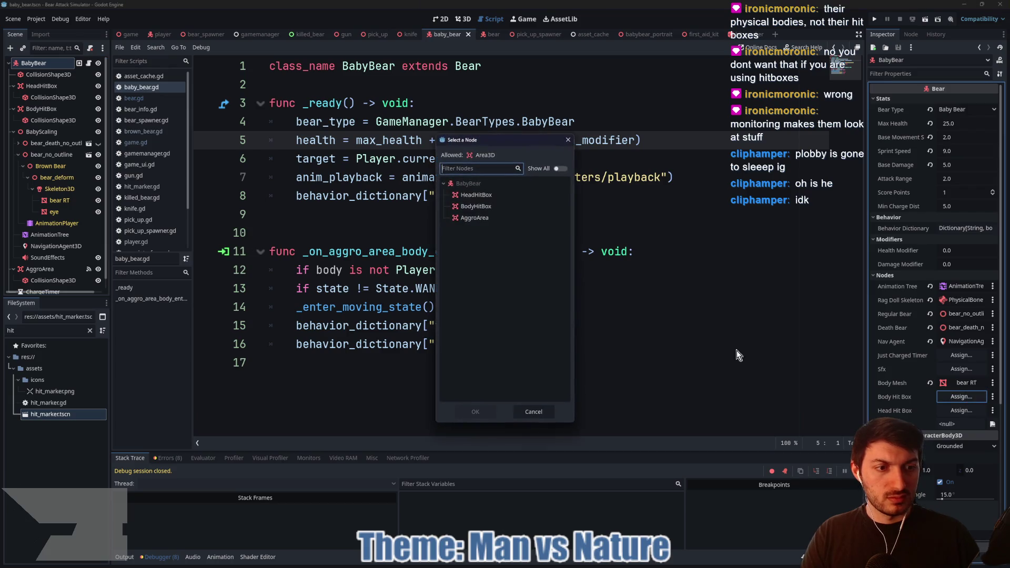
click(479, 206)
click(475, 411)
Assign HeadHitBox to the BabyBear's Head Hit Box property and save the scene
click(972, 413)
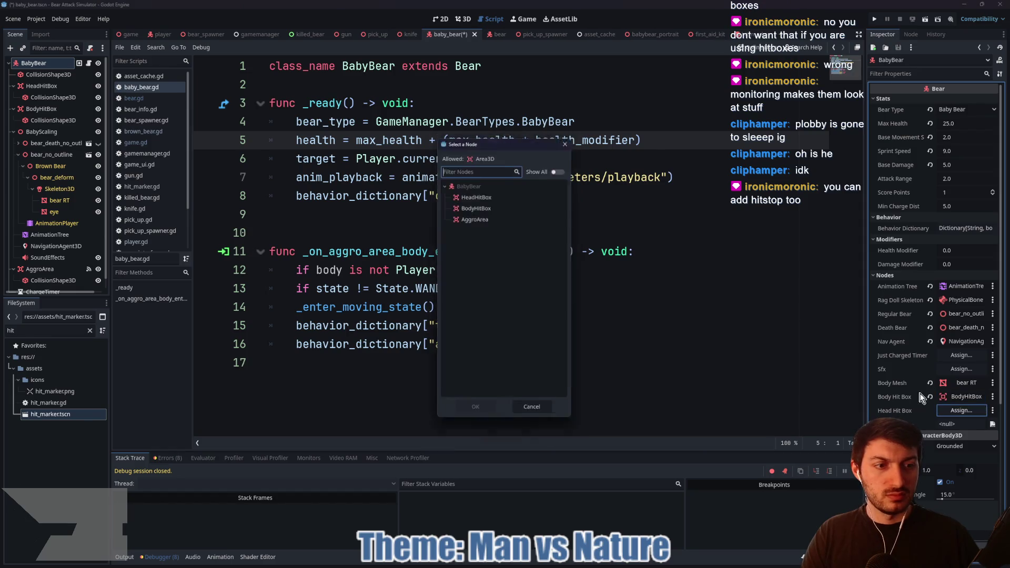
click(476, 195)
click(475, 412)
click(563, 331)
key(ctrl+s)
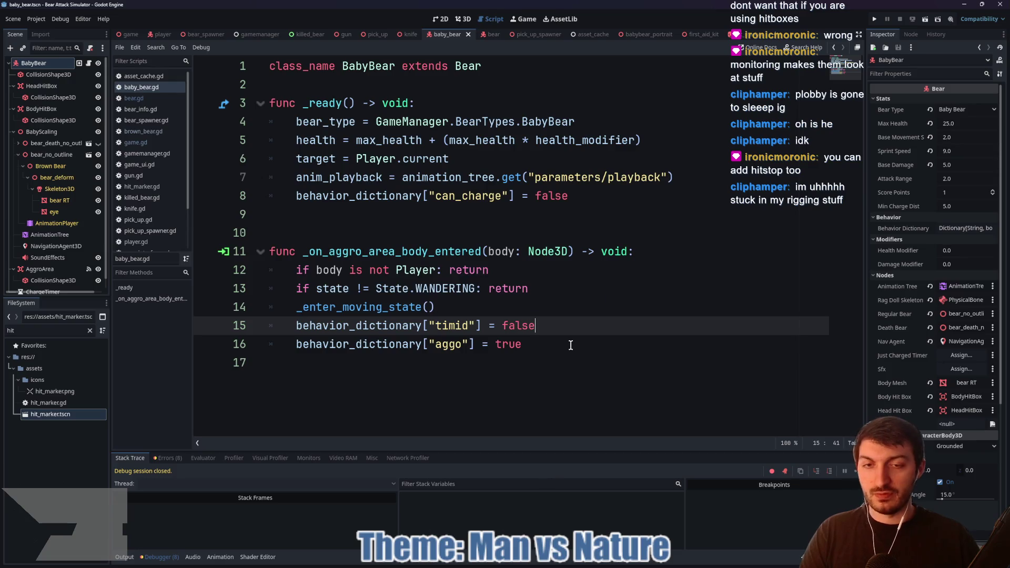
click(545, 309)
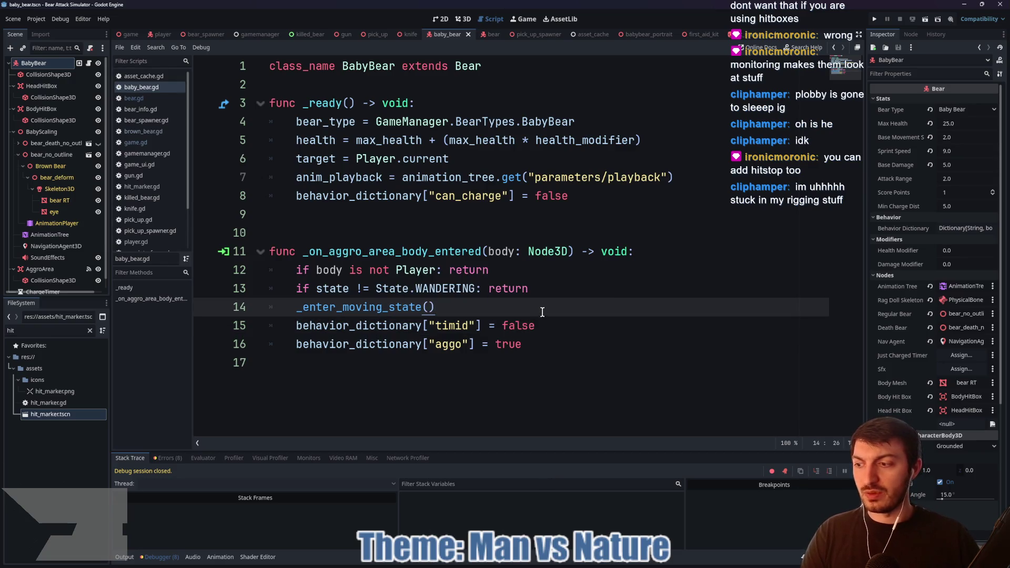
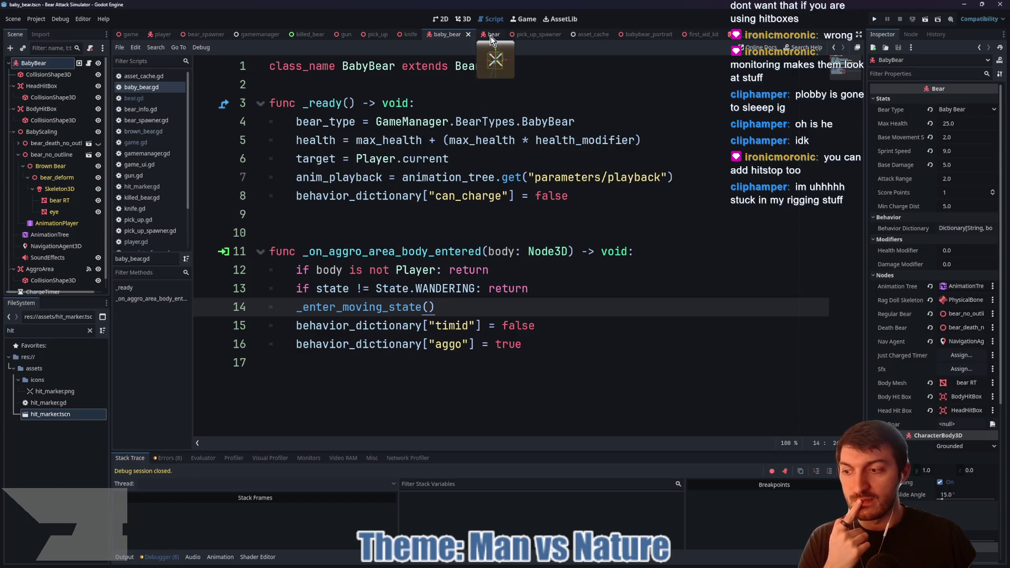
Clear the FileSystem hit filter so all project files show, then switch to gamemanager.gd
click(491, 35)
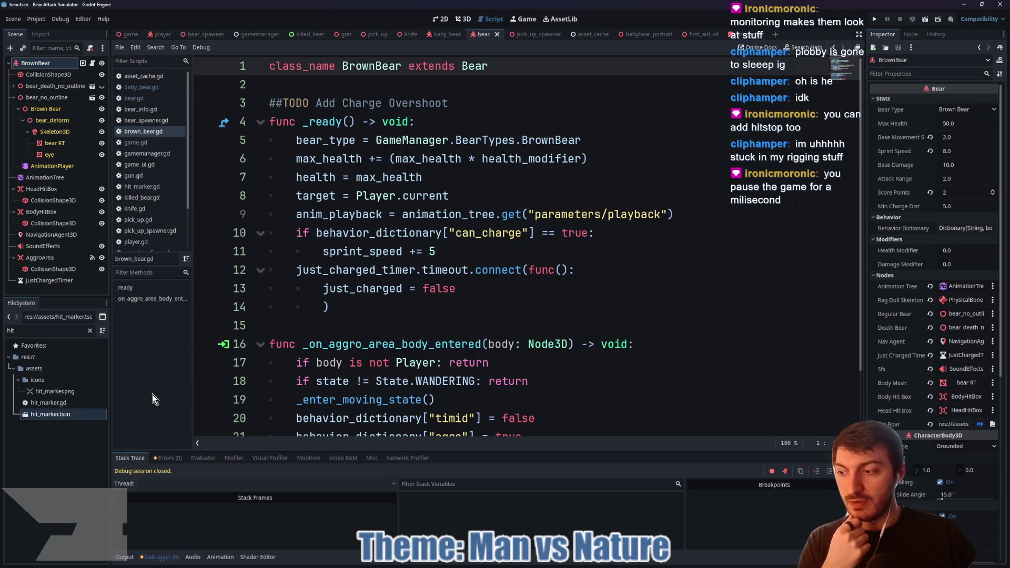
click(89, 330)
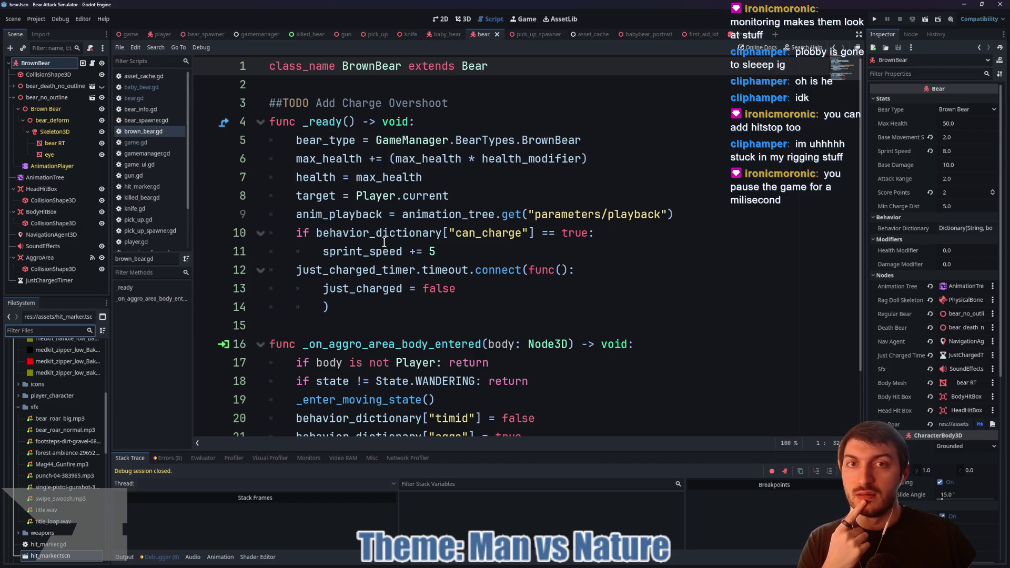
scroll(384, 242, down, 2)
click(260, 35)
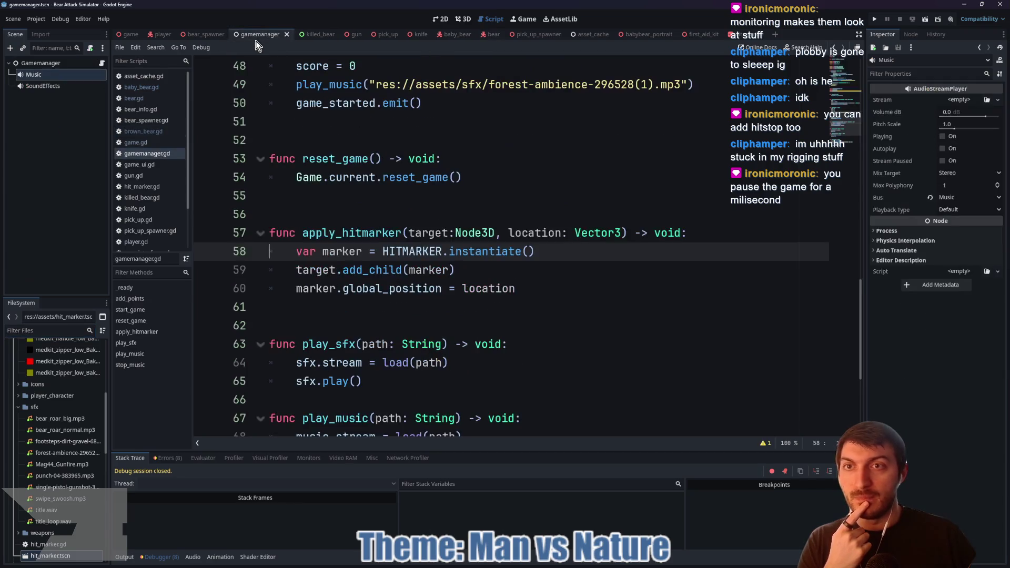
Scroll up to _ready and add_points, highlight bear_died and add_points, and open a new line in add_points
scroll(464, 243, up, 4)
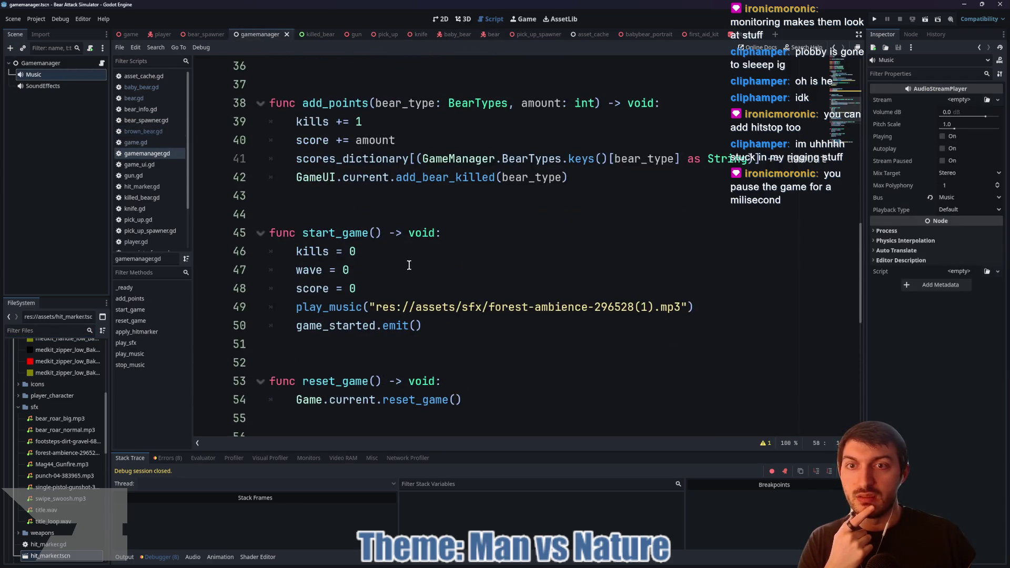
scroll(494, 268, up, 1)
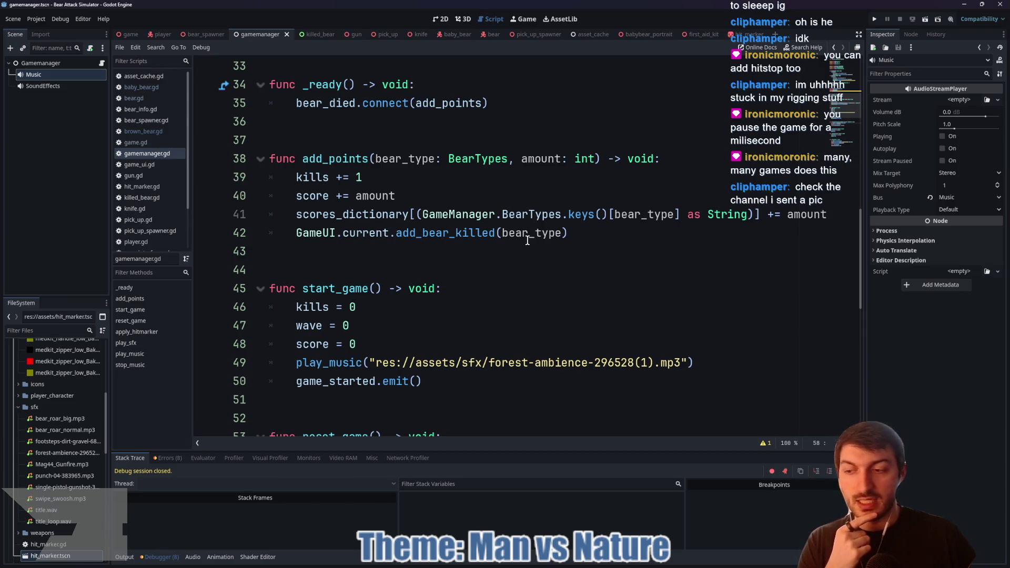
scroll(549, 233, up, 6)
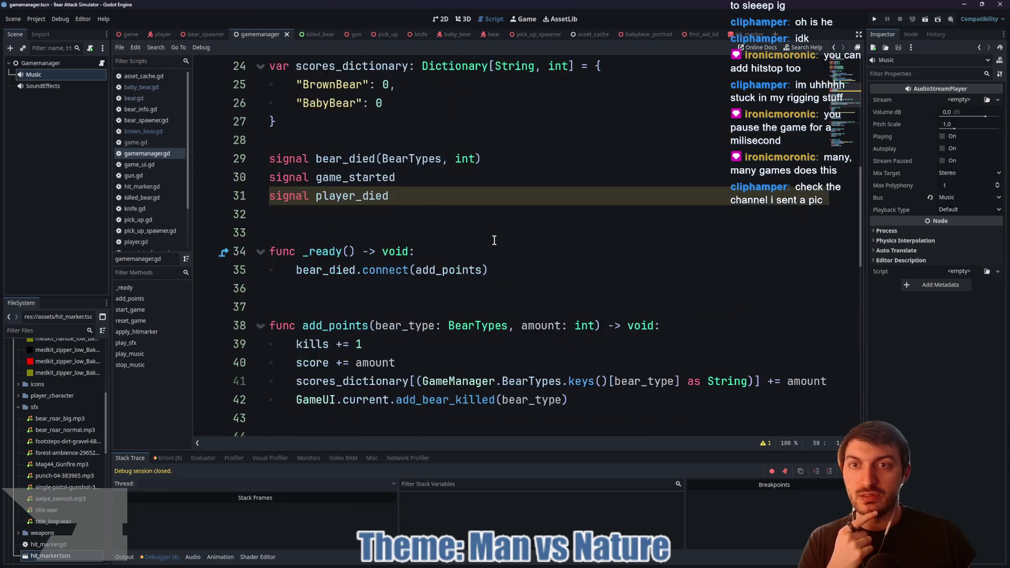
scroll(472, 245, up, 5)
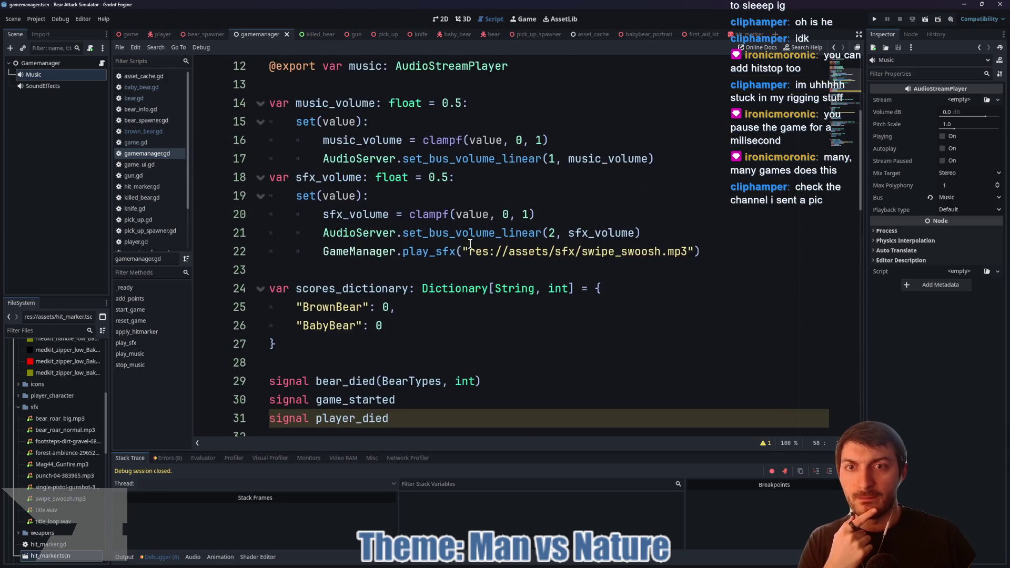
scroll(442, 258, down, 8)
double_click(329, 252)
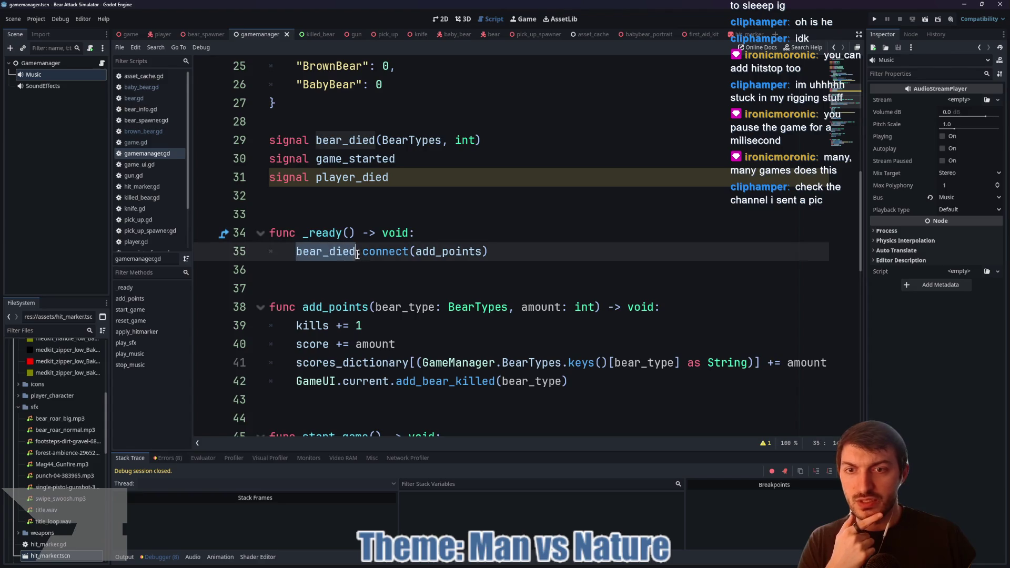
double_click(447, 252)
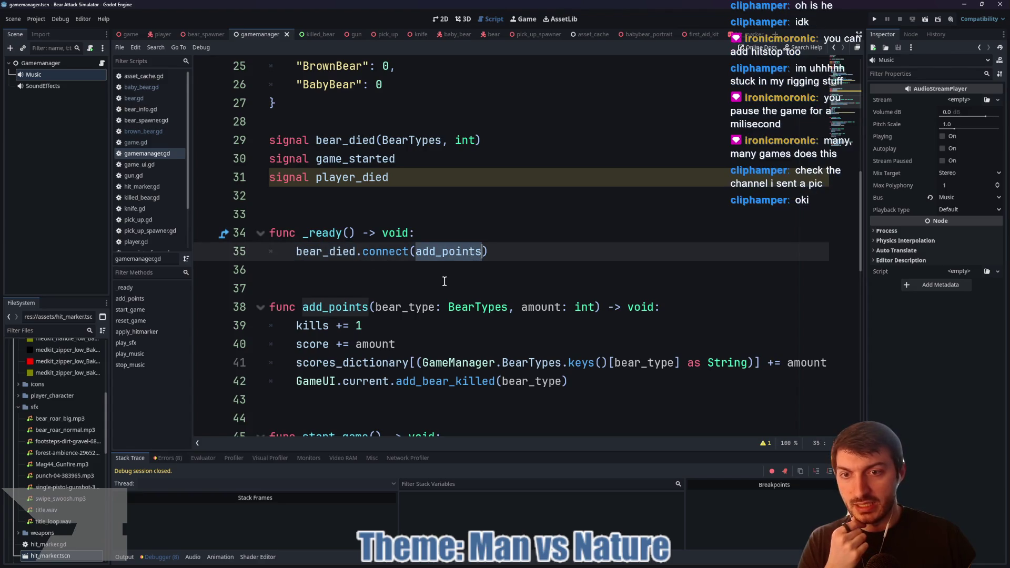
click(672, 307)
key(Return)
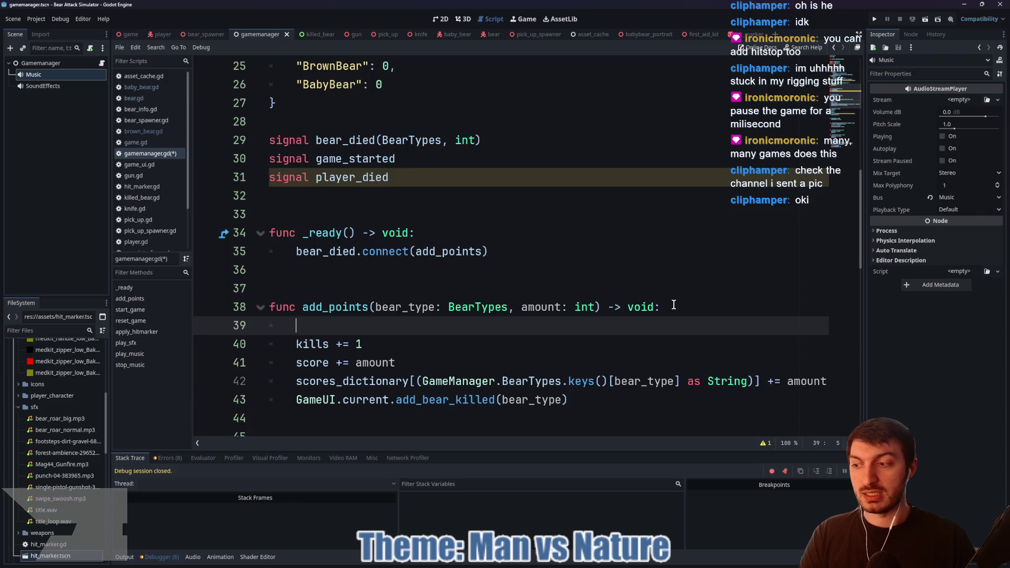
Add get_tree().paused = true as the first line of add_points
text(get)
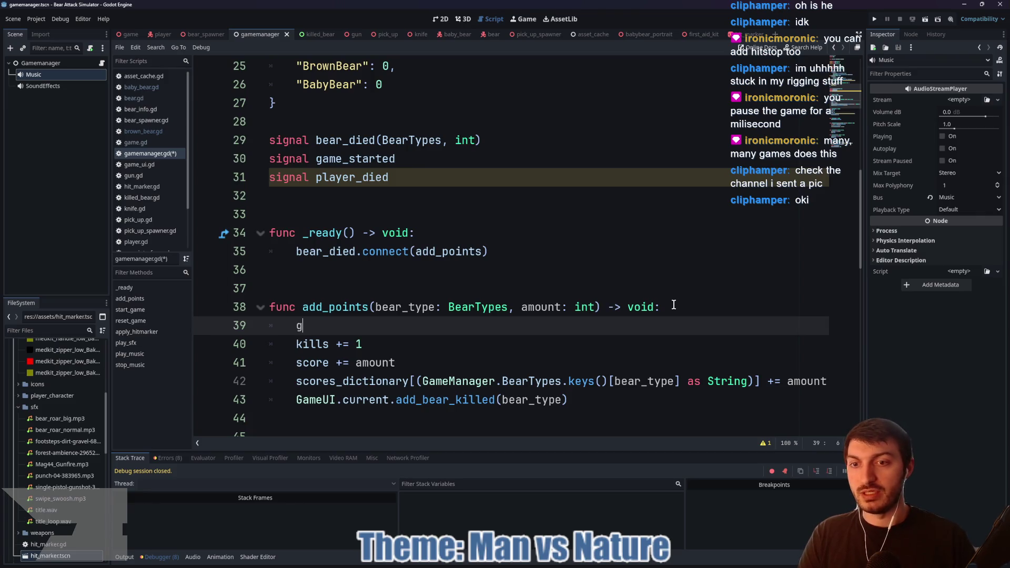
text(_t)
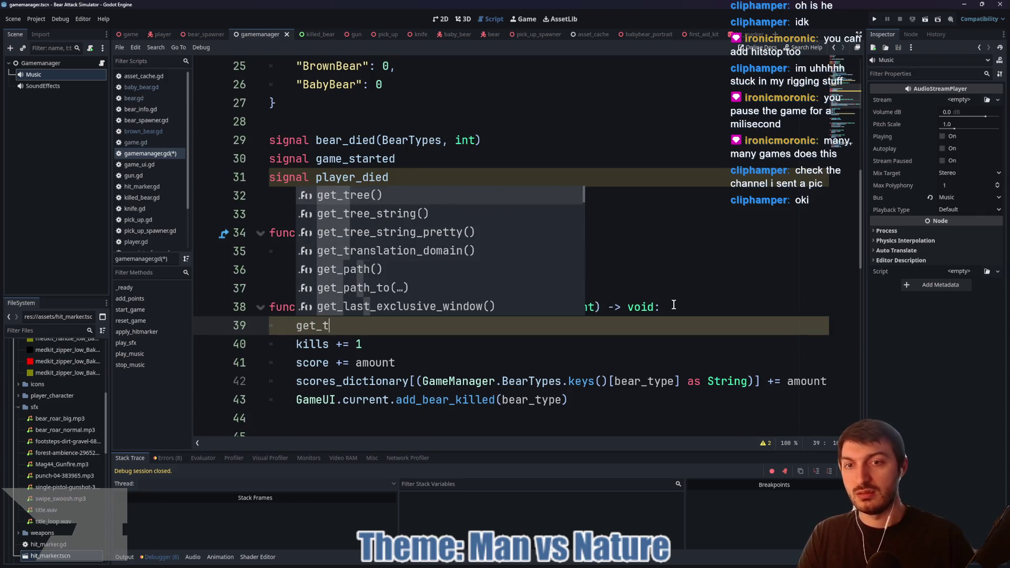
key(Return)
text(.paused)
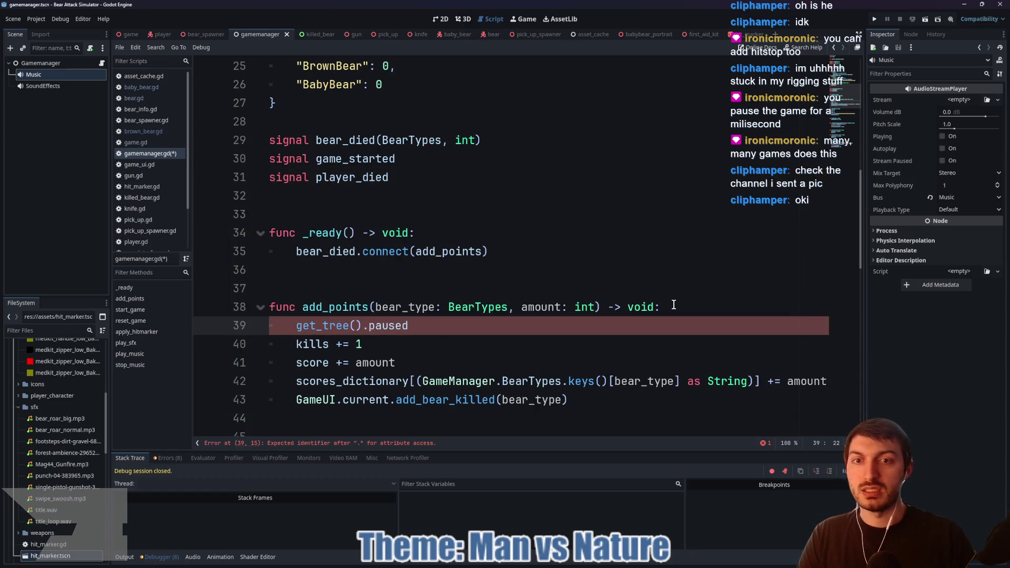
text(true)
key(Return)
Add a line awaiting get_tree().create_timer(0.01, true).timeout
text(await get_tr)
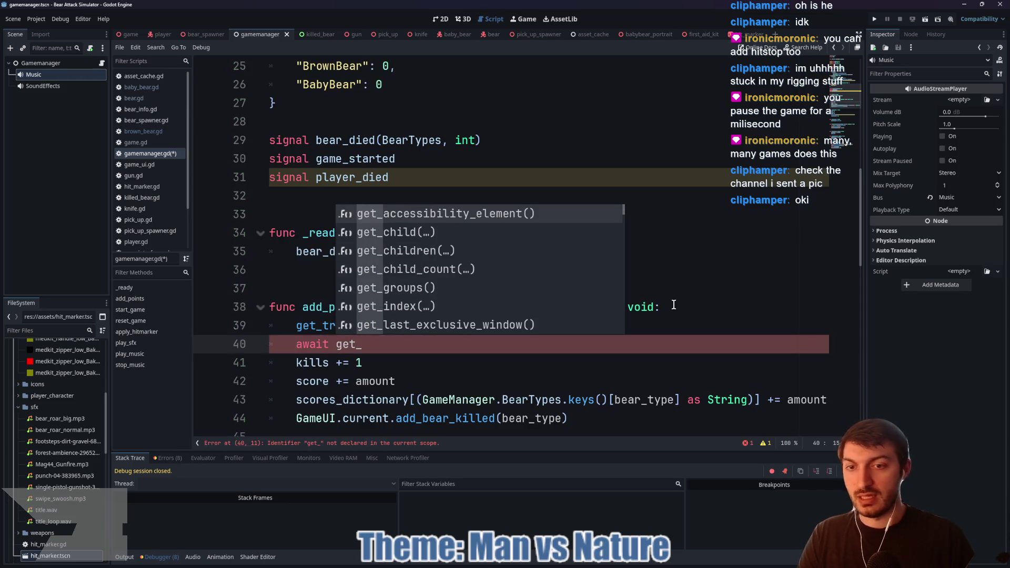
key(Return)
text(.cre)
key(Return)
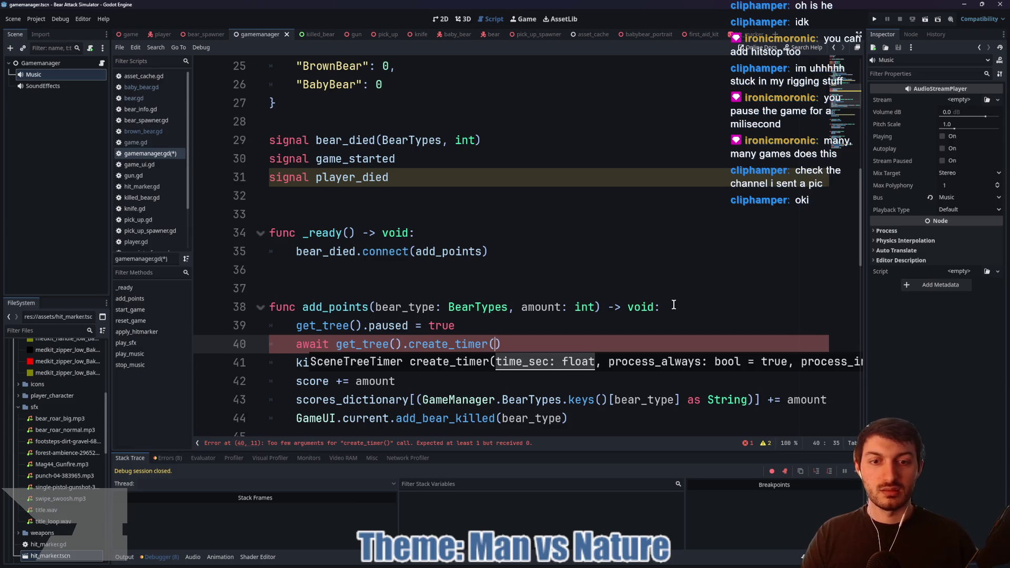
text(0.01)
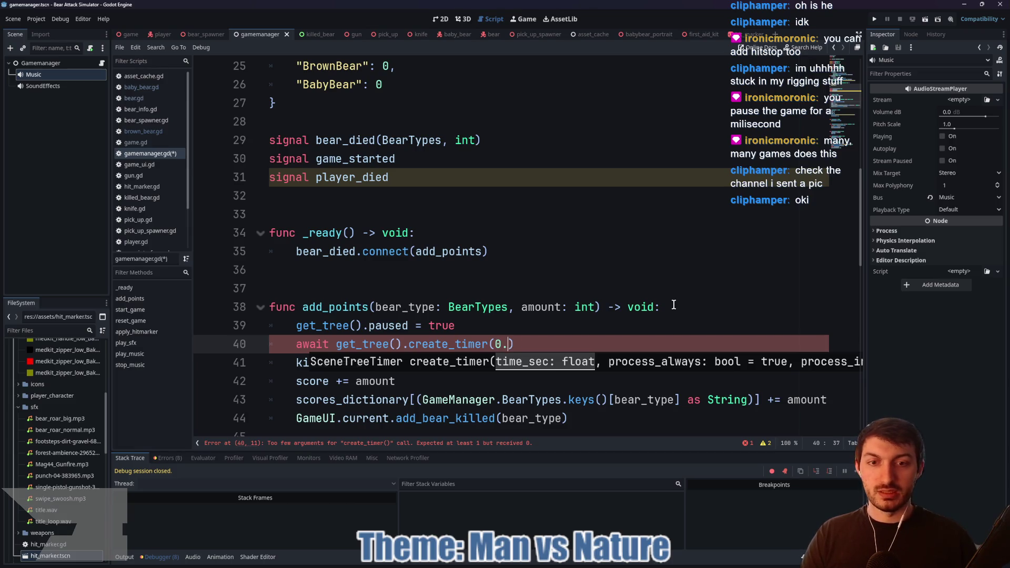
text(, true)
click(618, 339)
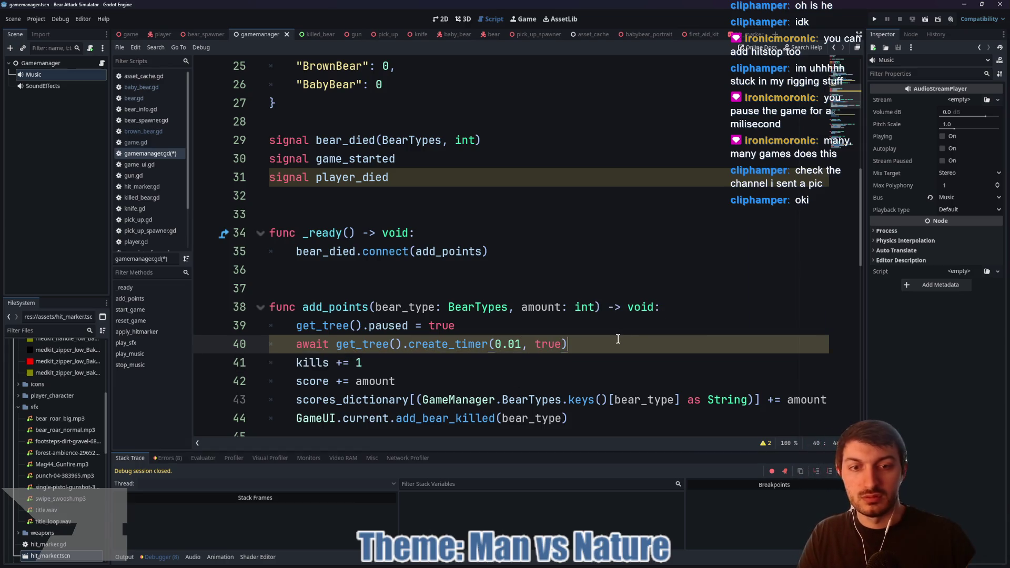
text(.timeou)
key(Return)
text(.connect)
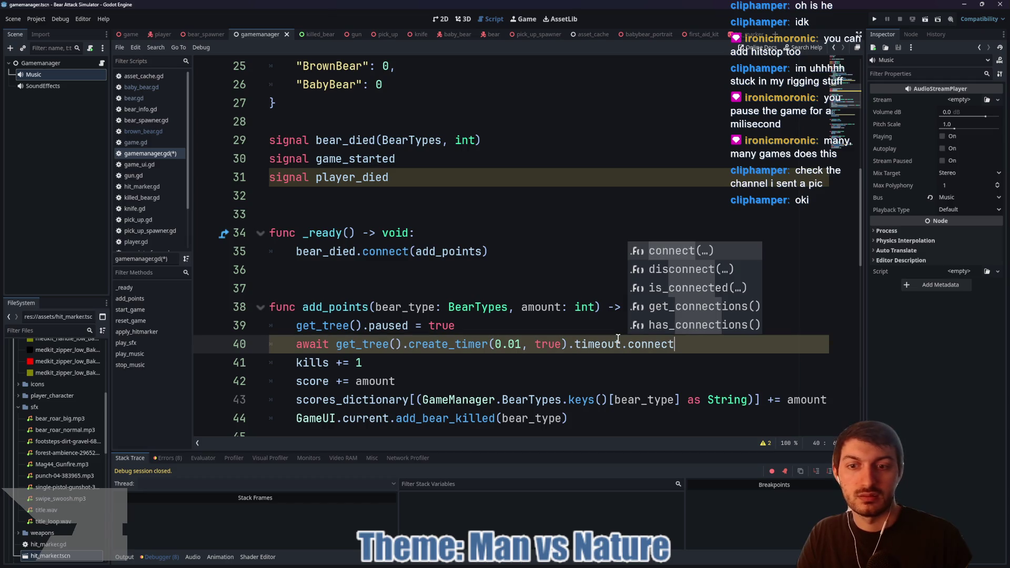
key(BackSpace)
key(BackSpace)
key(BackSpace)
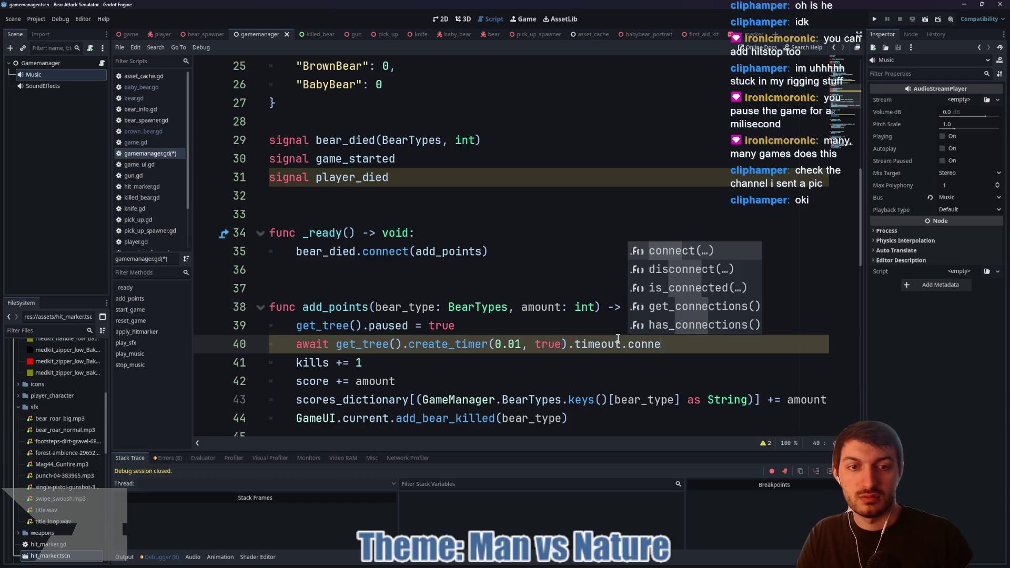
Add get_tree().paused = false after the timer wait and save gamemanager.gd
key(Return)
text(get)
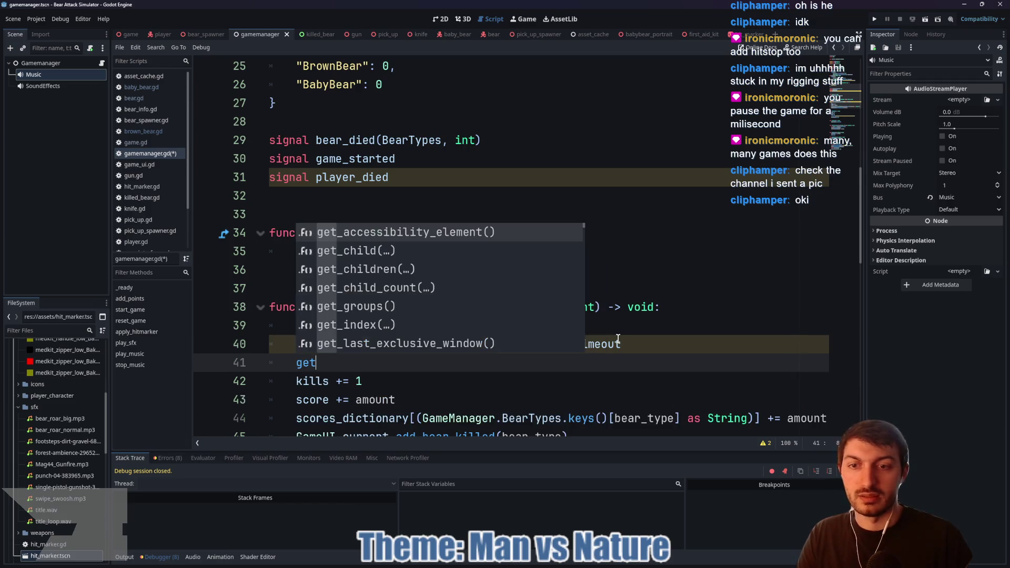
text(_tree().pau)
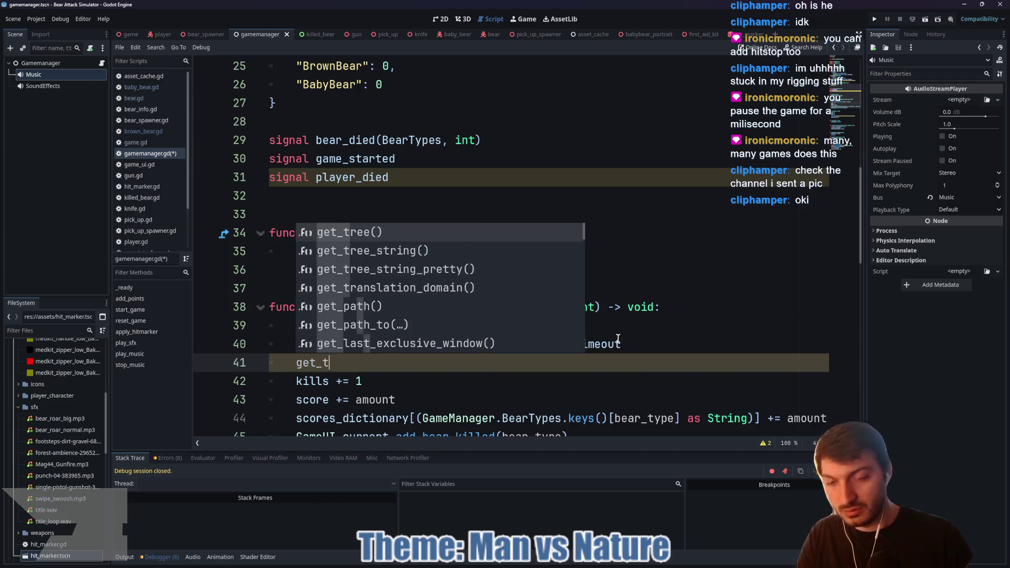
text(sed = false)
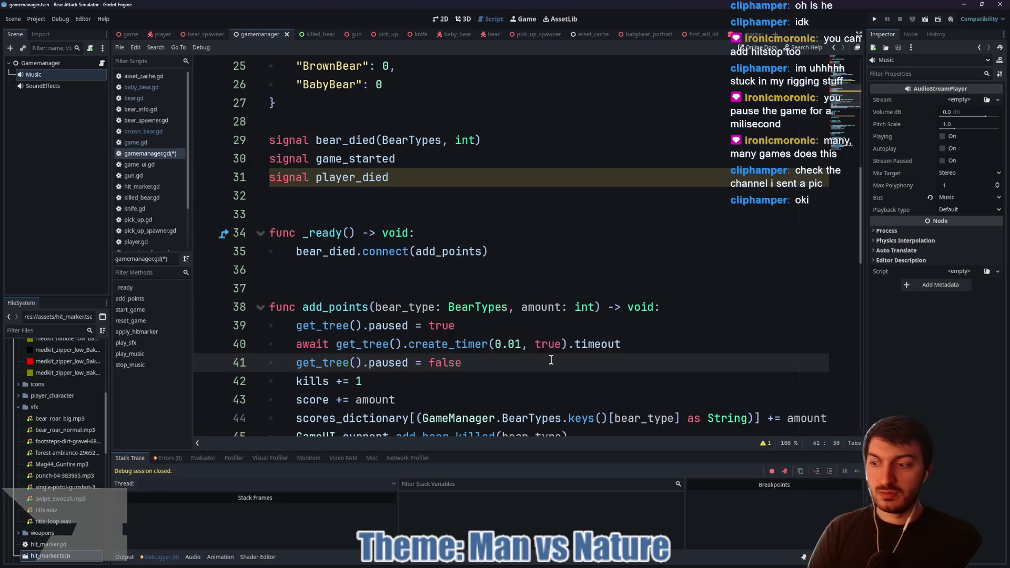
key(ctrl+s)
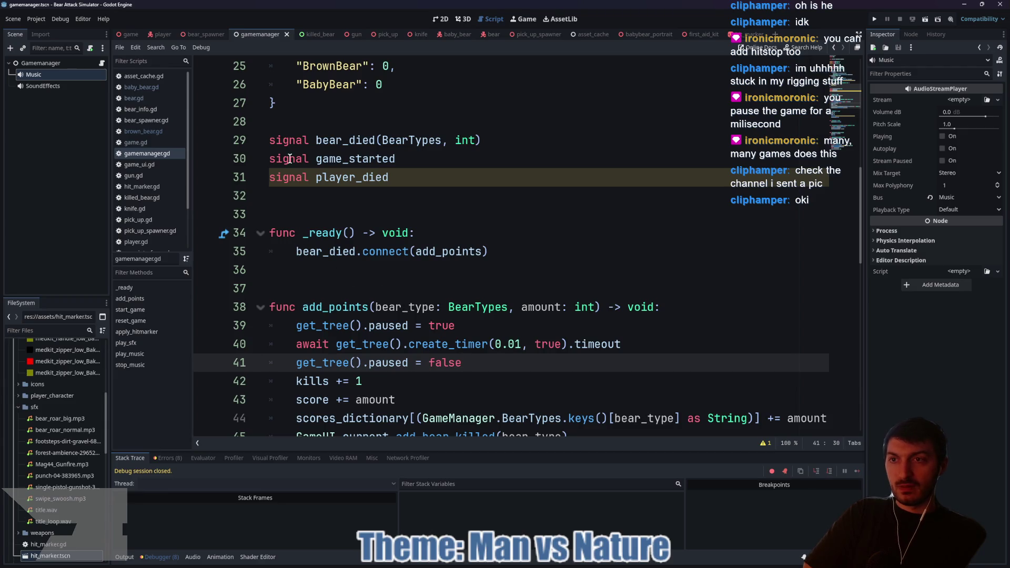
Run the game scene and start a new game from the title screen
click(133, 34)
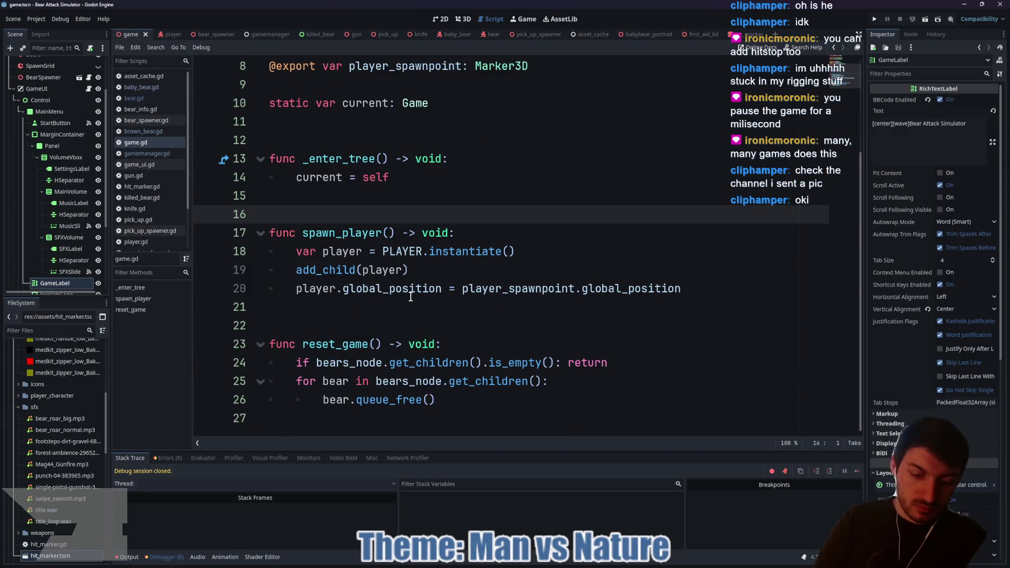
key(F5)
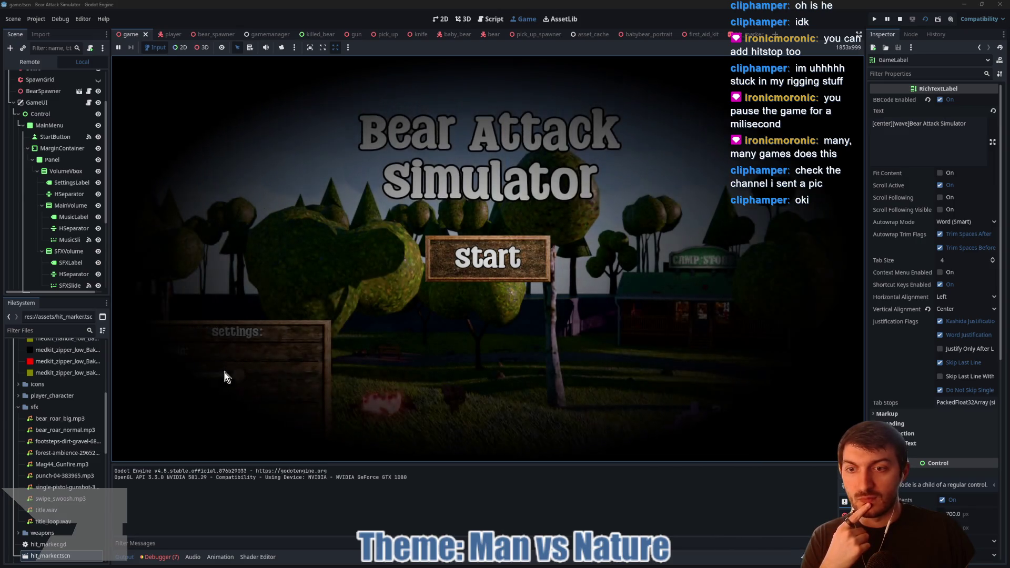
click(487, 258)
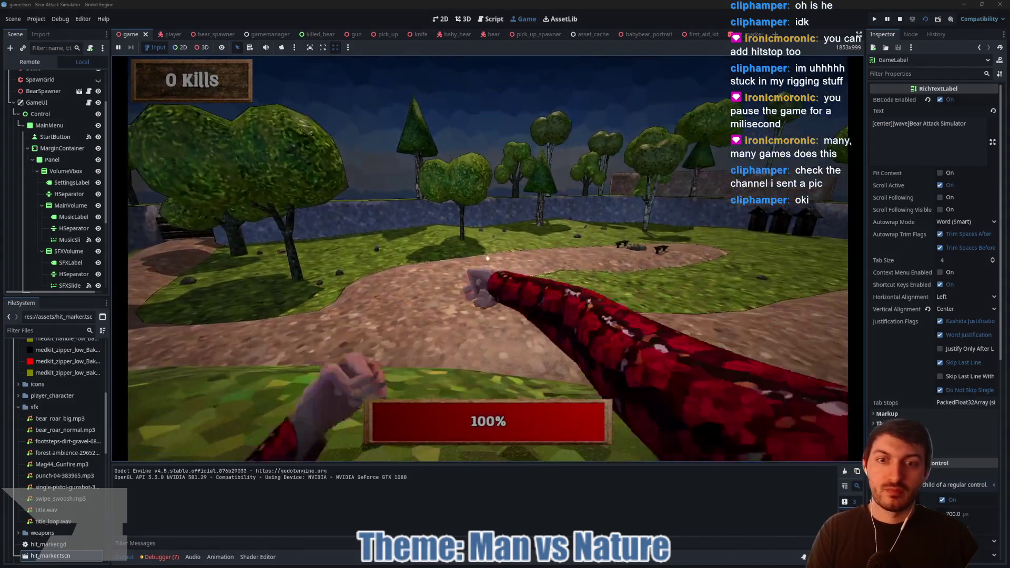
Walk to the bear near the benches and punch it repeatedly
key(w)
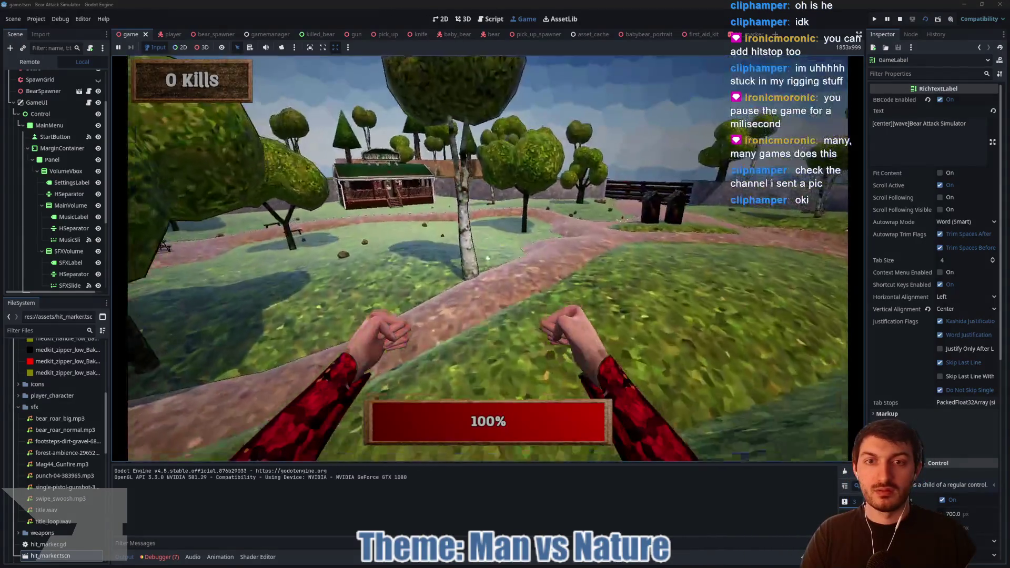
key(w)
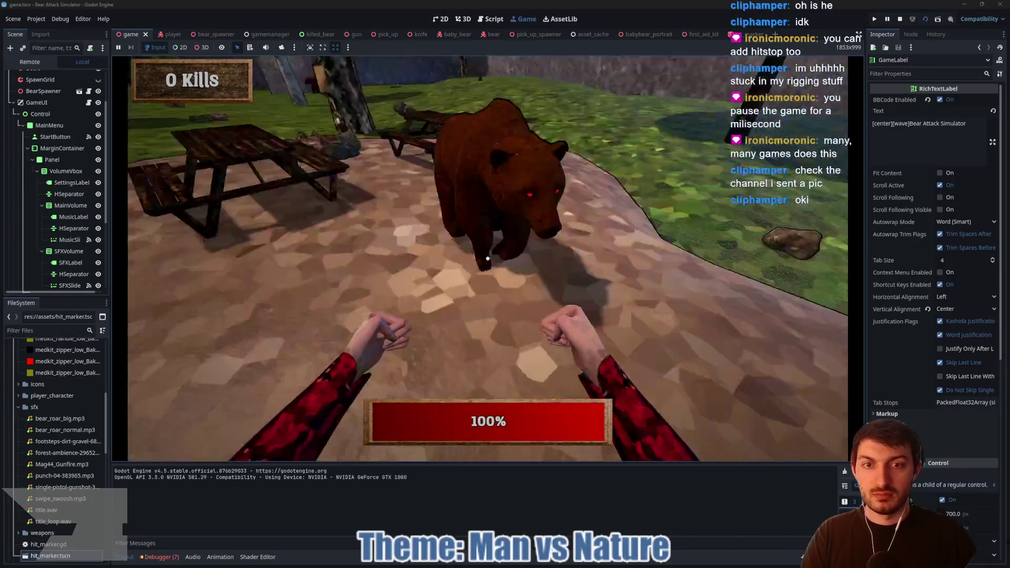
click(487, 259)
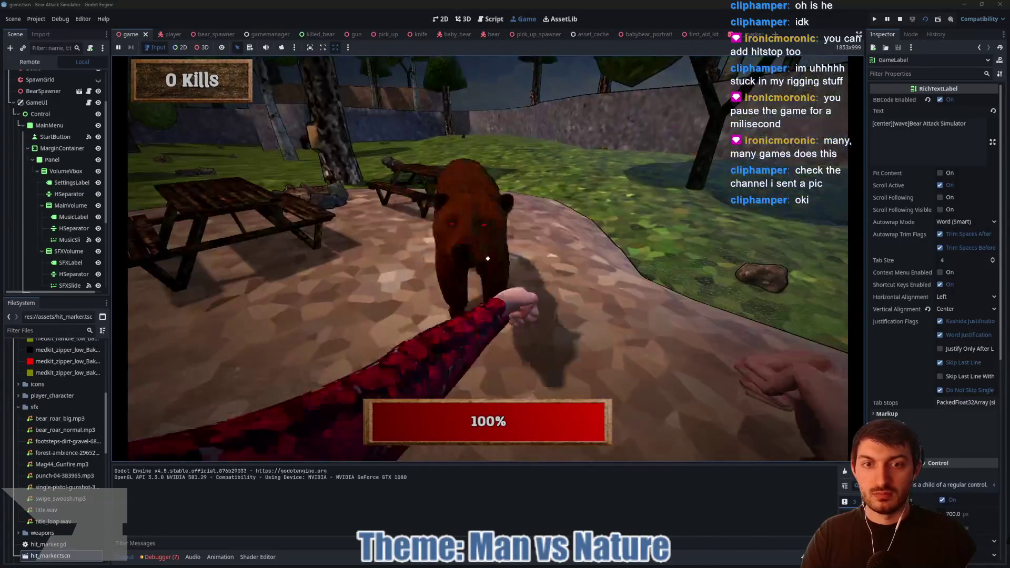
click(488, 258)
click(487, 258)
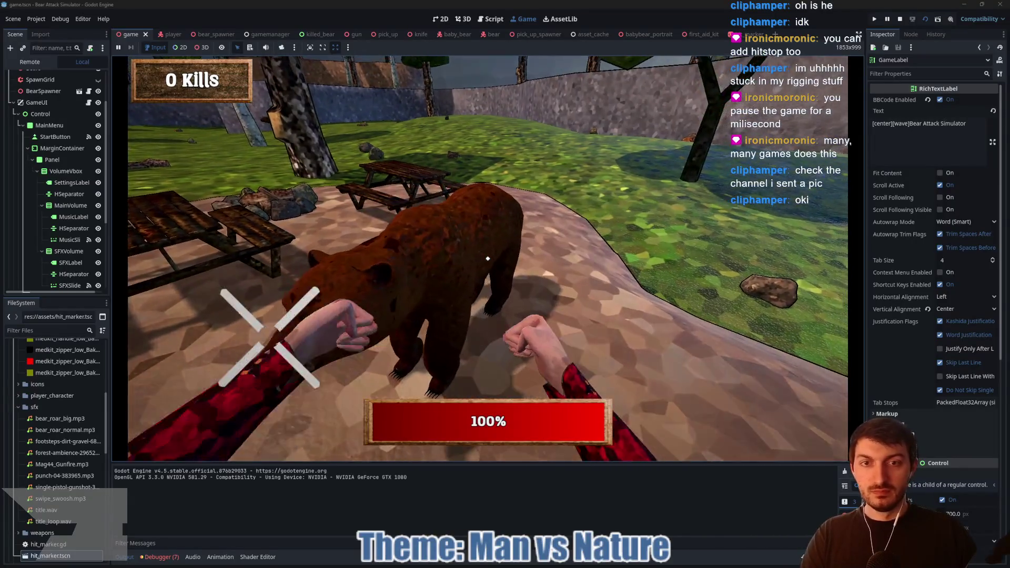
click(488, 258)
click(487, 258)
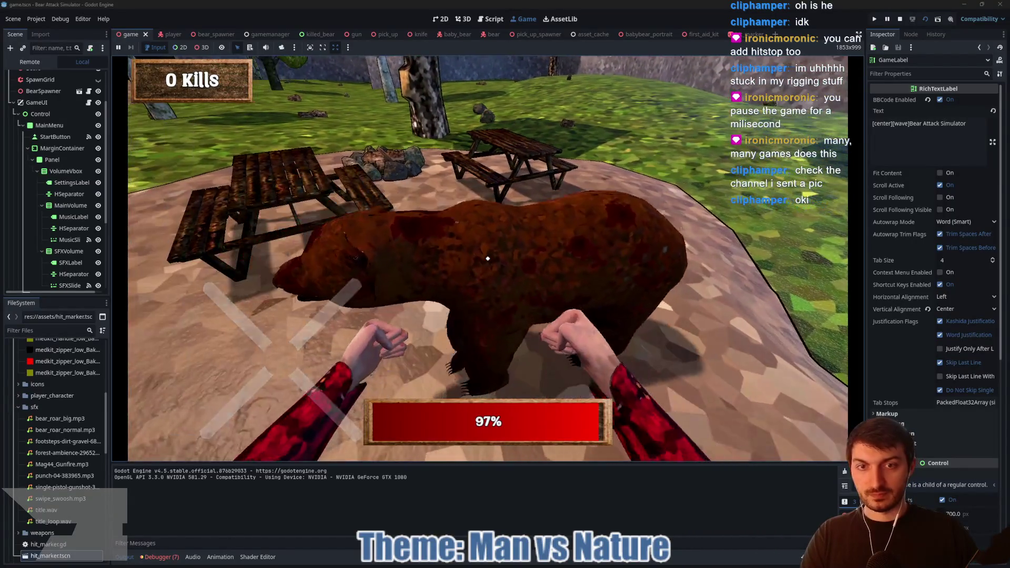
click(487, 258)
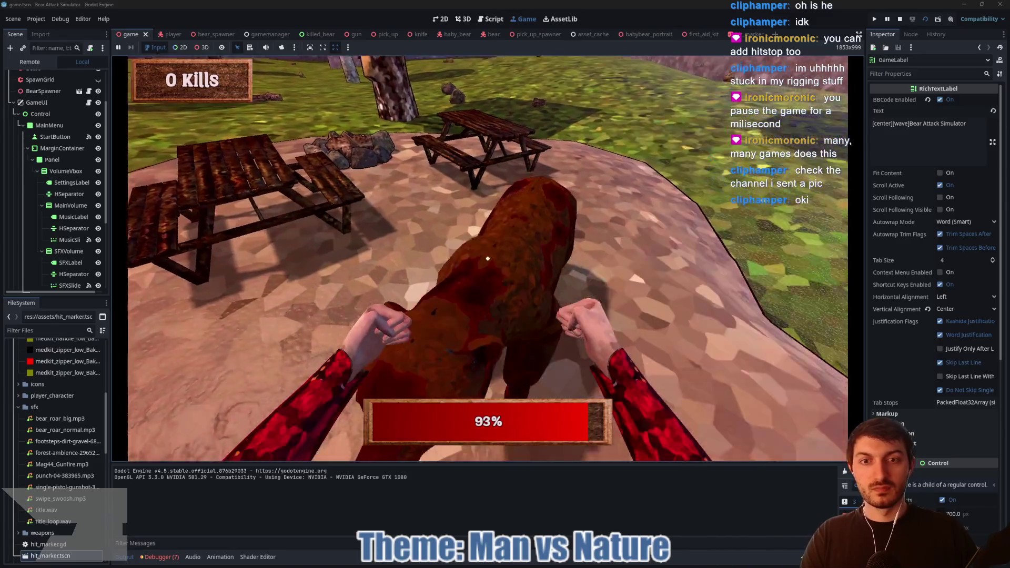
click(488, 258)
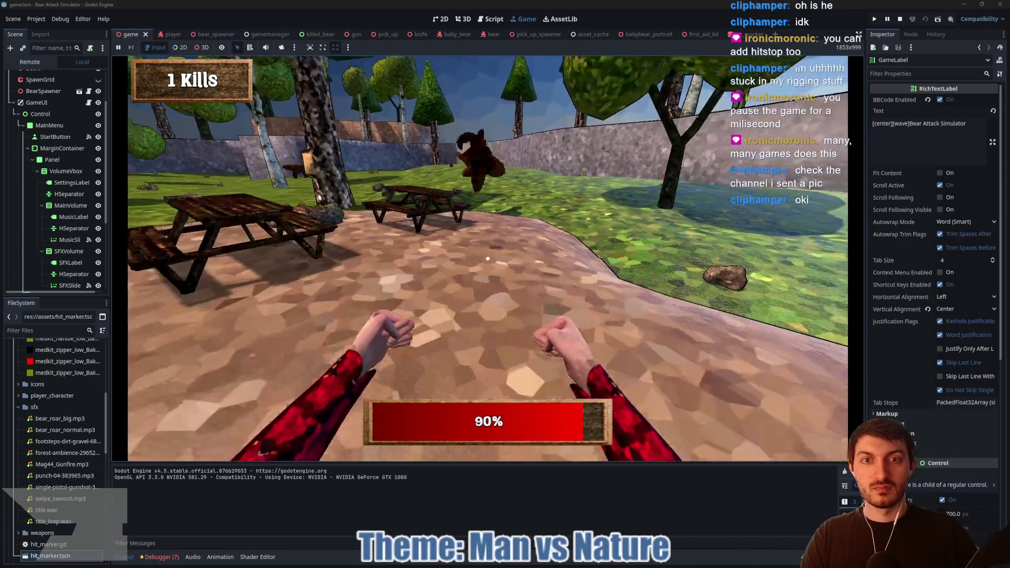
Head toward the stone wall, punch the second bear dead for 2 Kills, and stop the game
key(w)
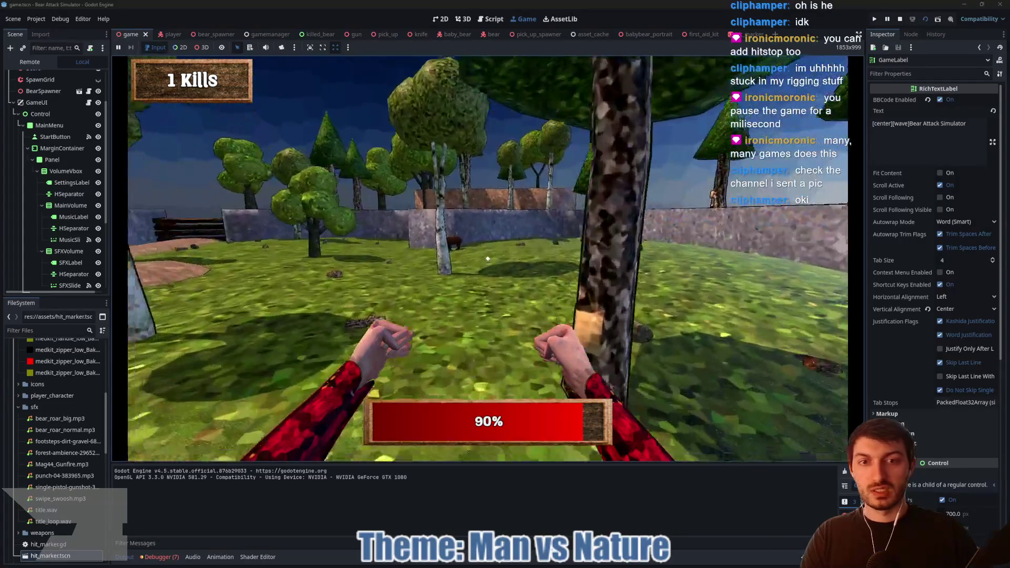
key(w)
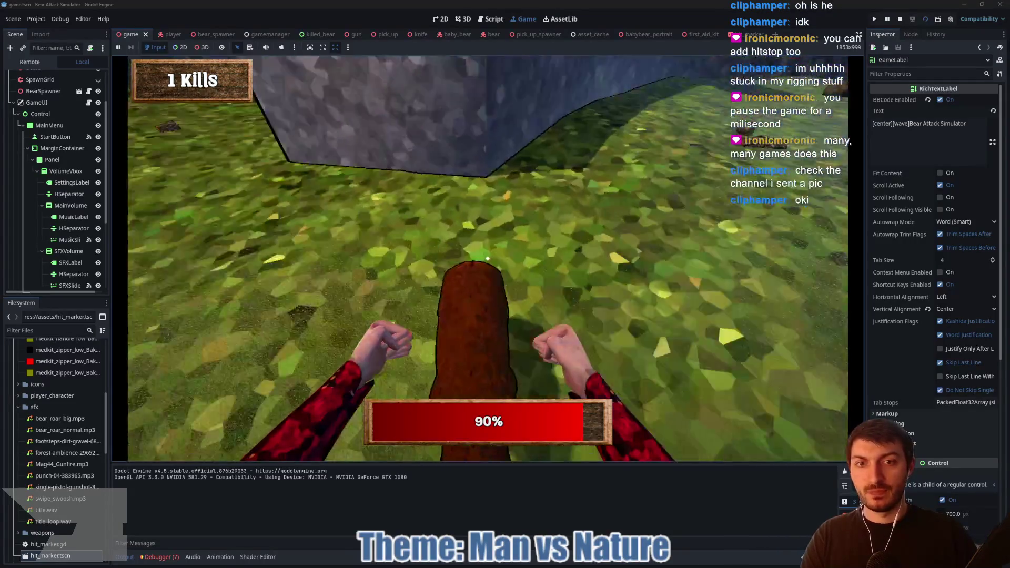
click(487, 258)
click(487, 259)
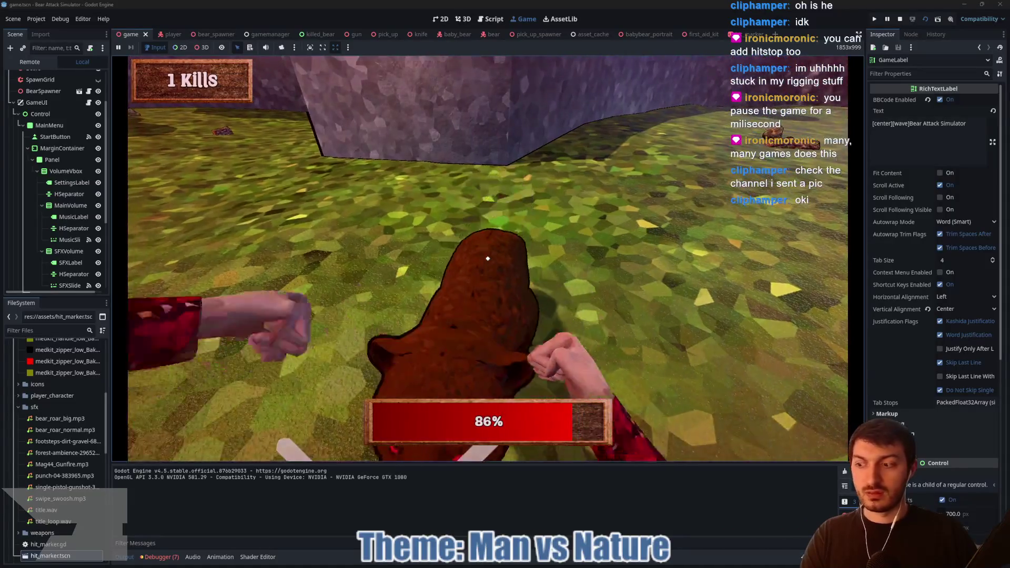
click(487, 258)
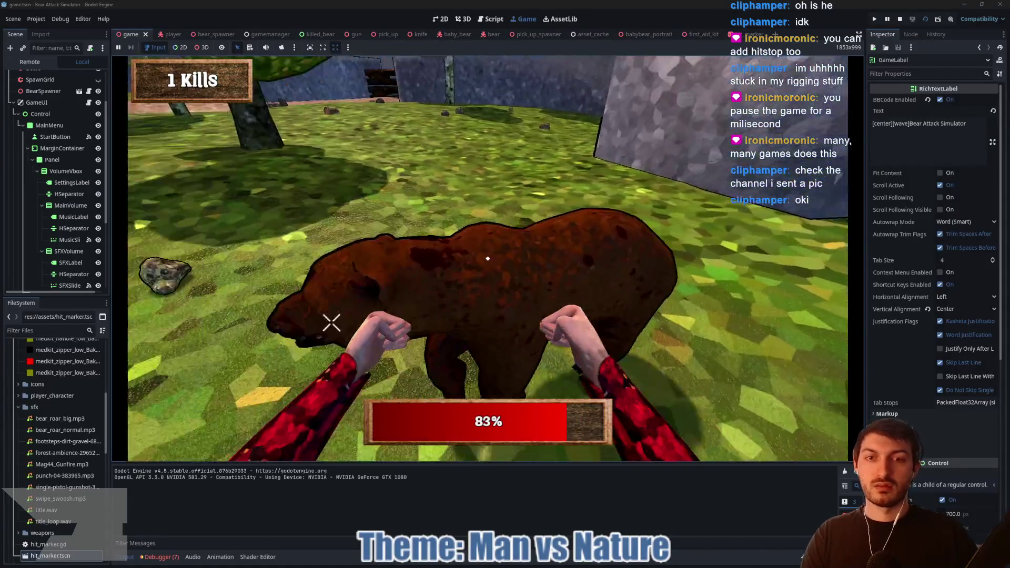
click(488, 258)
click(488, 258)
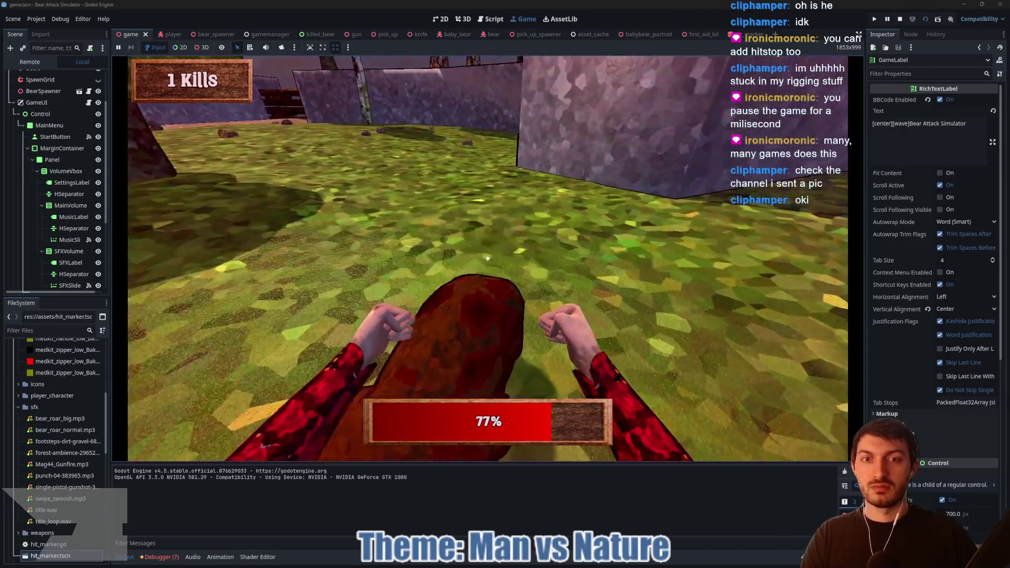
click(487, 258)
click(488, 258)
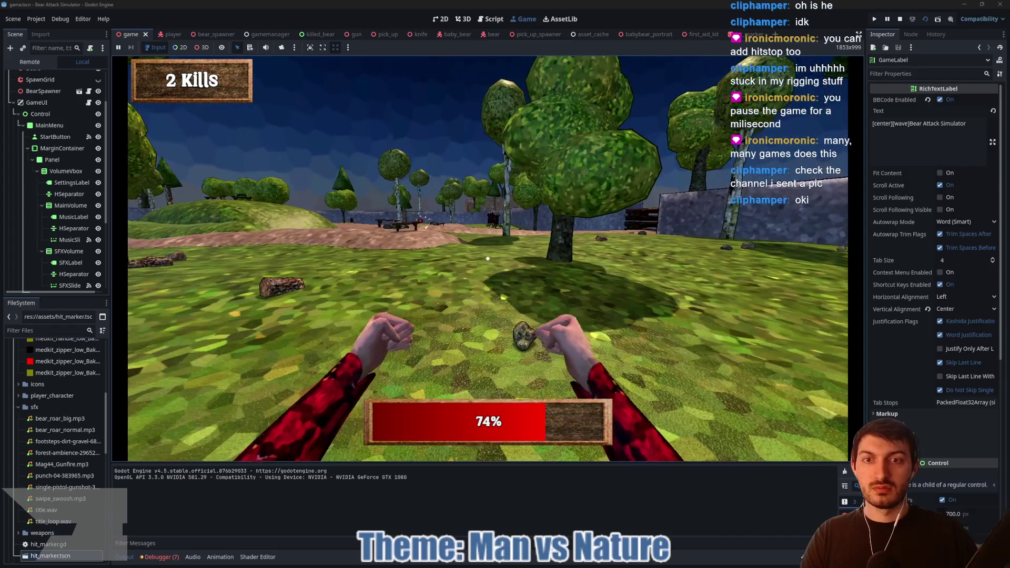
key(F8)
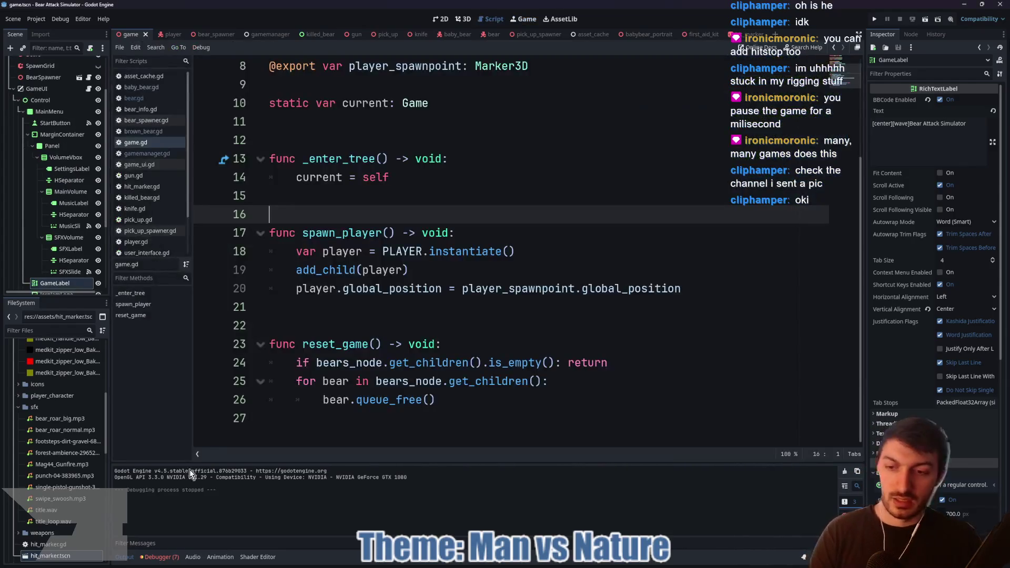
Clear the Debugger's error list, collapse the bottom panel, and return to gamemanager.gd
click(166, 556)
click(169, 458)
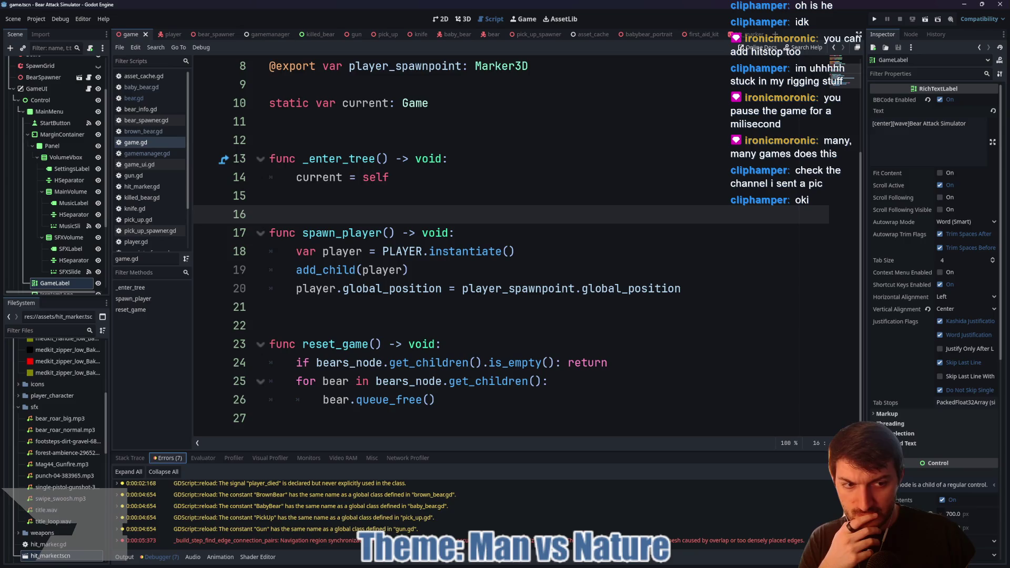
click(812, 472)
click(124, 556)
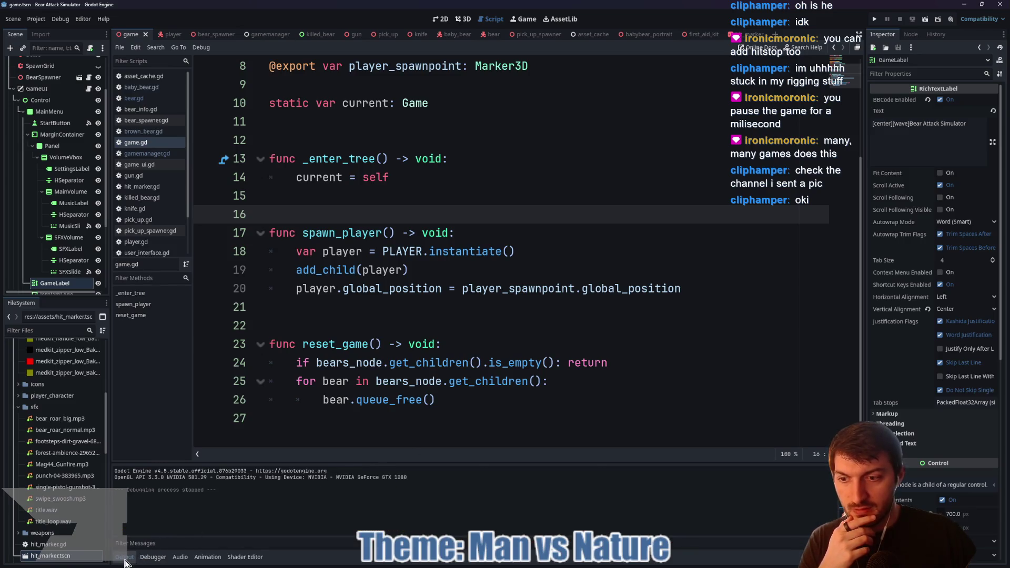
click(124, 556)
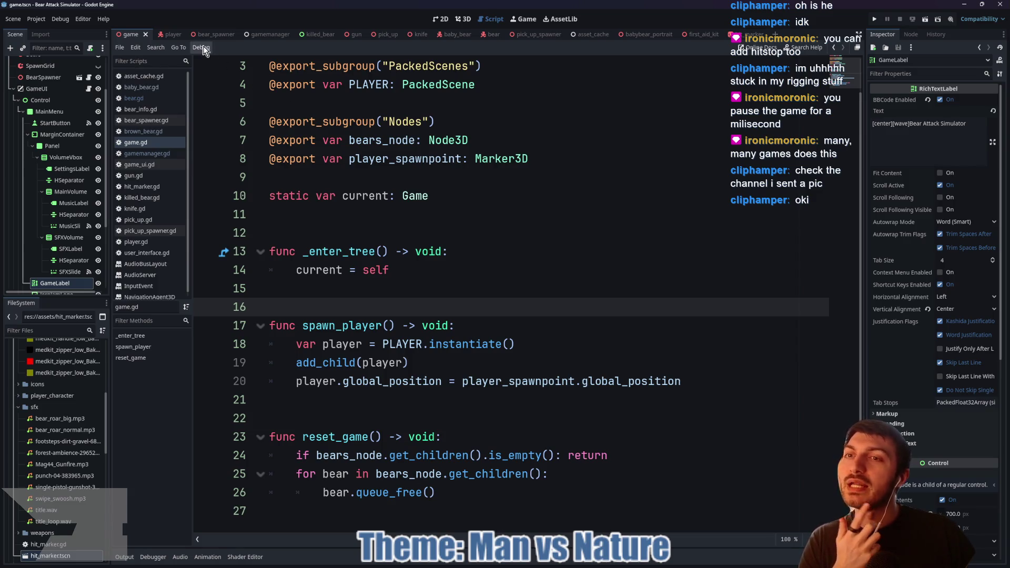
click(254, 35)
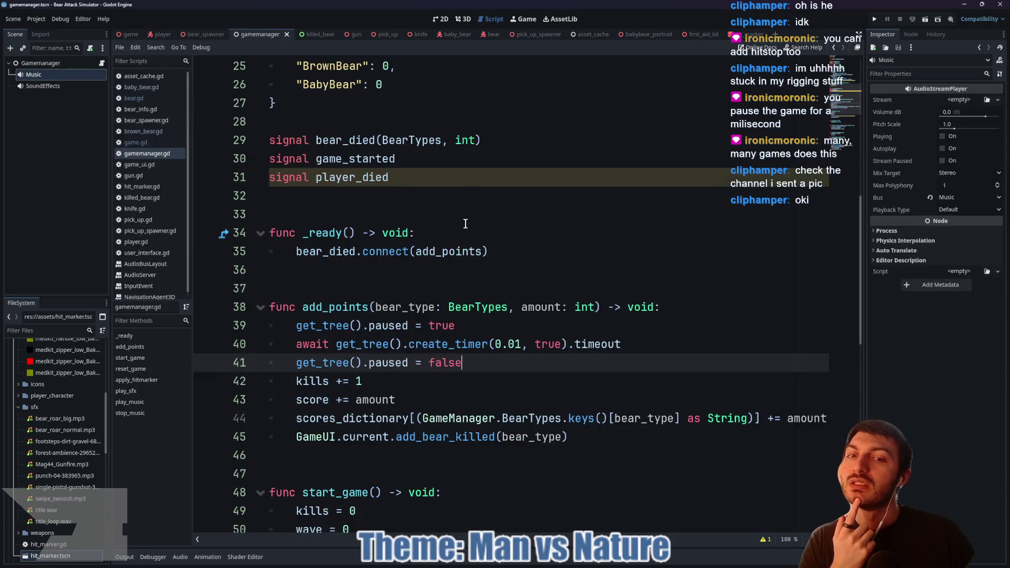
Remove the three hit-stop lines from gamemanager's add_points and save the script
scroll(456, 277, down, 1)
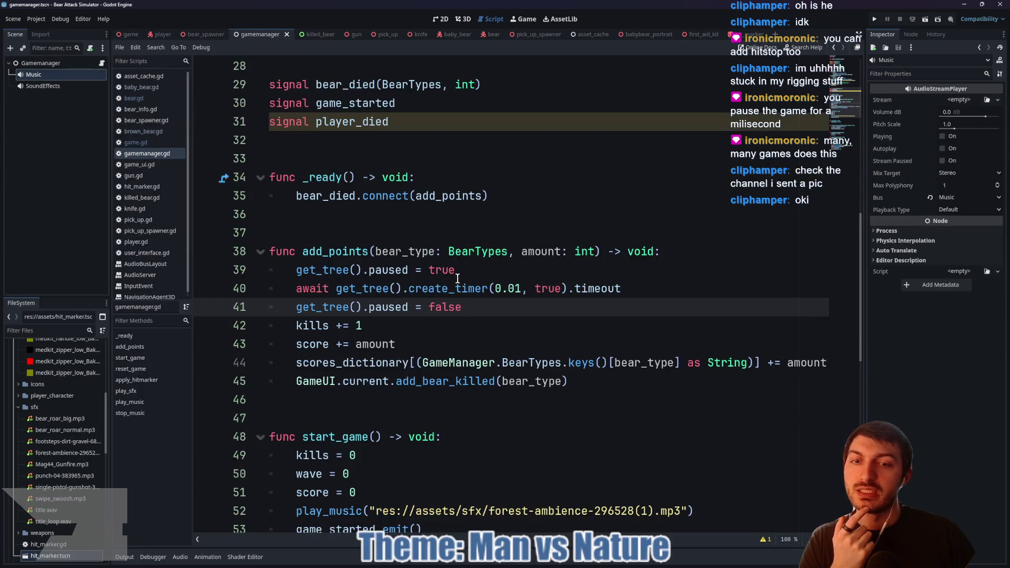
click(514, 288)
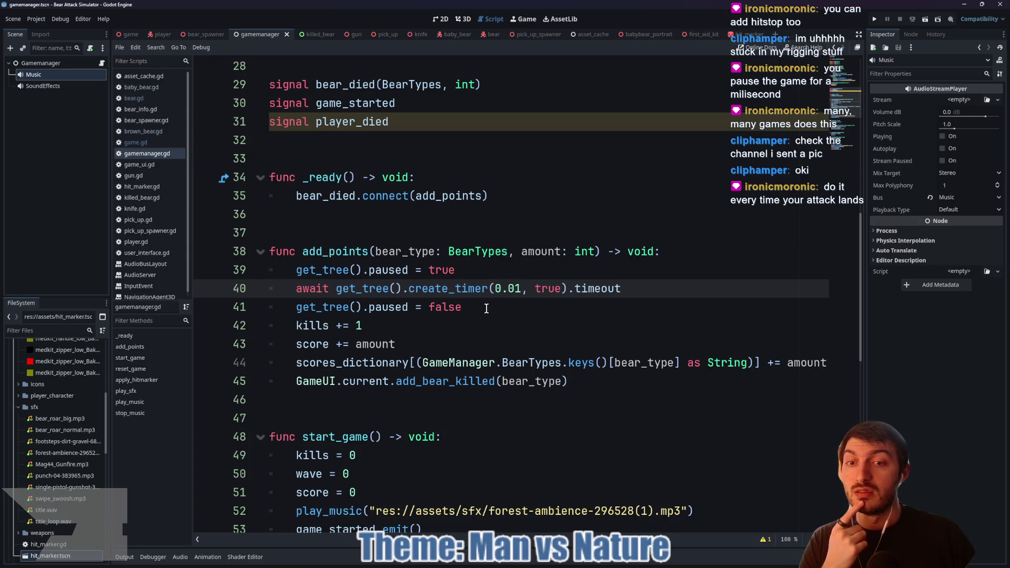
drag(486, 308, 241, 279)
key(ctrl+c)
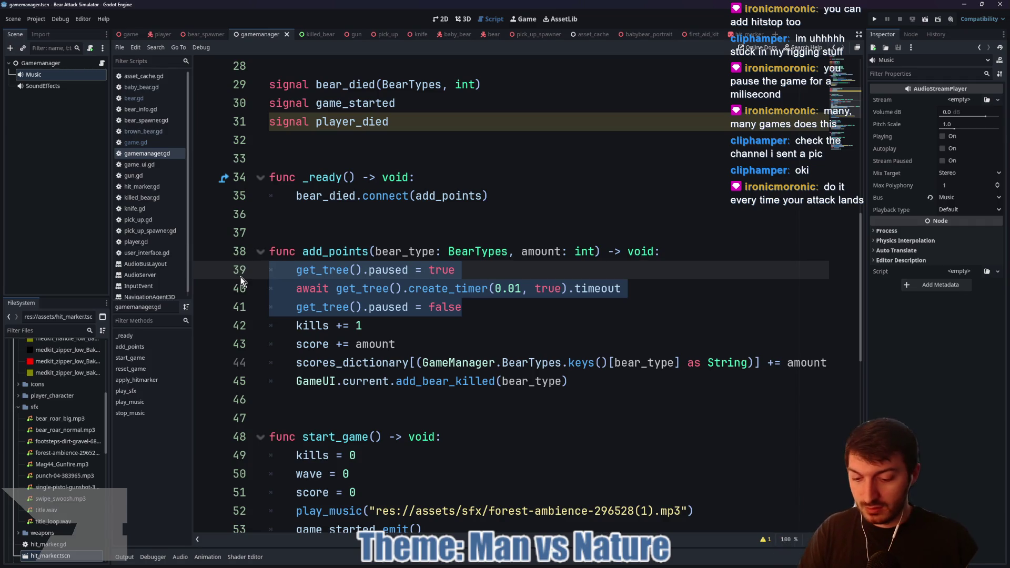
key(BackSpace)
key(BackSpace)
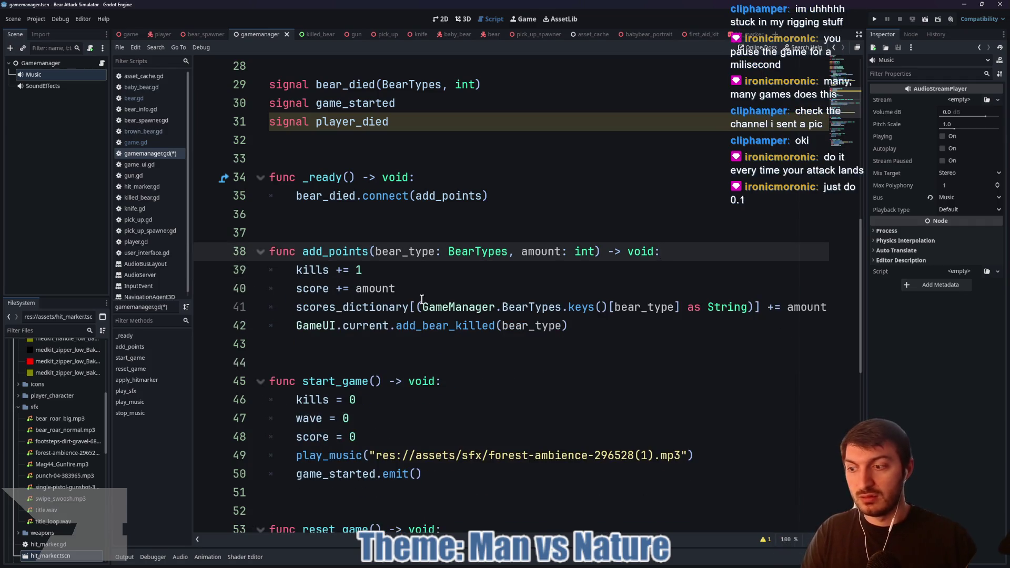
key(ctrl+s)
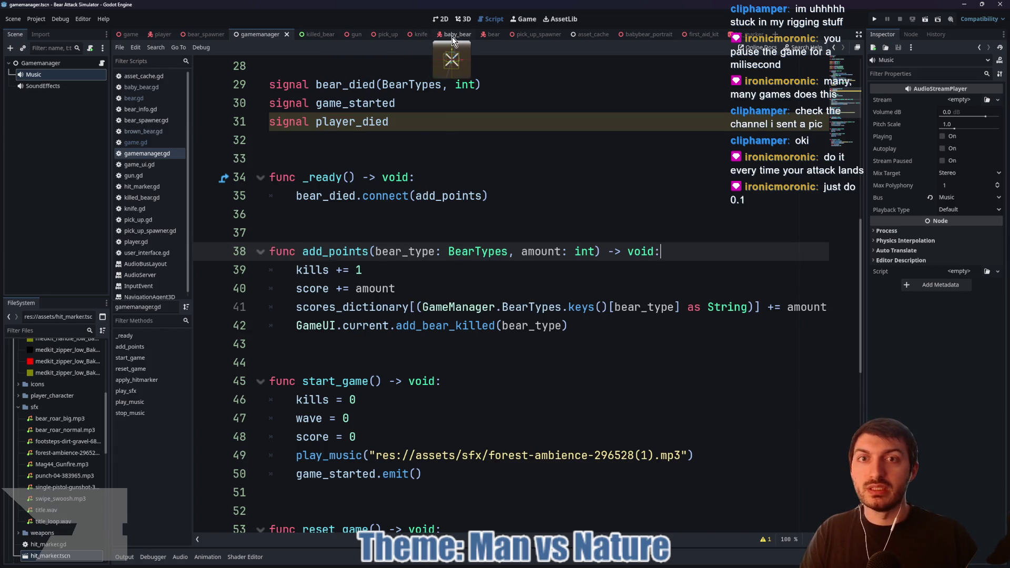
Paste the hit-stop lines after the hitmarker call in player.gd, set a 0.1 timer, and save
click(491, 36)
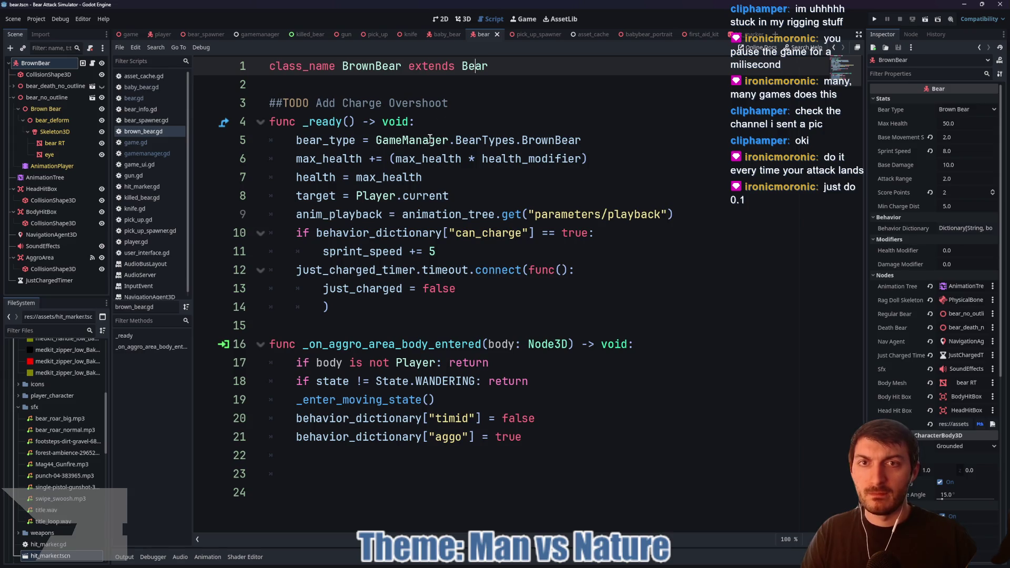
click(161, 34)
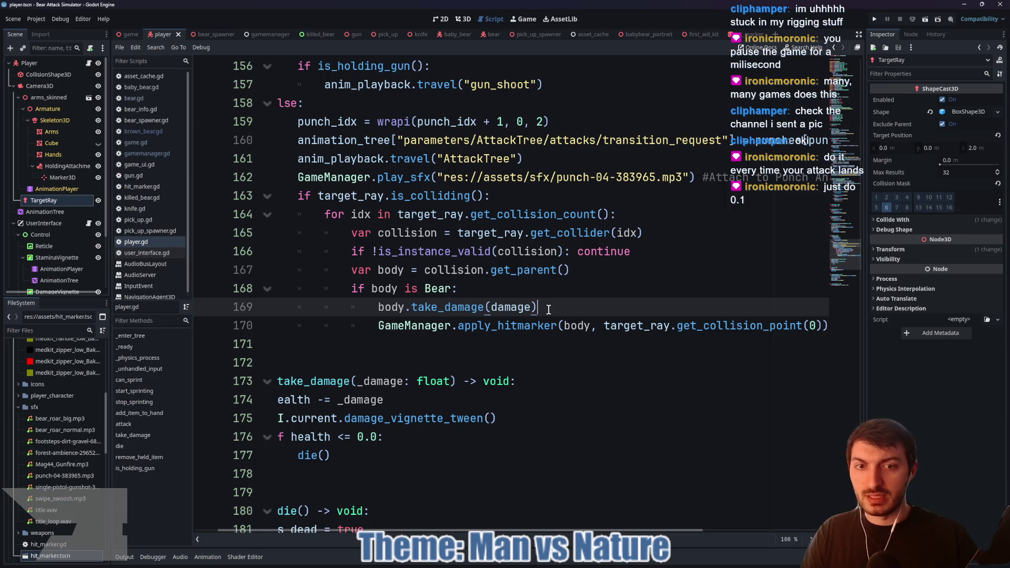
click(487, 342)
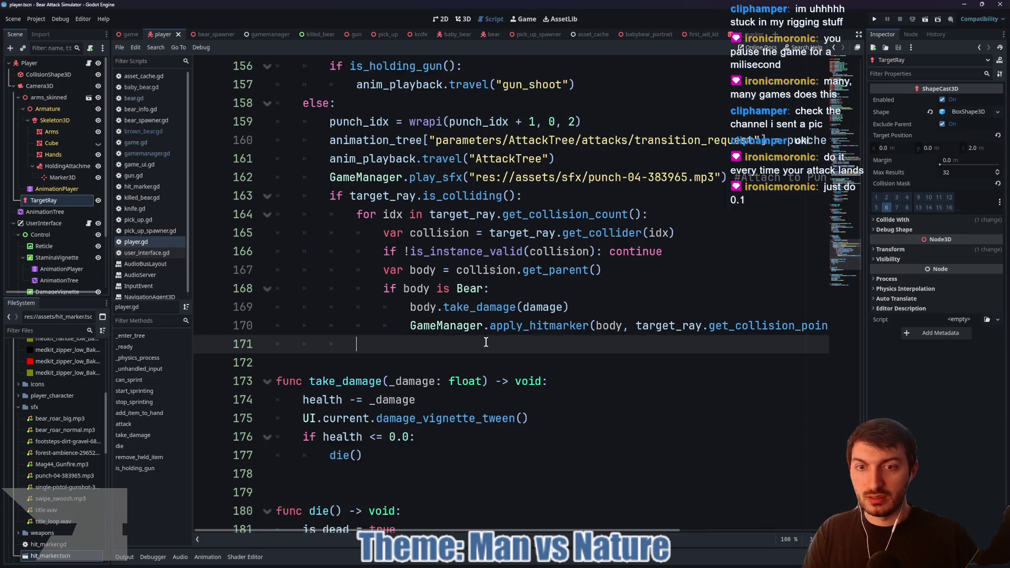
key(ctrl+v)
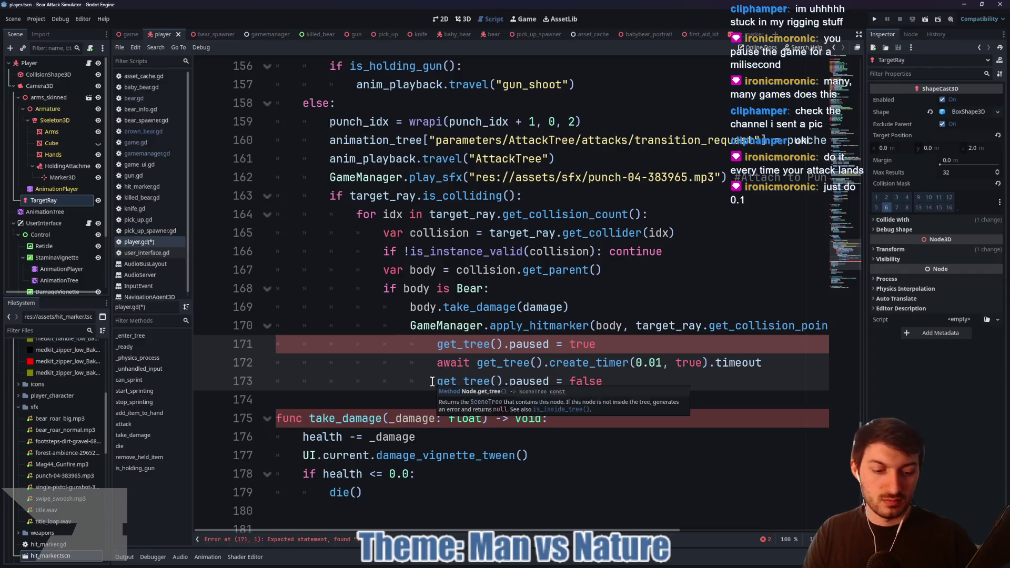
click(628, 363)
key(BackSpace)
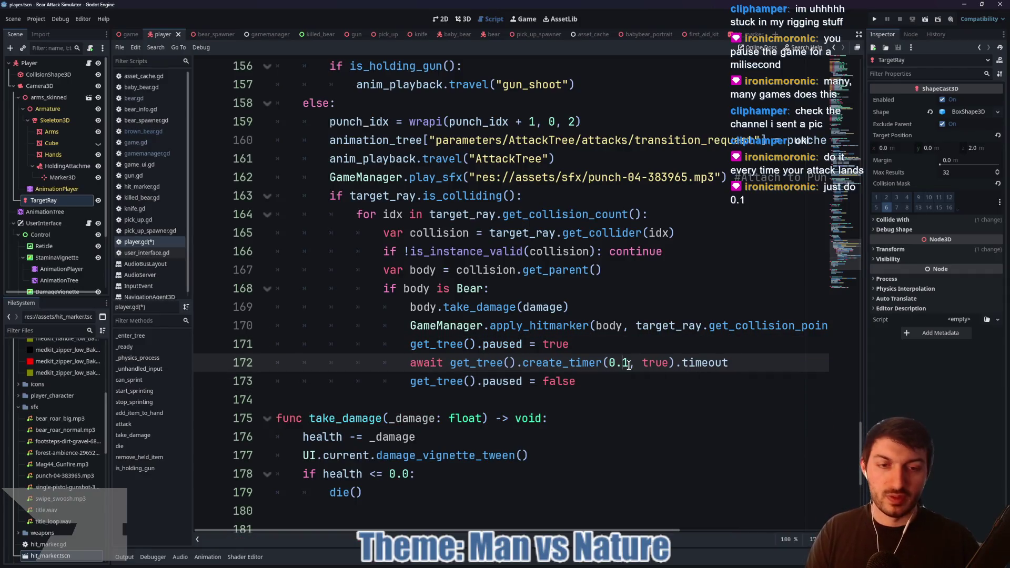
click(628, 382)
key(ctrl+s)
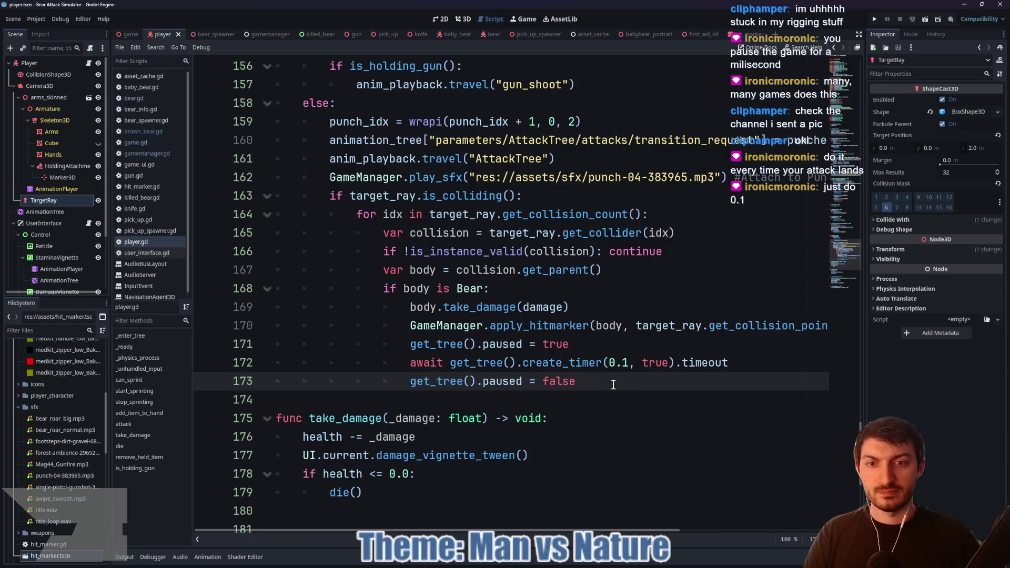
Review the three pasted hit-stop lines in the player's attack code
click(363, 397)
scroll(366, 399, down, 3)
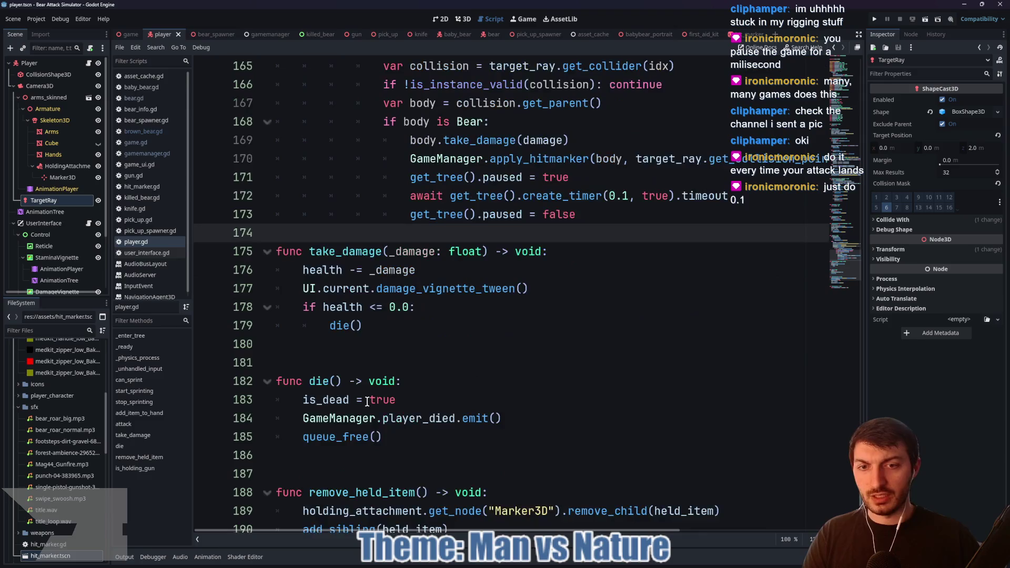
scroll(327, 362, up, 1)
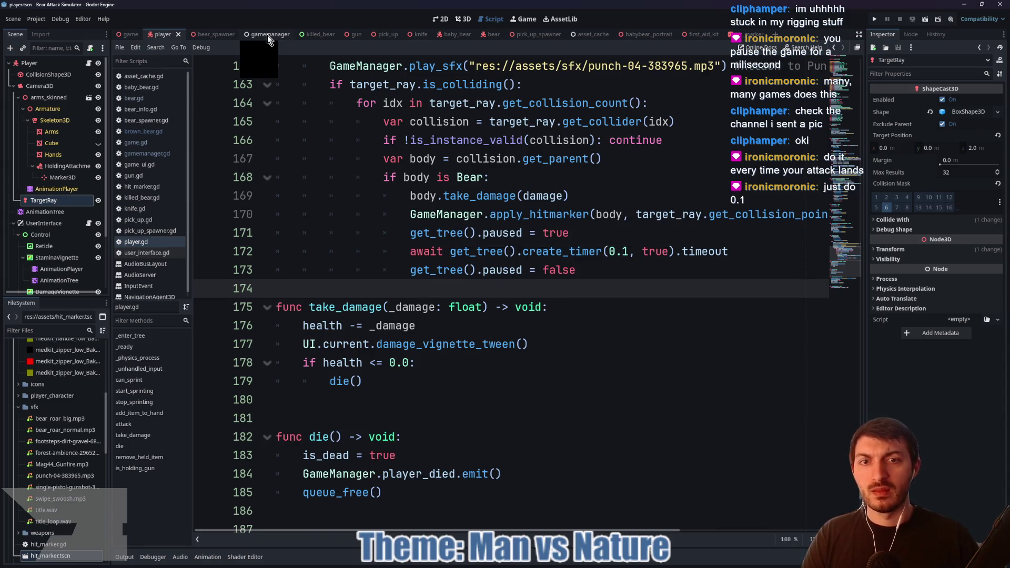
mouse_move(600, 273)
mouse_down()
mouse_move(361, 230)
mouse_move(264, 227)
mouse_up()
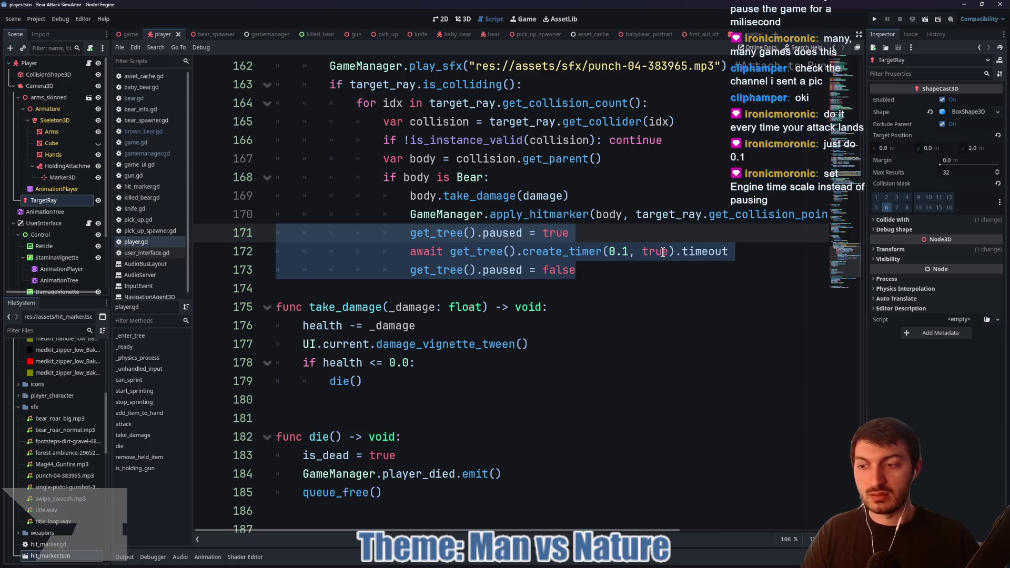
click(634, 251)
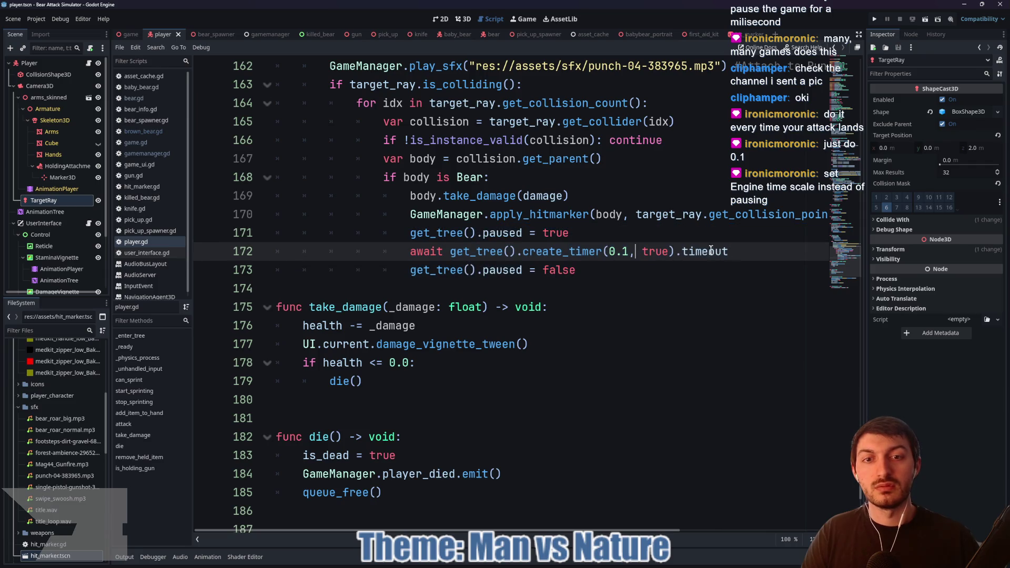
Replace the pause lines with Engine.time_scale 0.1, restoring 1.0 after the timer, and save player.gd
drag(567, 233, 411, 233)
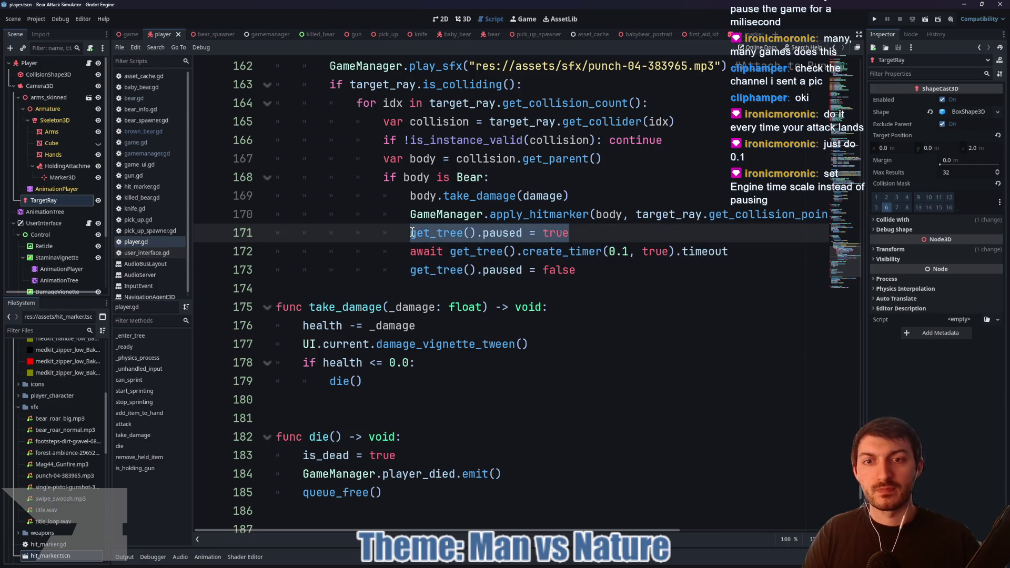
key(BackSpace)
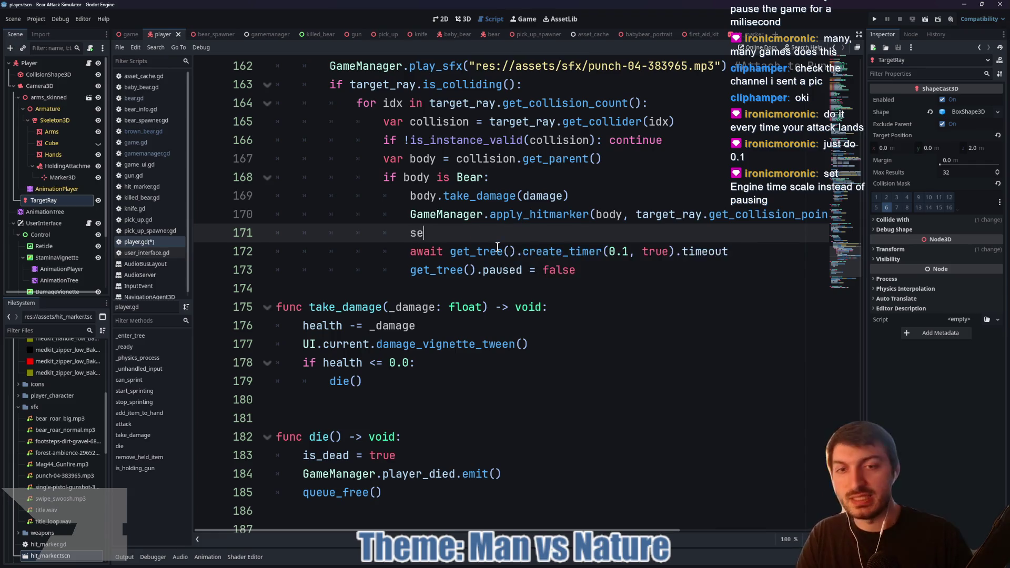
text(set_eng)
key(BackSpace)
key(BackSpace)
key(BackSpace)
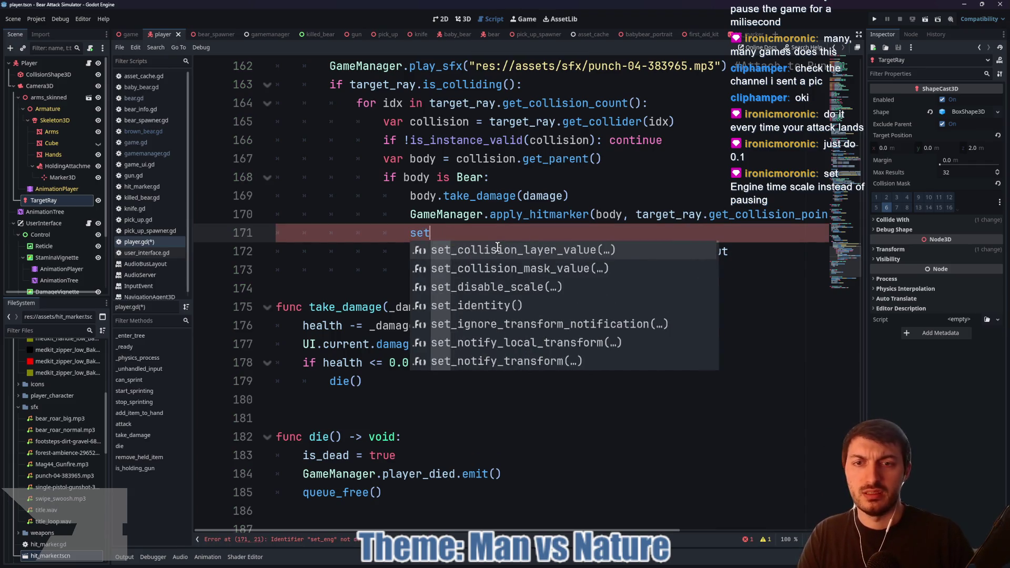
text(Engine.s)
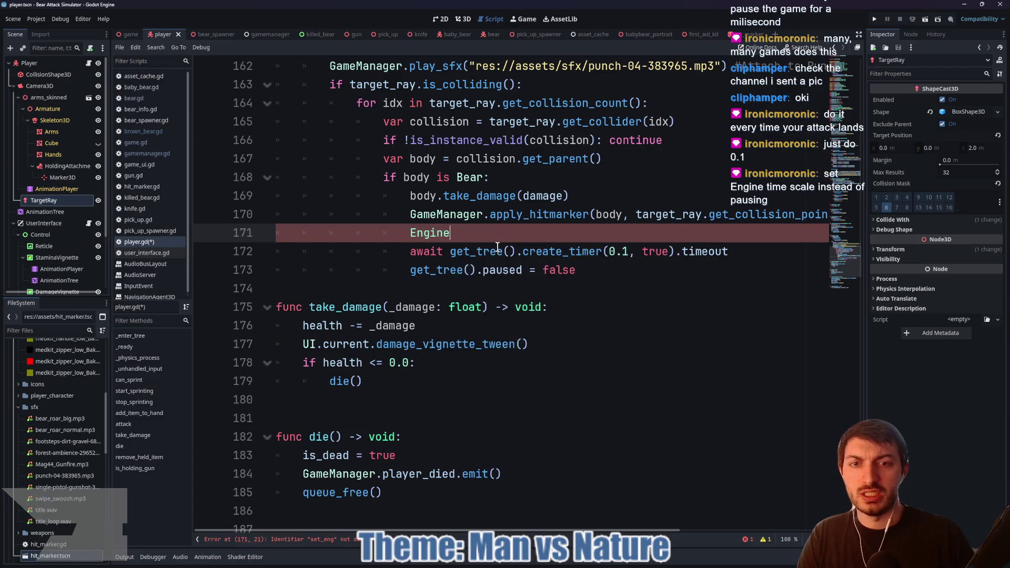
text(et_)
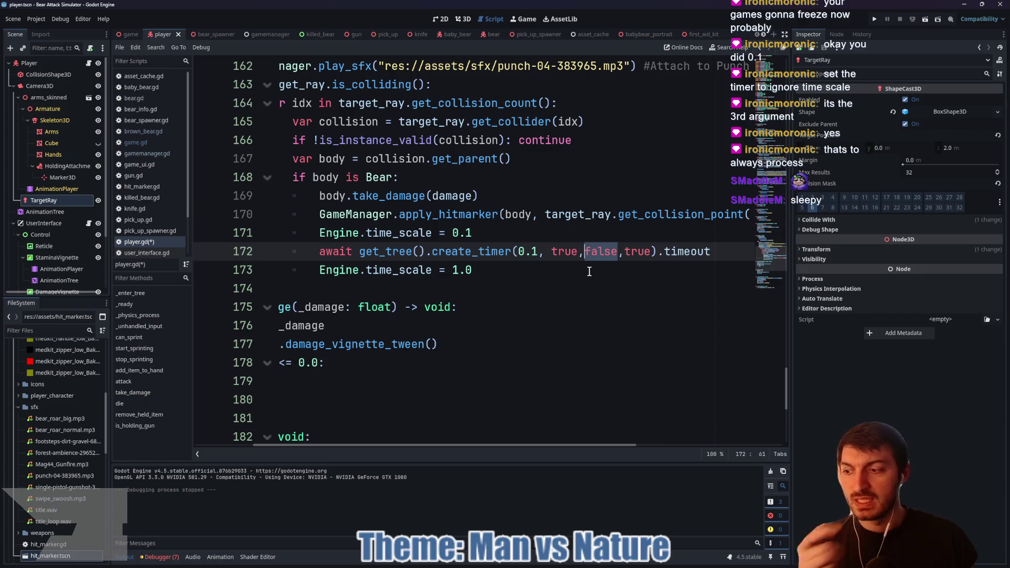
click(589, 271)
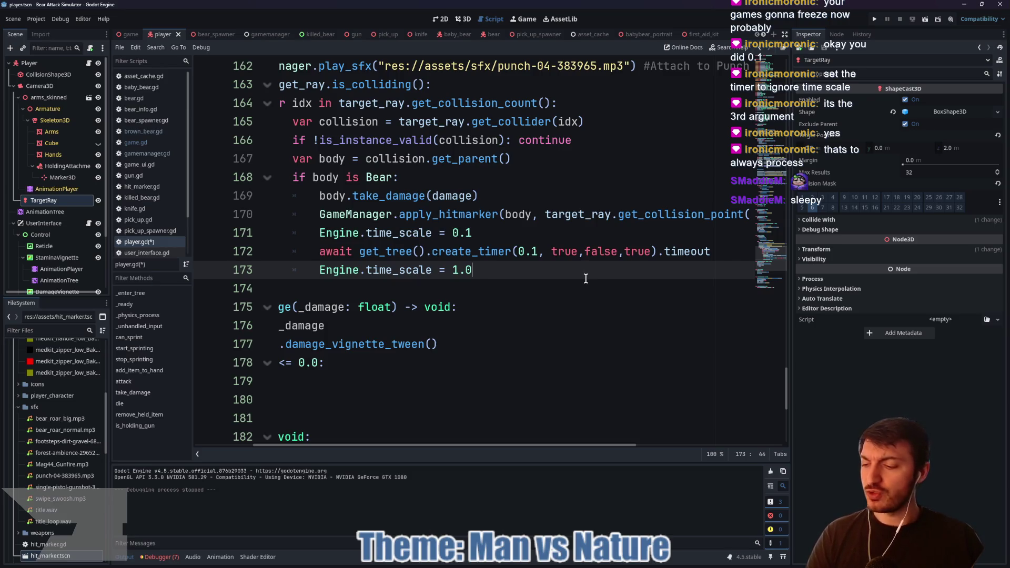
key(ctrl+s)
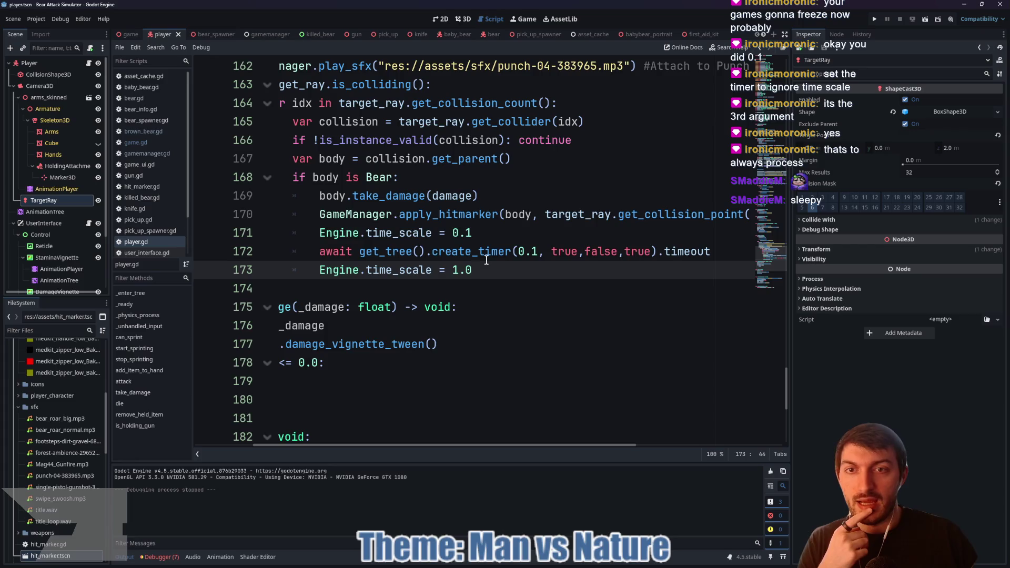
Save the scene and bring up the game scene
mouse_move(486, 260)
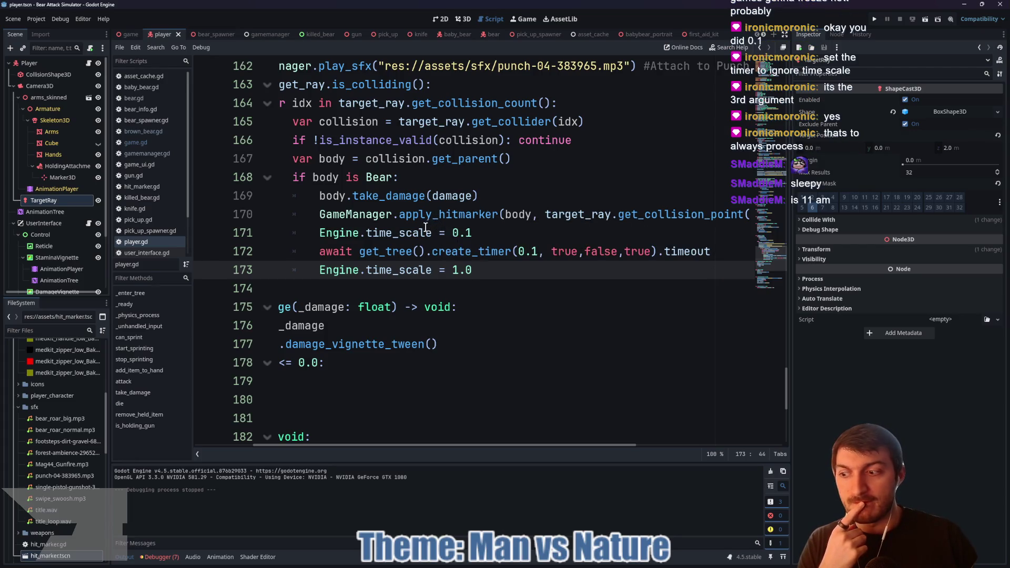
scroll(461, 444, left, 3)
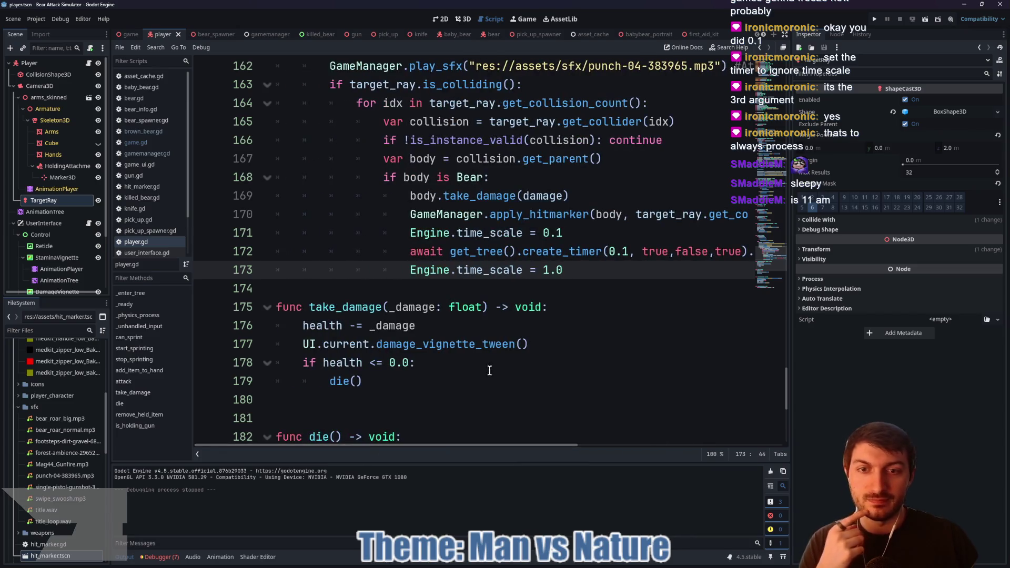
key(ctrl+s)
click(130, 34)
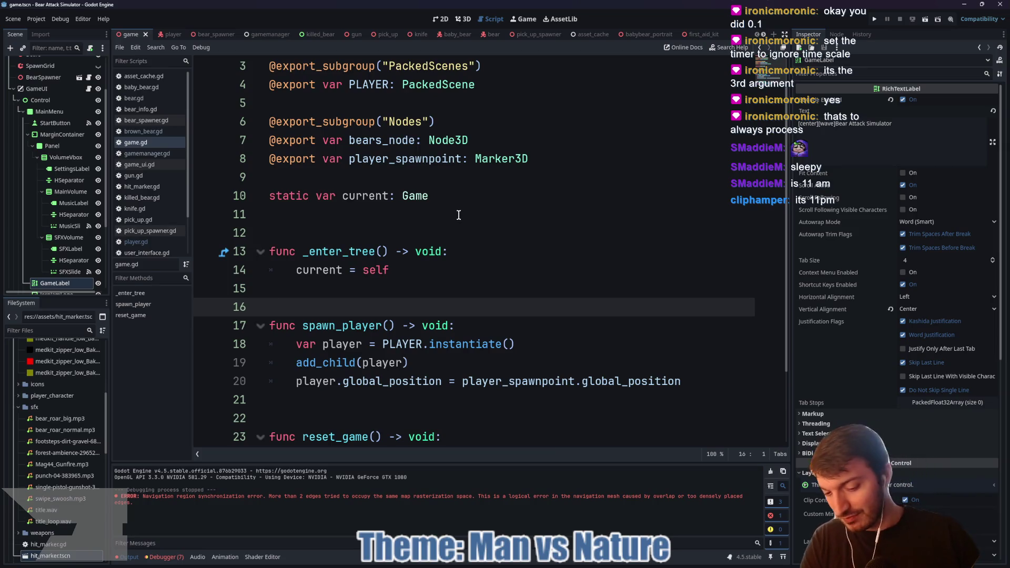
key(F5)
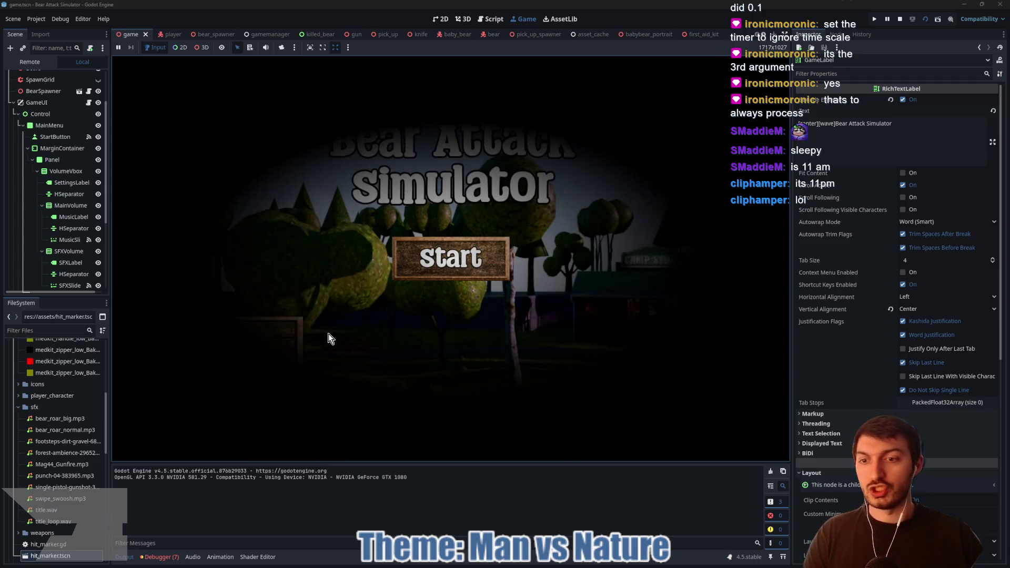
click(451, 257)
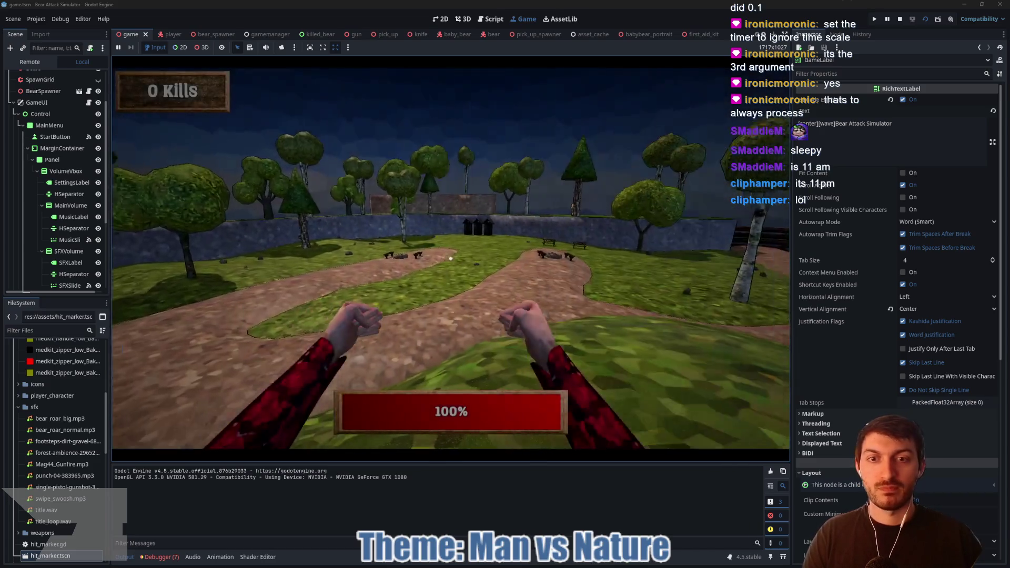
click(451, 258)
key(w)
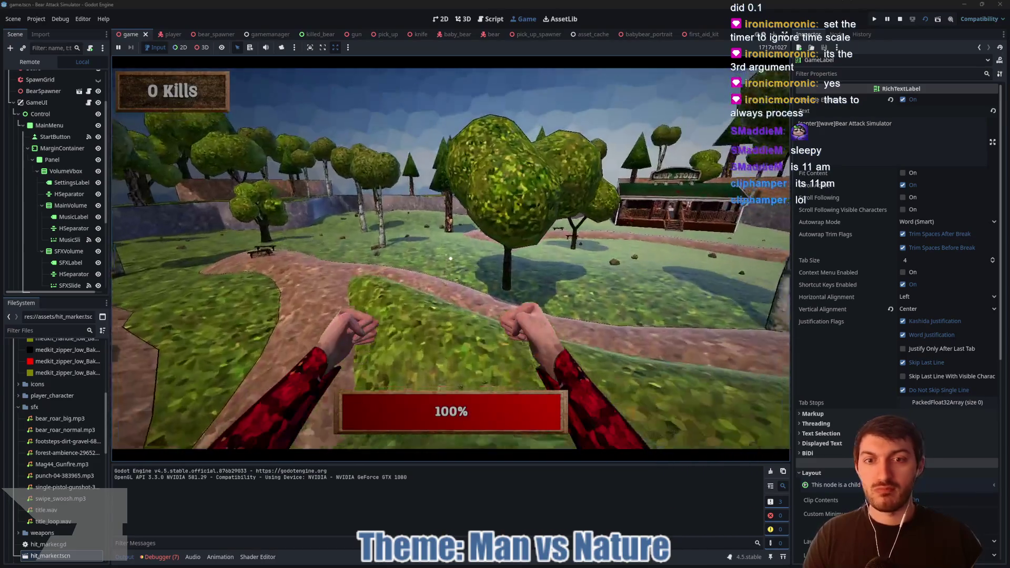
key(w)
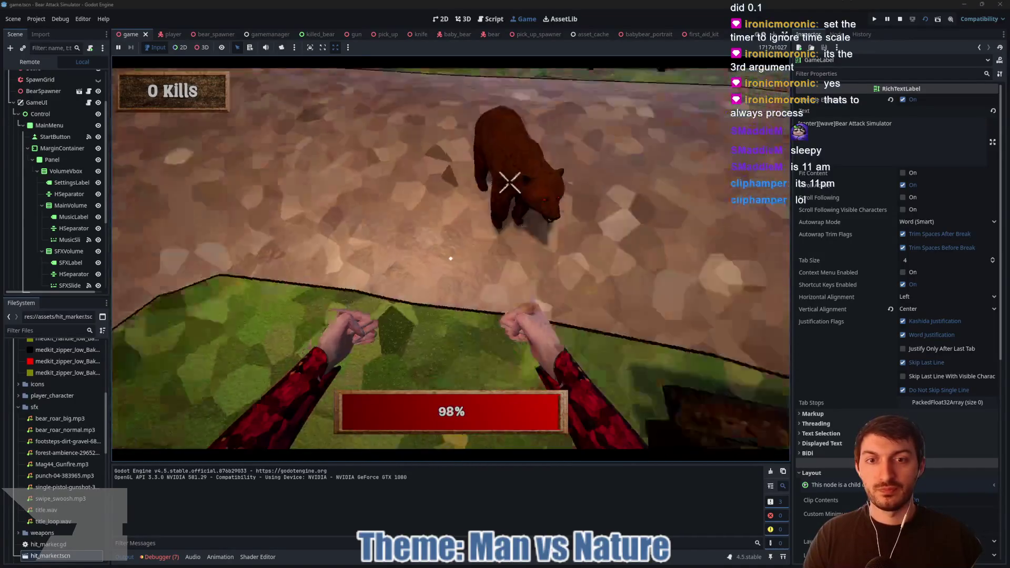
click(451, 258)
click(451, 258)
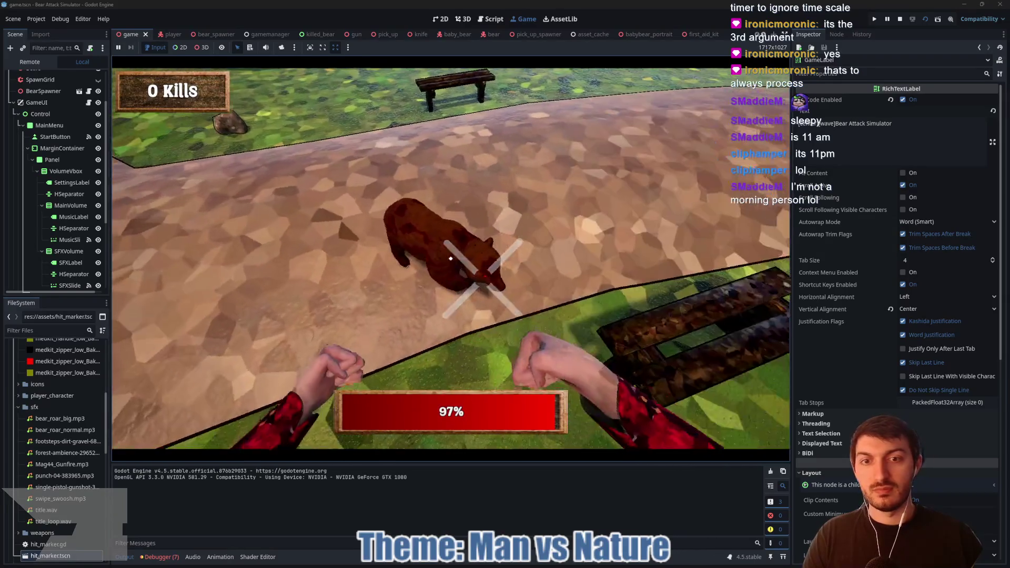
click(451, 258)
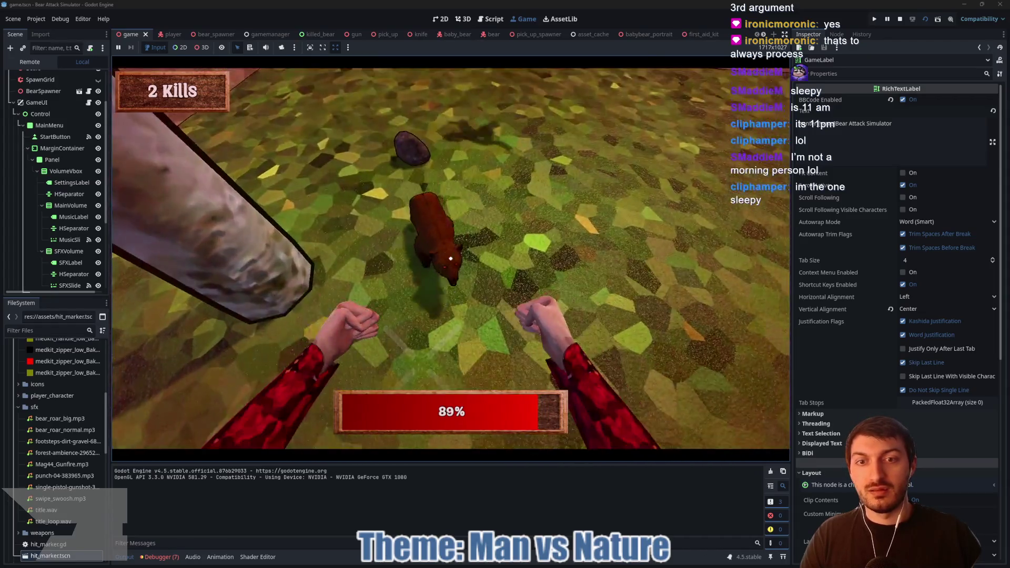
click(450, 259)
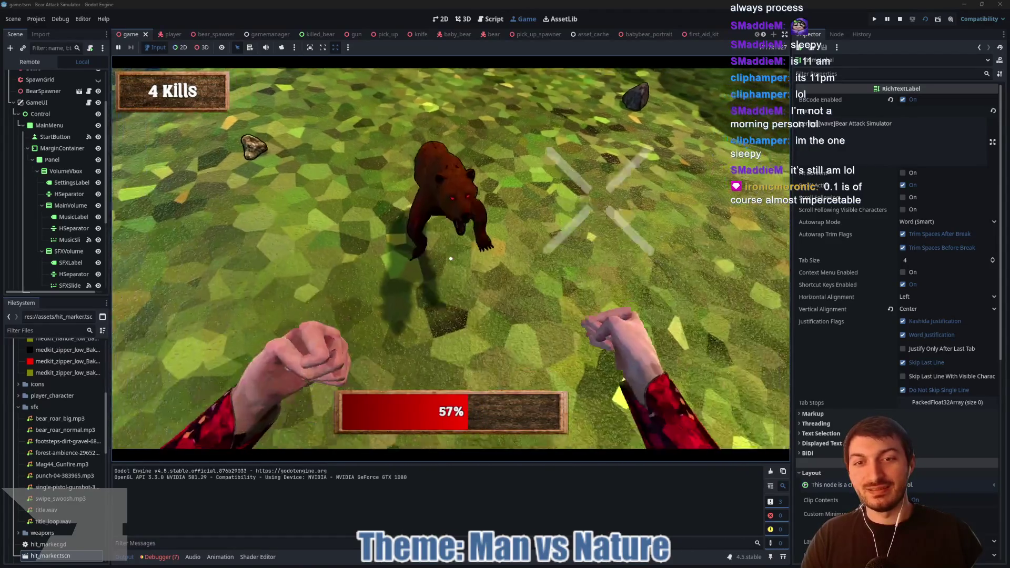
key(F8)
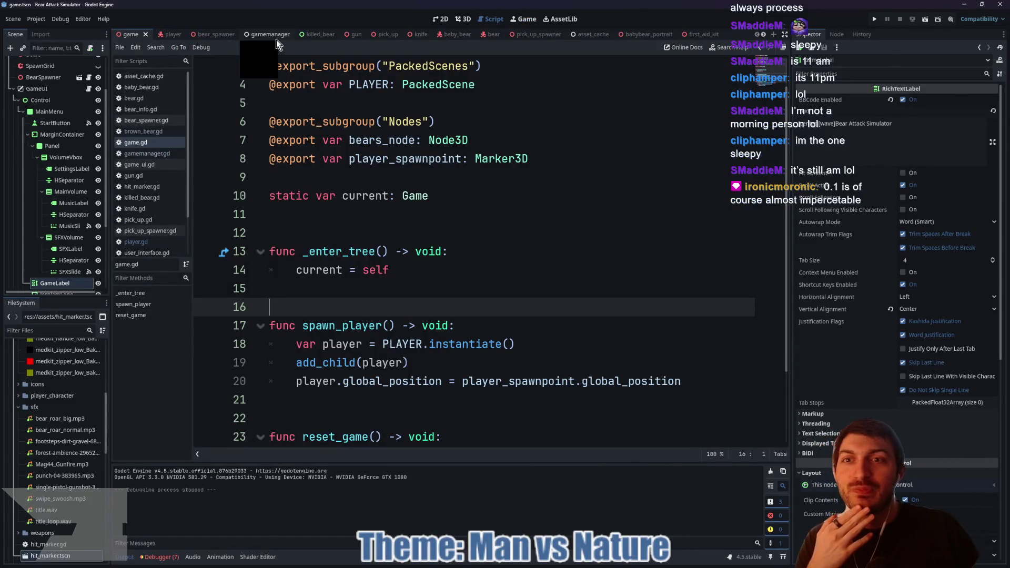
Change create_timer's duration on line 172 of player.gd from 0.1 to 0.2 and save
click(260, 34)
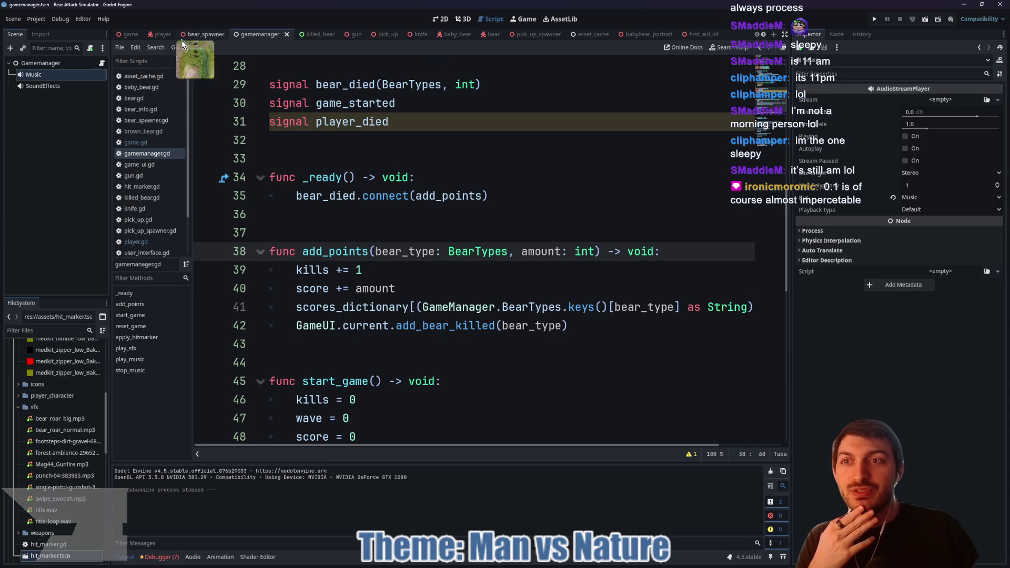
click(163, 34)
drag(497, 445, 580, 448)
click(499, 252)
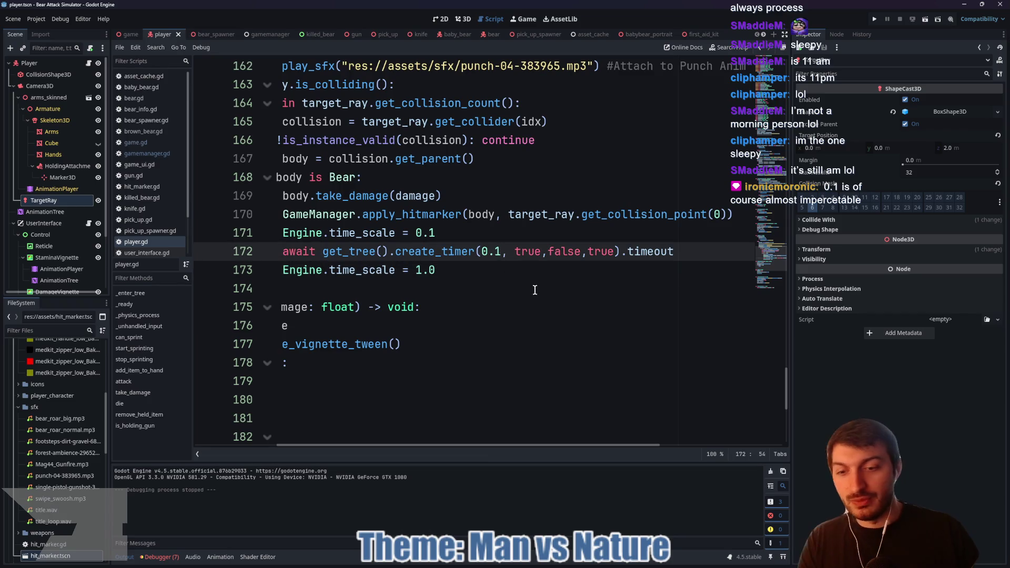
key(BackSpace)
text(2)
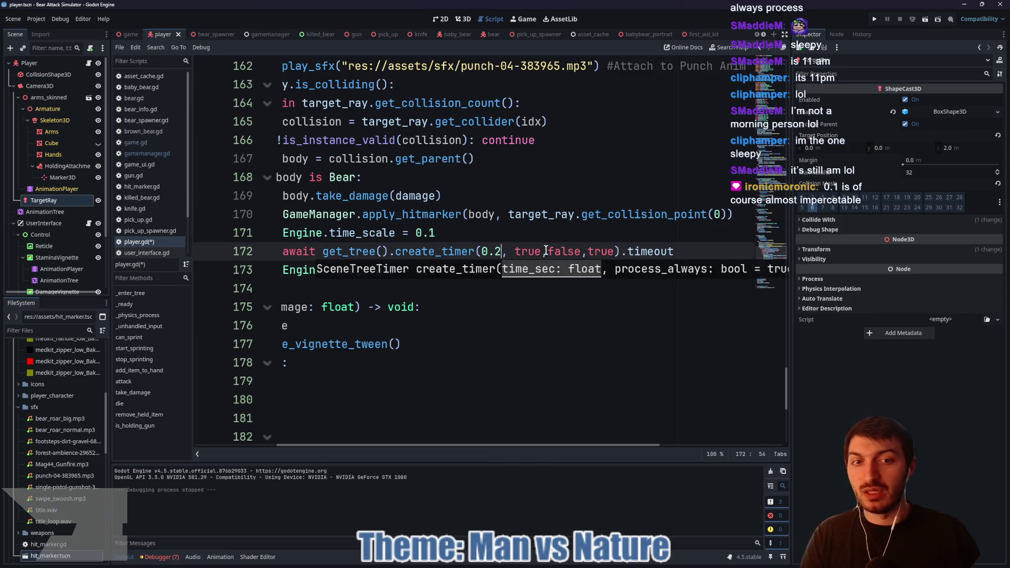
click(546, 251)
key(ctrl+s)
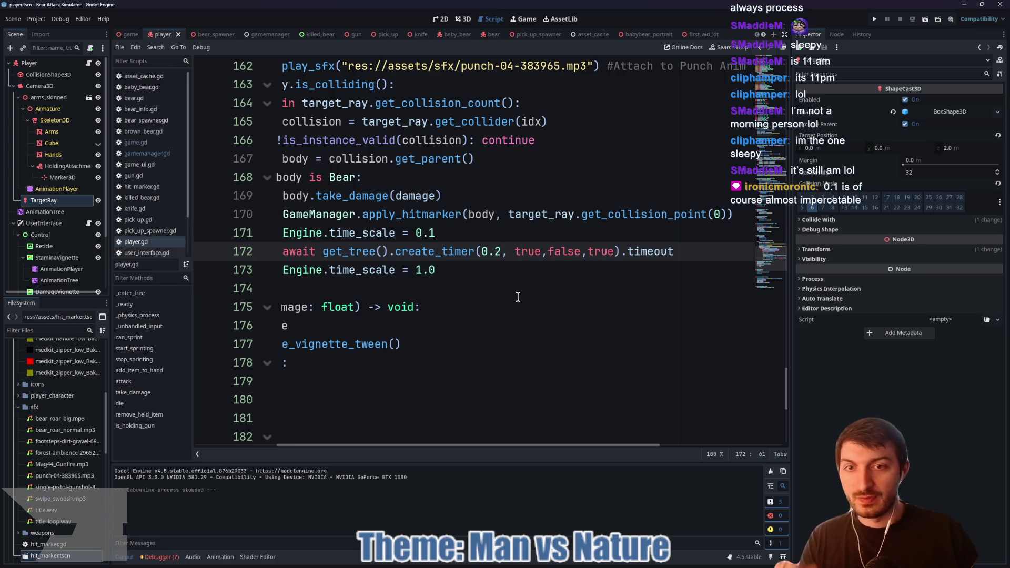
mouse_move(463, 445)
mouse_down()
mouse_move(407, 452)
mouse_move(419, 452)
mouse_up()
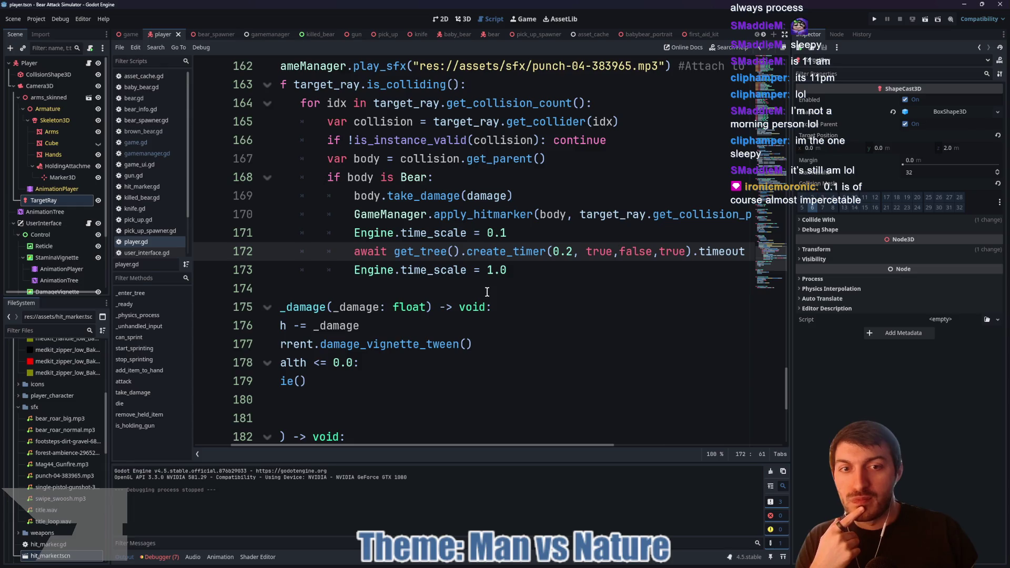
click(130, 39)
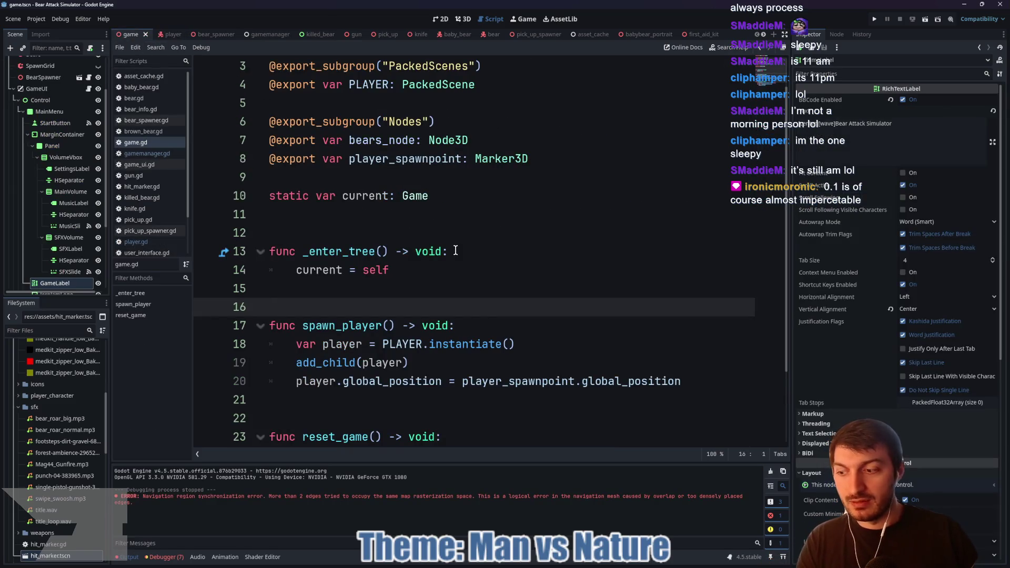
Run the project, start the game, and walk past the picnic tables toward a bear
key(F5)
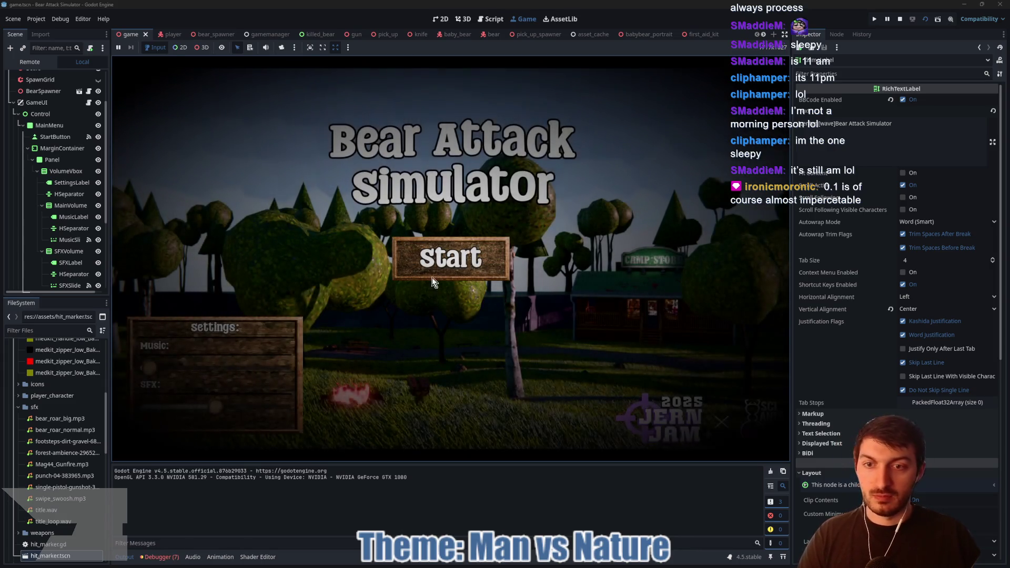
click(451, 257)
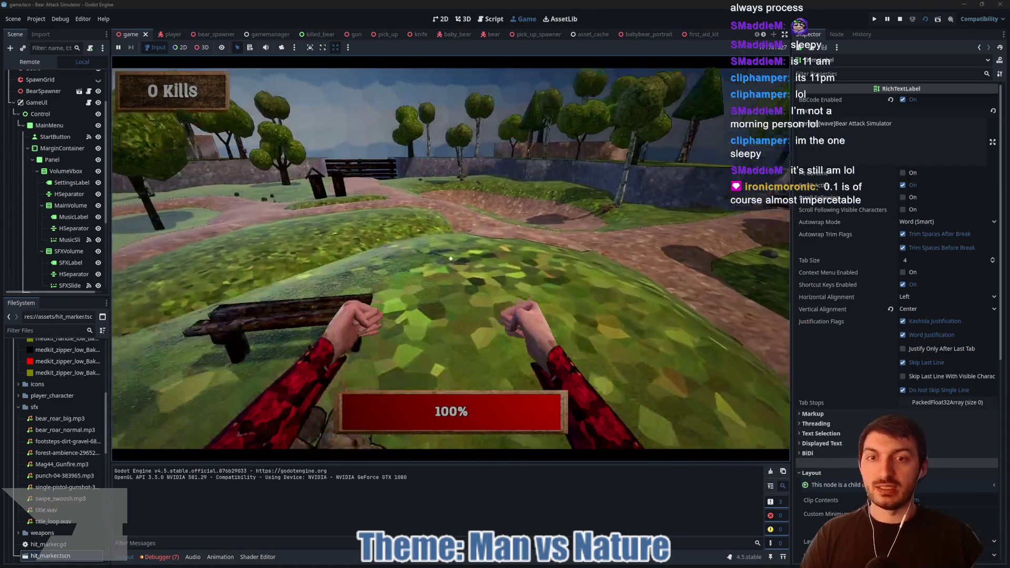
key(w)
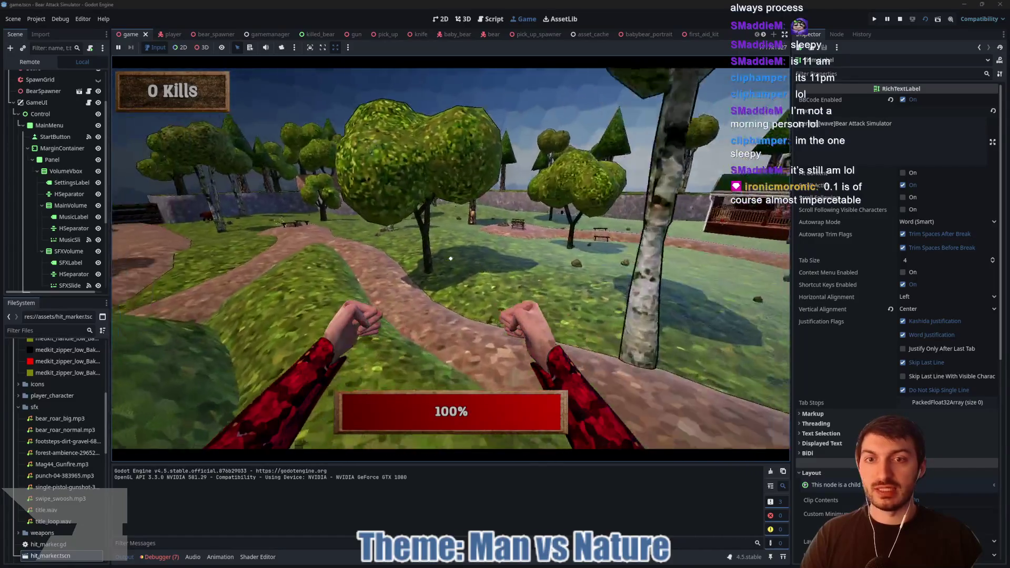
key(w)
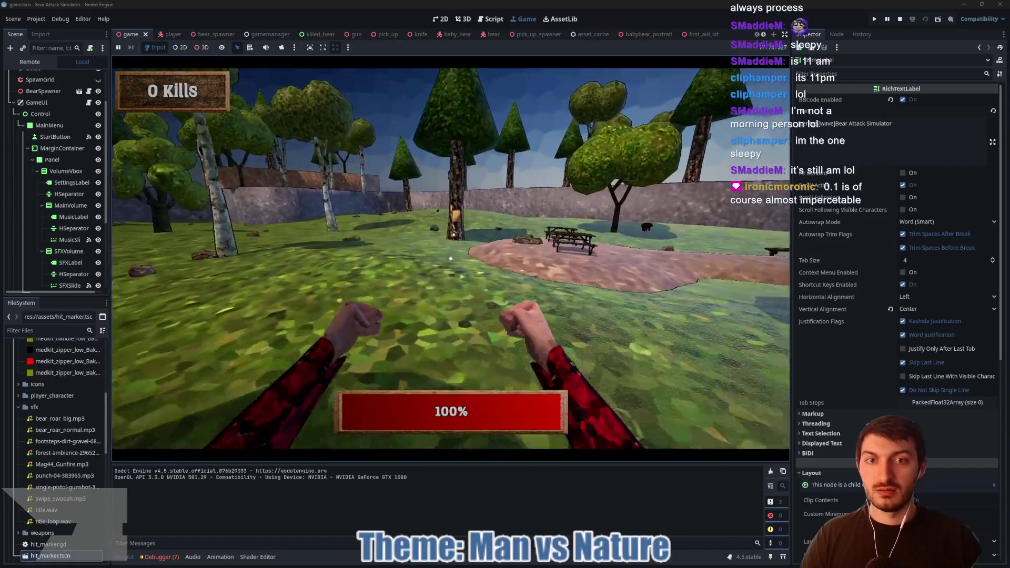
key(w)
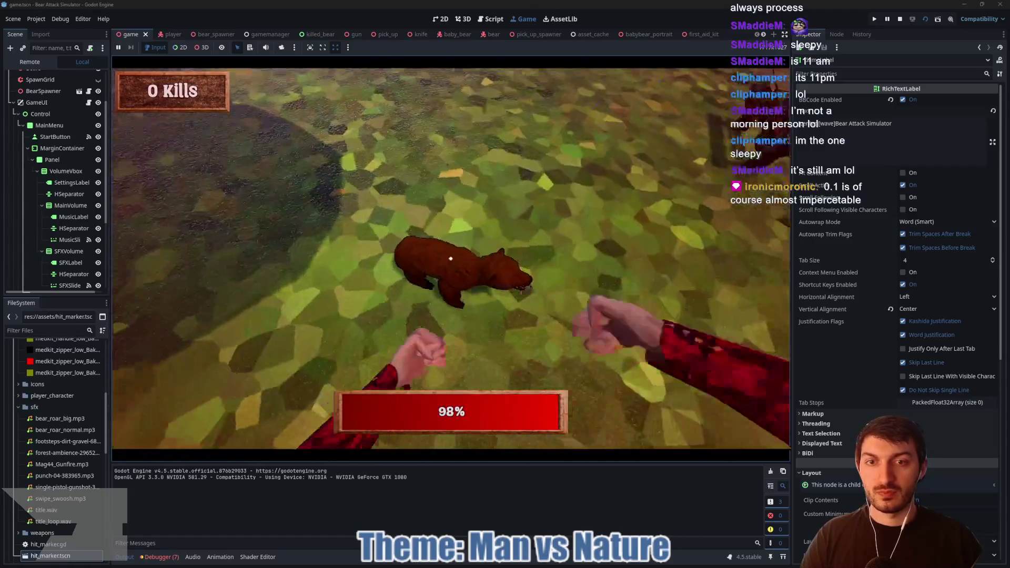
key(w)
Punch the bear until the kill count reaches 4 at 75% health, then stop the game
click(451, 259)
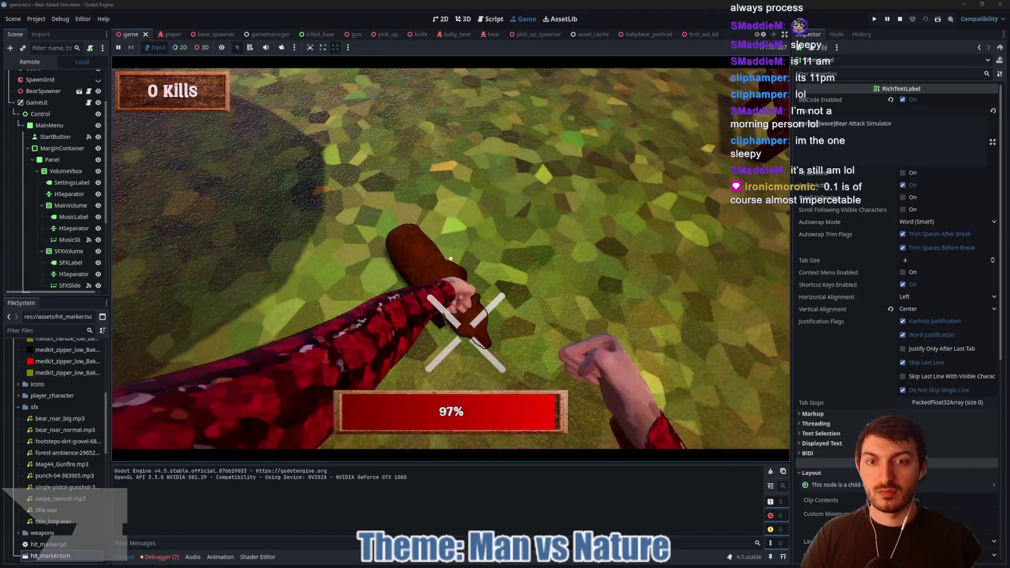
click(451, 259)
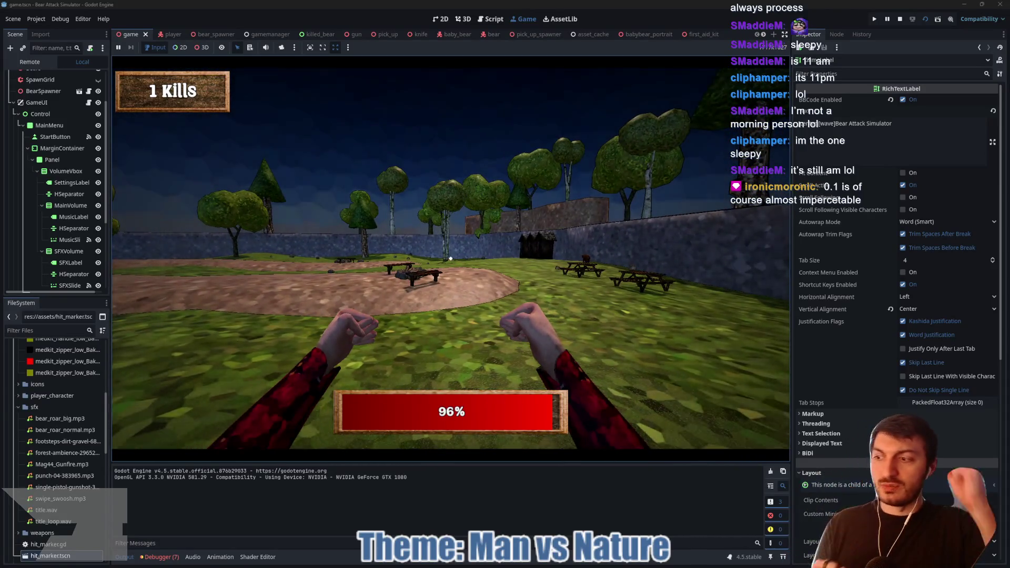
mouse_move(451, 258)
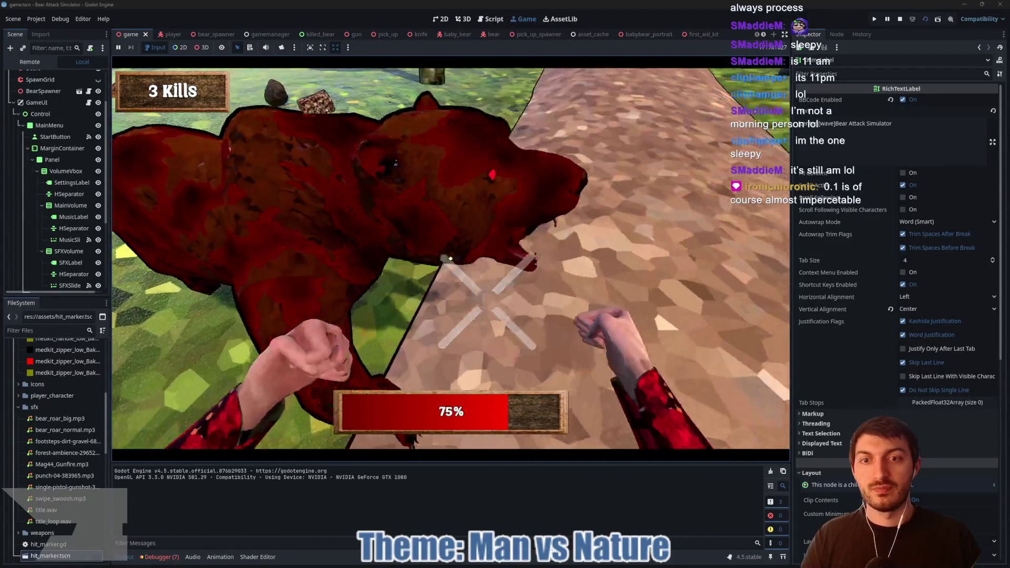
click(451, 258)
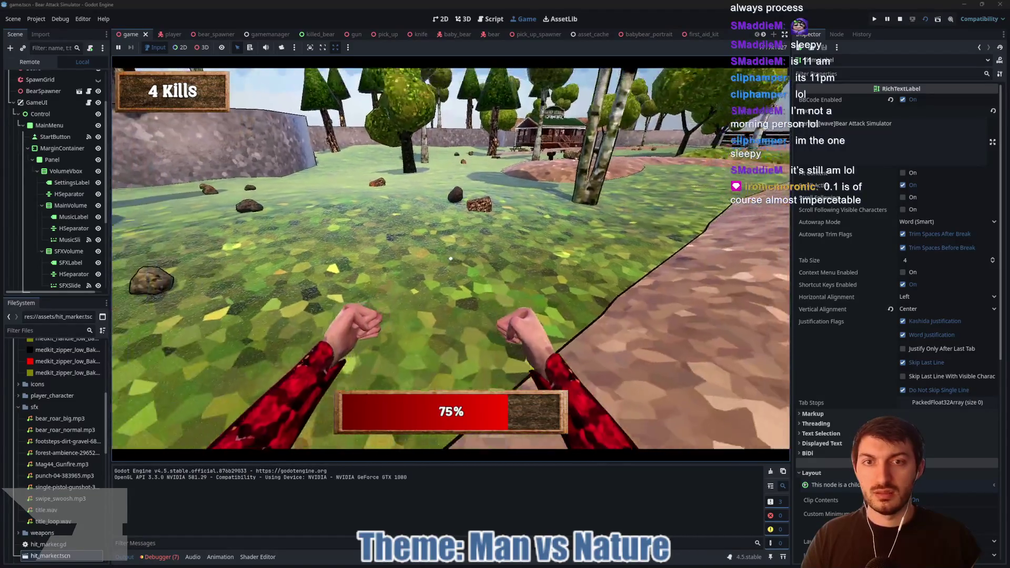
key(F8)
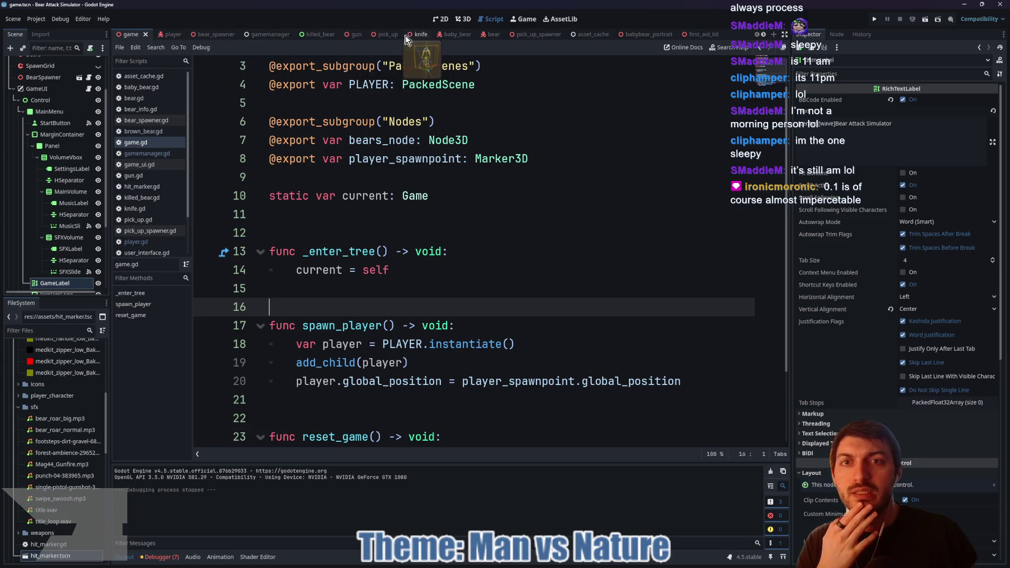
Check the BrownBear's CollisionShape3D transform, then open the parent bear.gd at its die() function
click(484, 35)
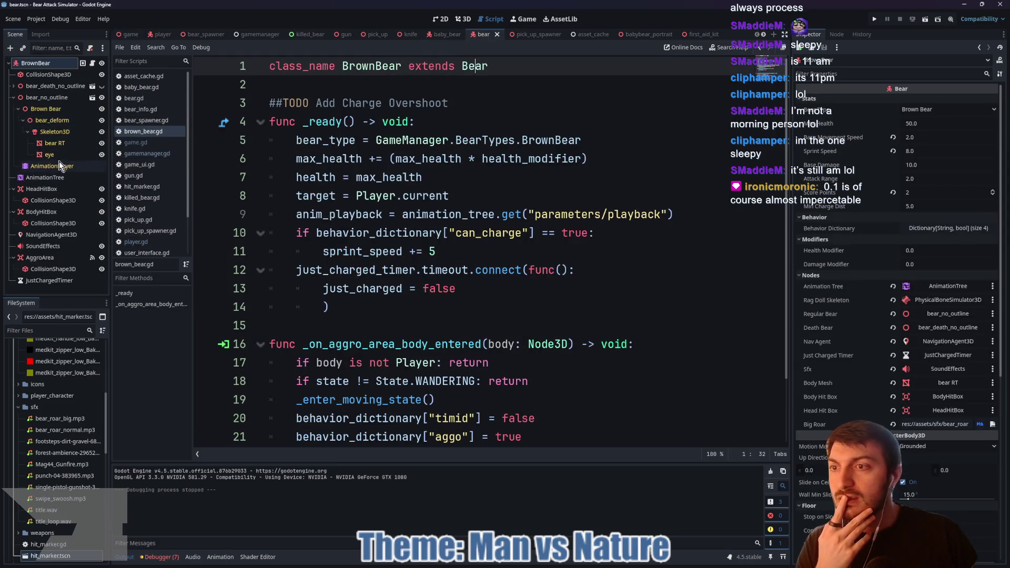
click(49, 74)
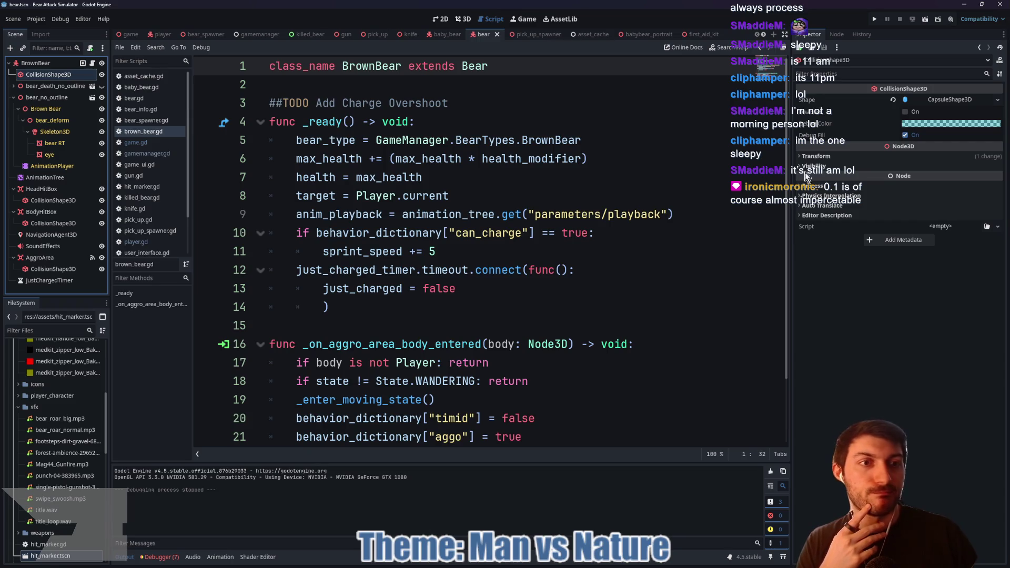
click(819, 157)
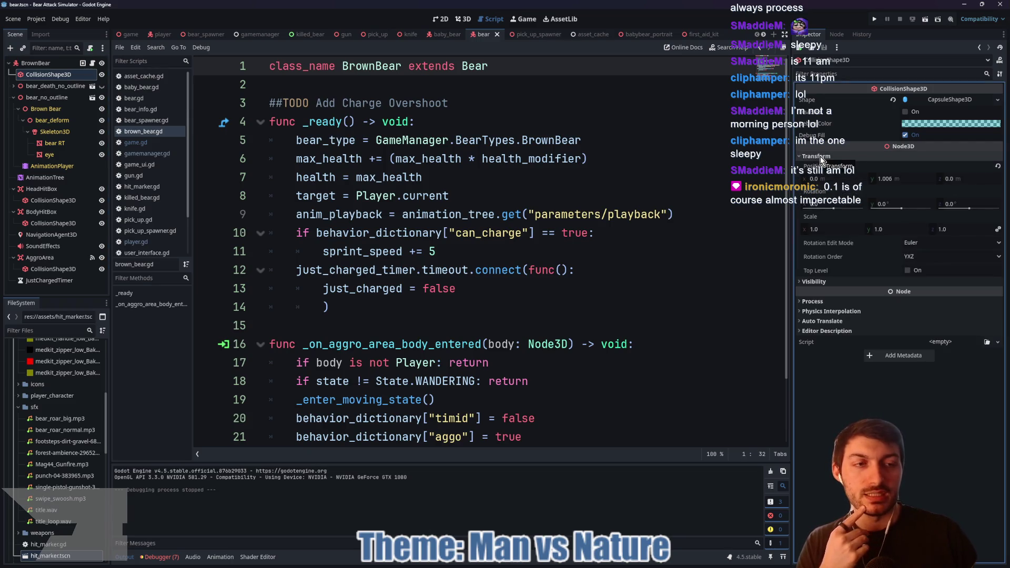
click(817, 156)
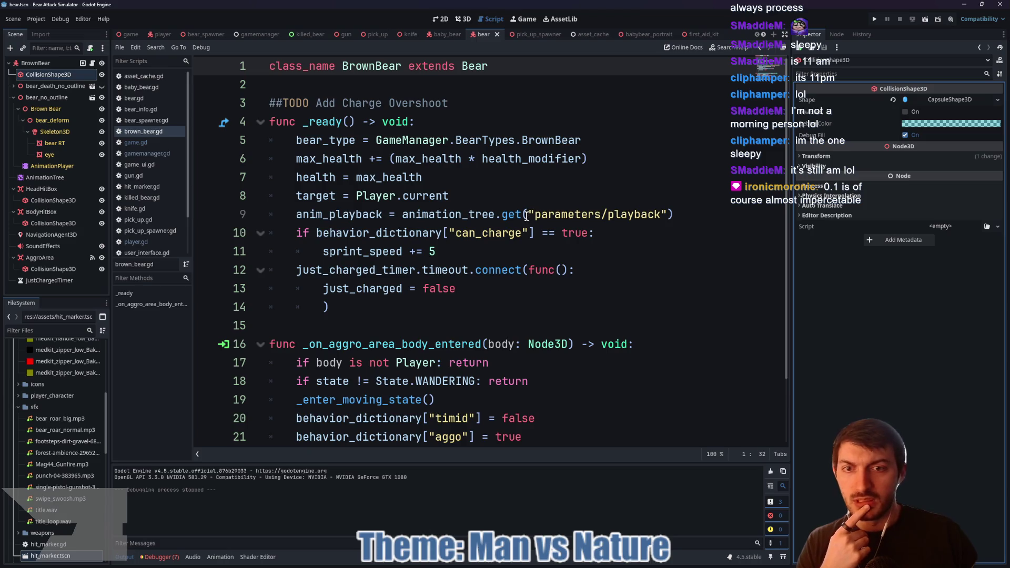
ctrl+click(476, 70)
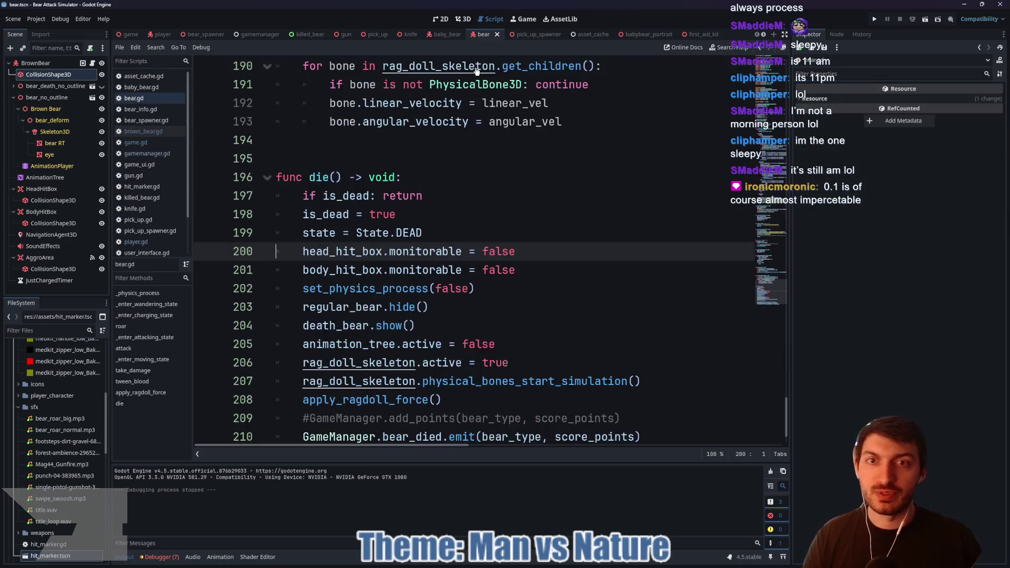
Add 'body_collision.disabled = true' on a new line in the bear's die() function
click(553, 264)
key(Return)
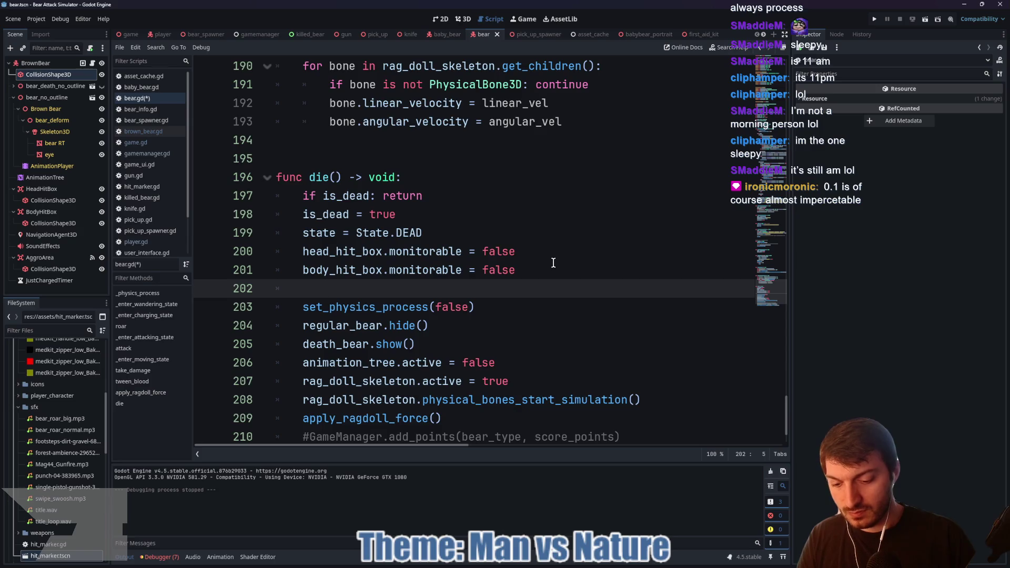
text(body_)
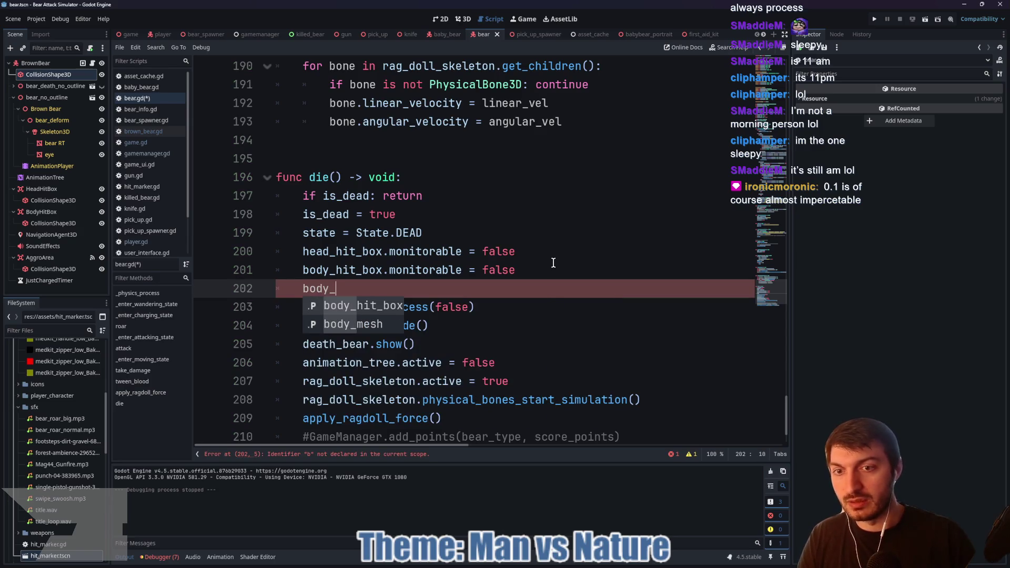
text(collision.disaled -)
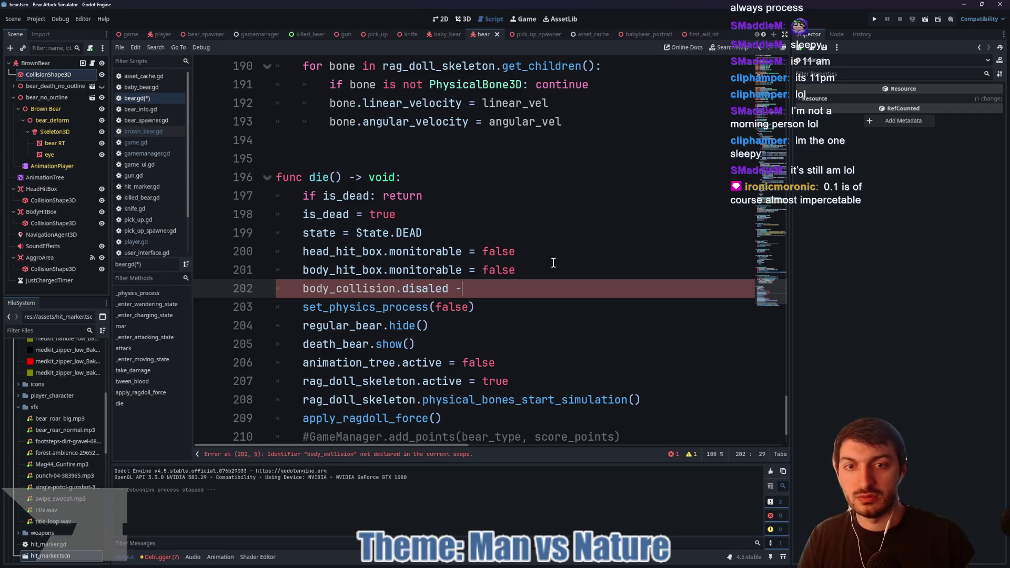
key(BackSpace)
text(= true)
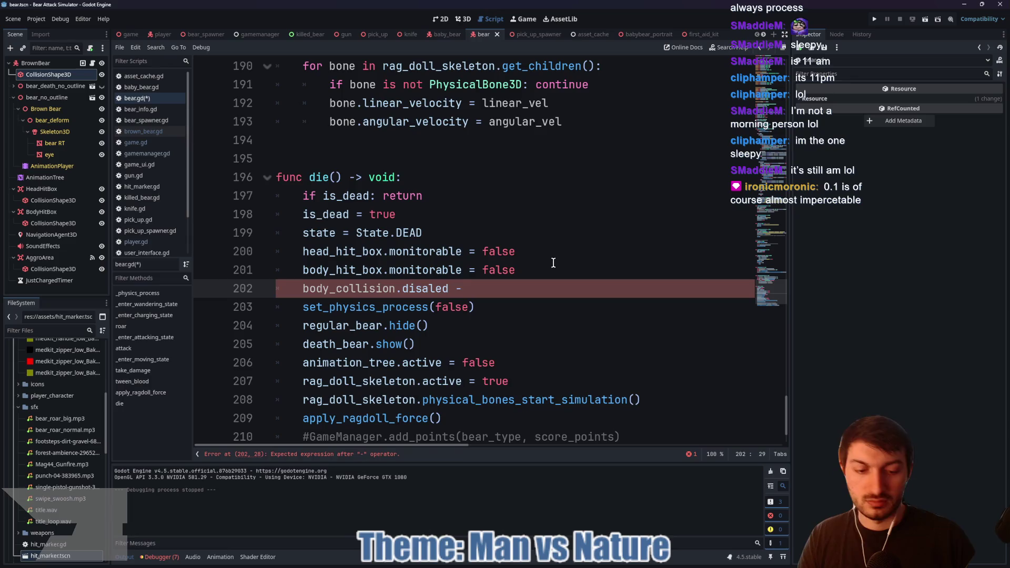
scroll(532, 254, up, 20)
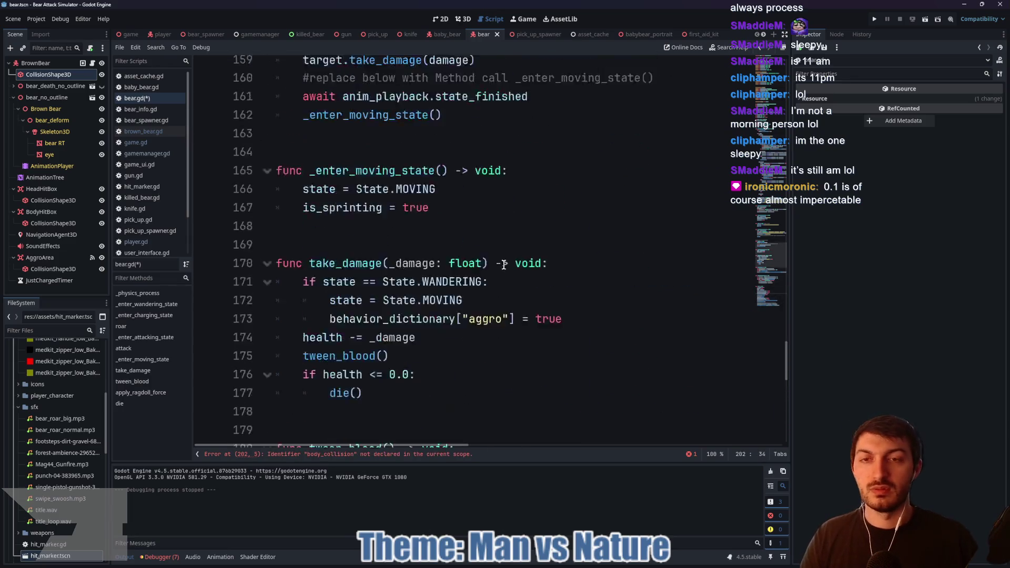
scroll(496, 265, up, 17)
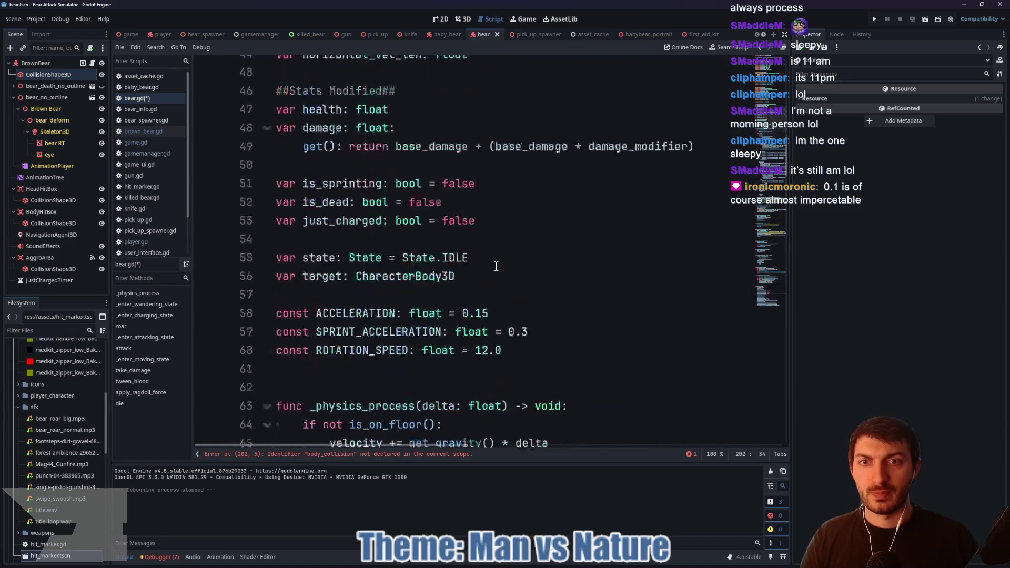
click(511, 307)
key(Return)
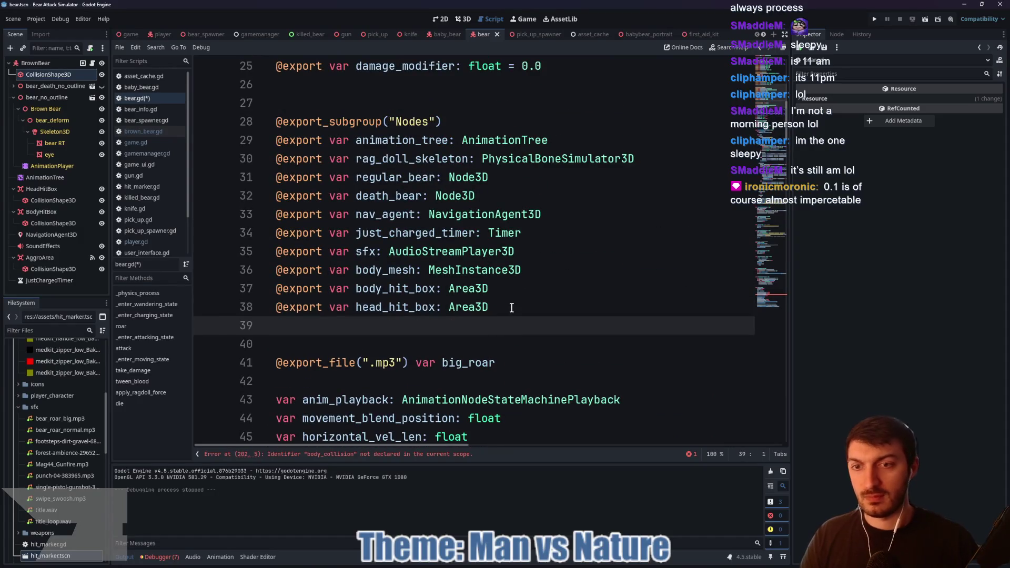
text(@export var body_collision: )
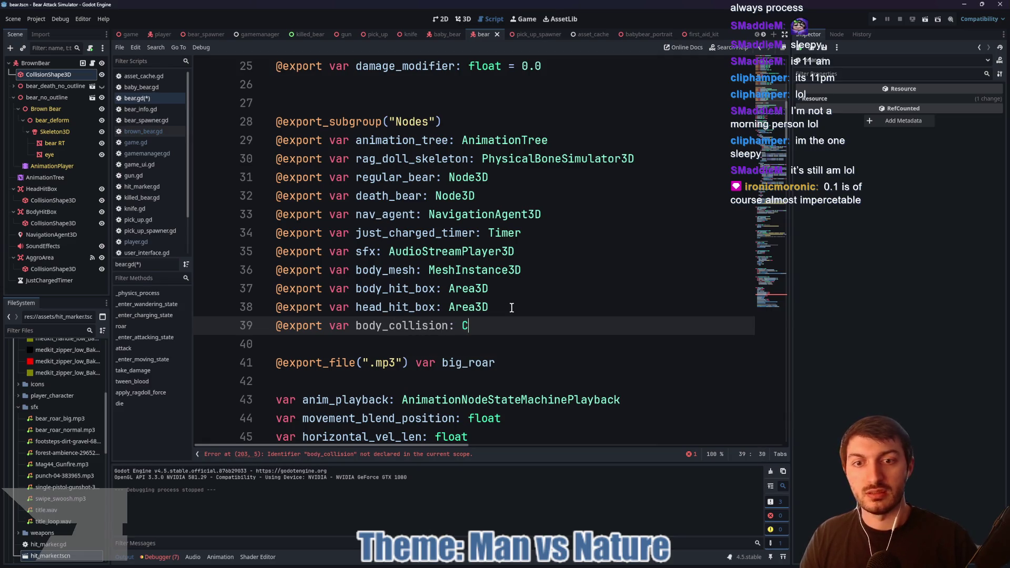
text(CollisionShape)
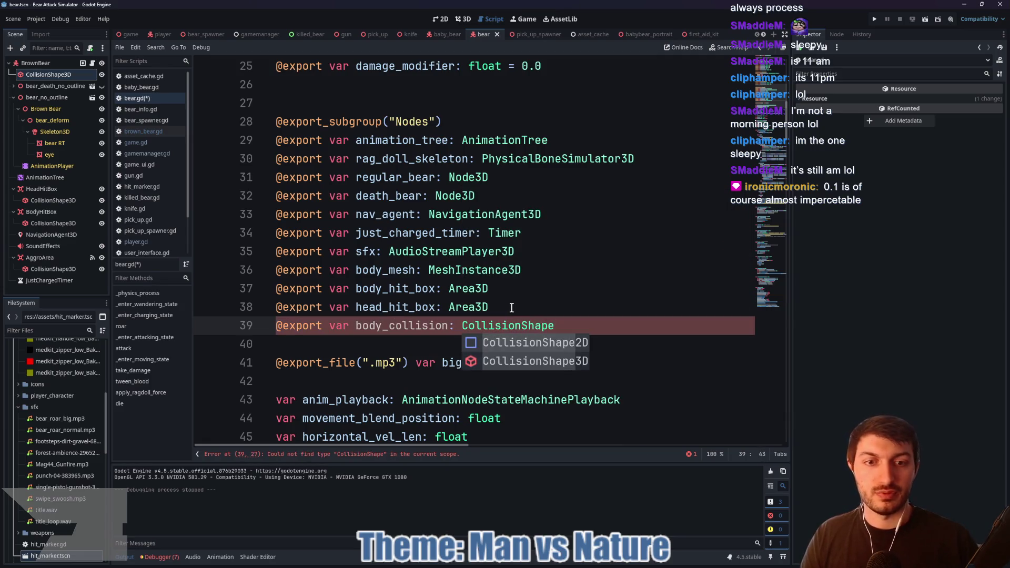
text(3D)
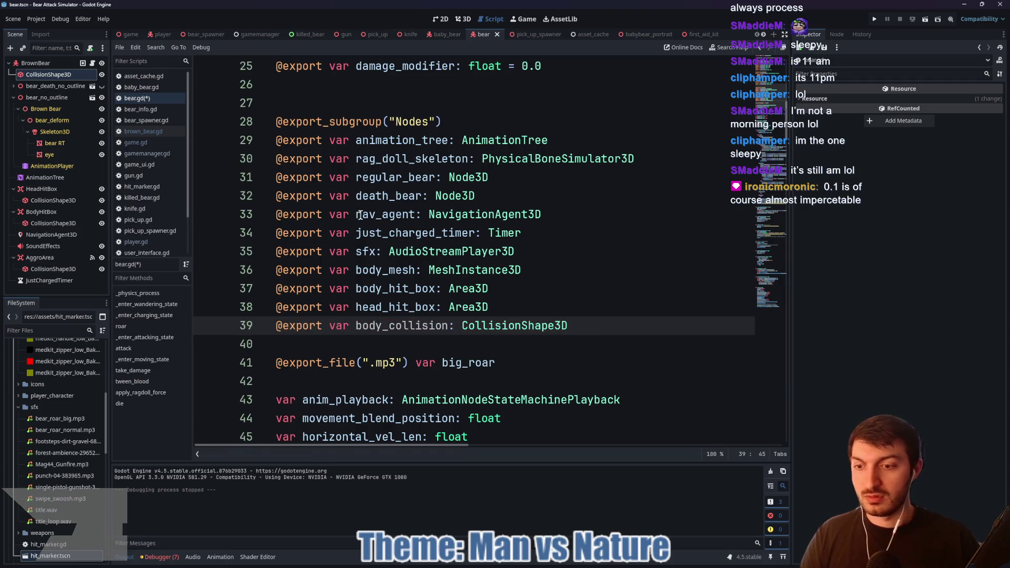
click(36, 63)
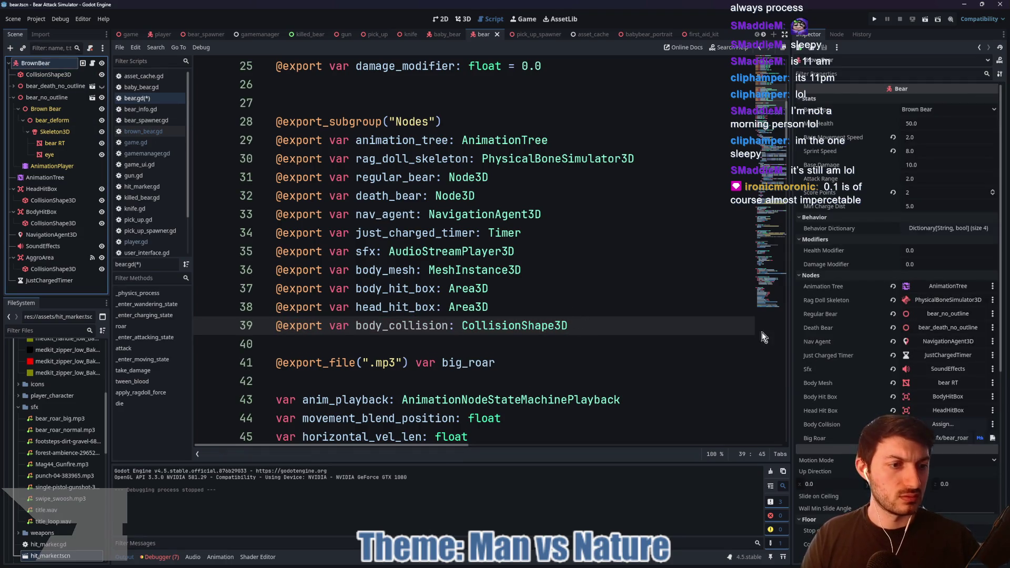
Assign the BrownBear's CollisionShape3D to Body Collision and save the brown bear scene
click(942, 423)
click(512, 195)
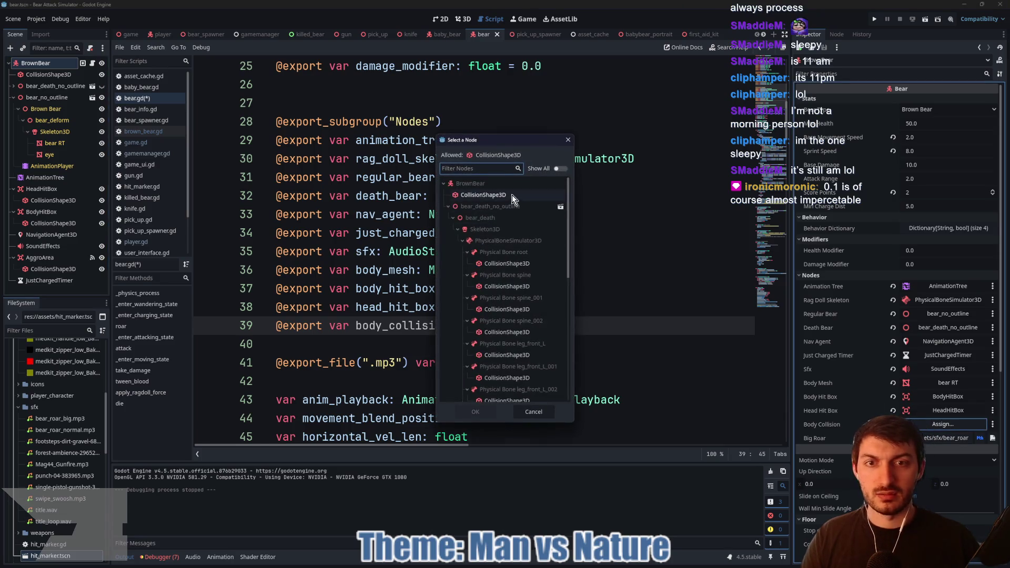
click(479, 412)
click(523, 326)
key(ctrl+s)
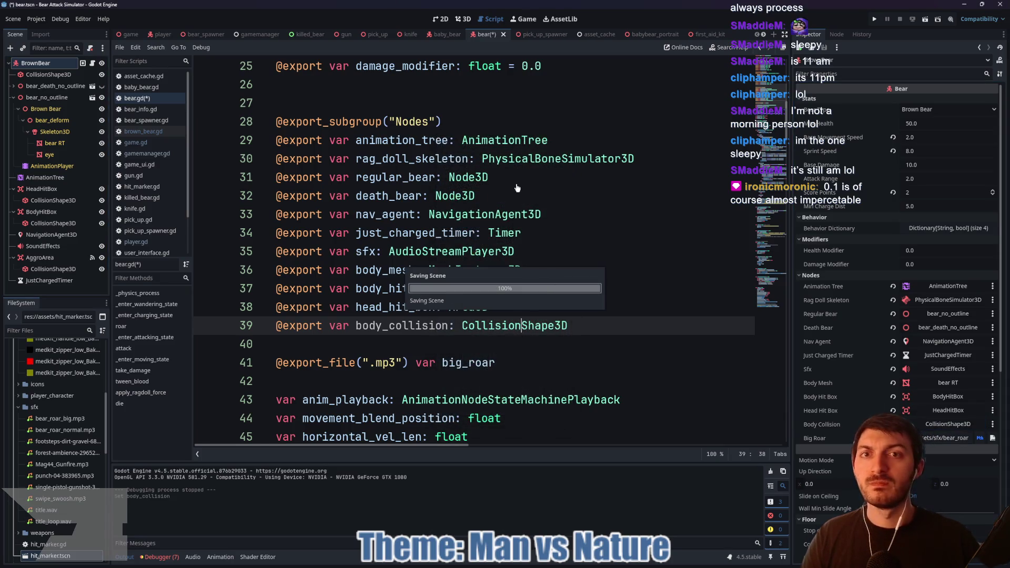
Assign the baby bear's top CollisionShape3D as Body Collision, then run the game scene
click(446, 37)
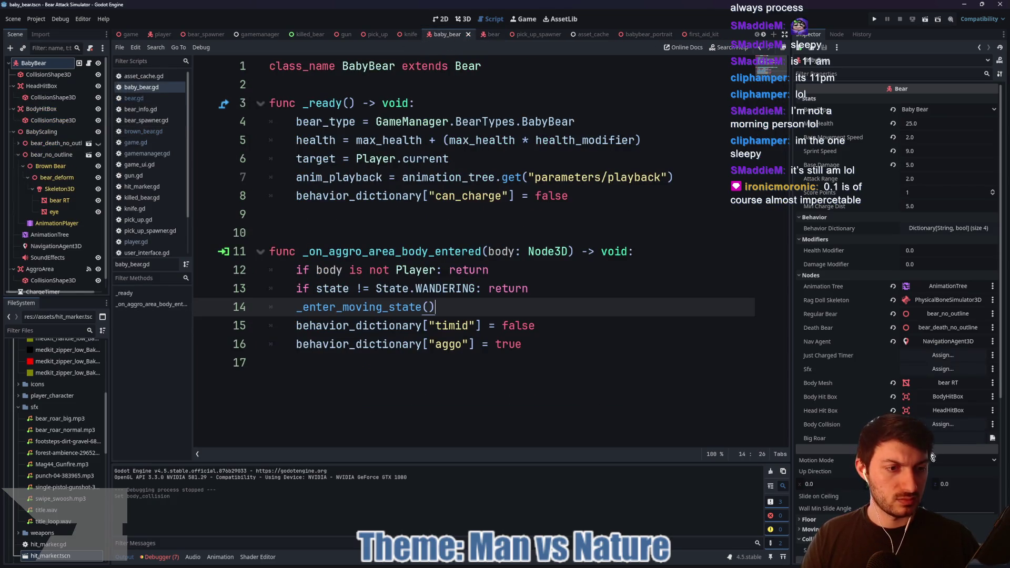
click(941, 424)
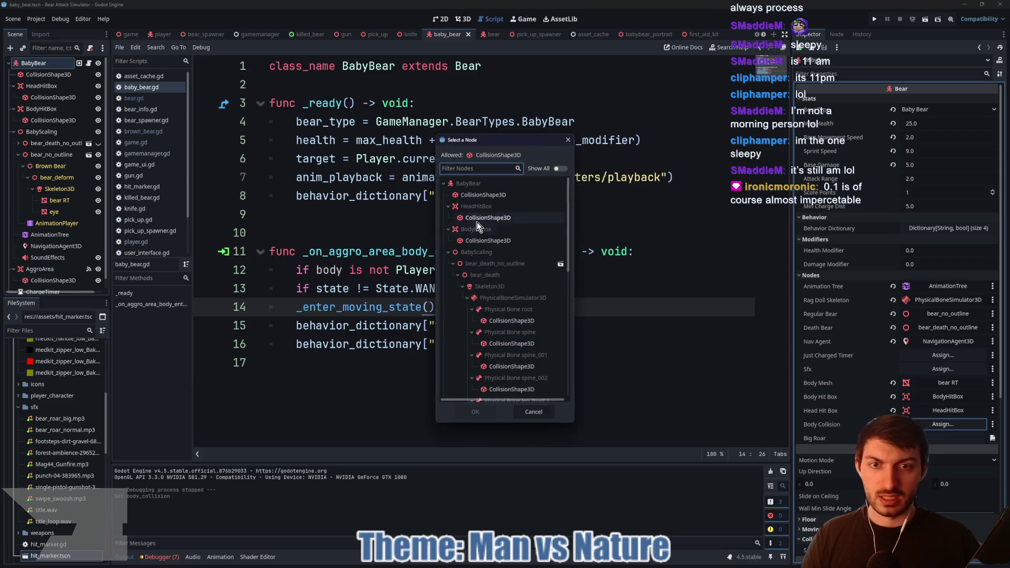
click(478, 194)
click(474, 411)
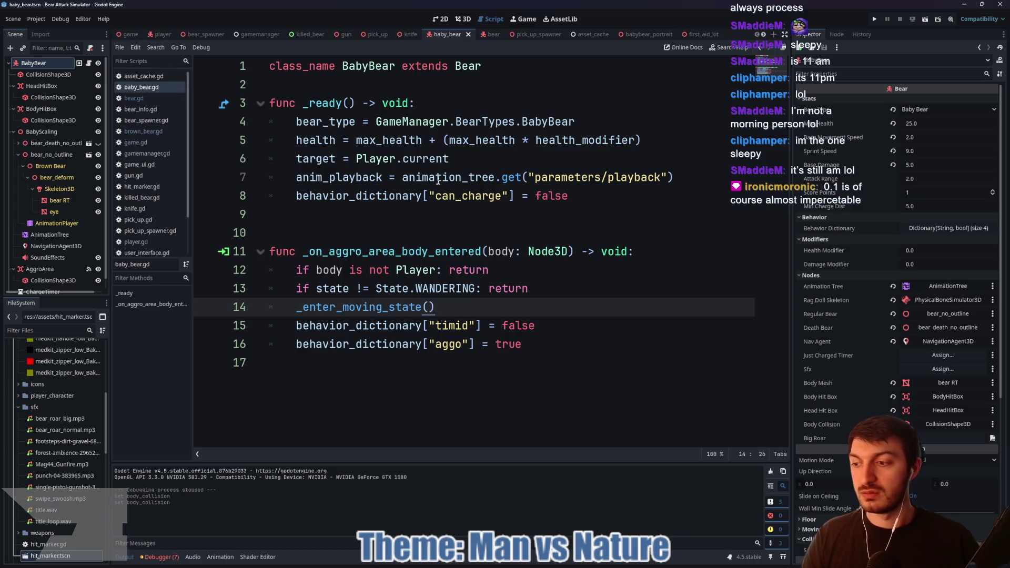
click(134, 34)
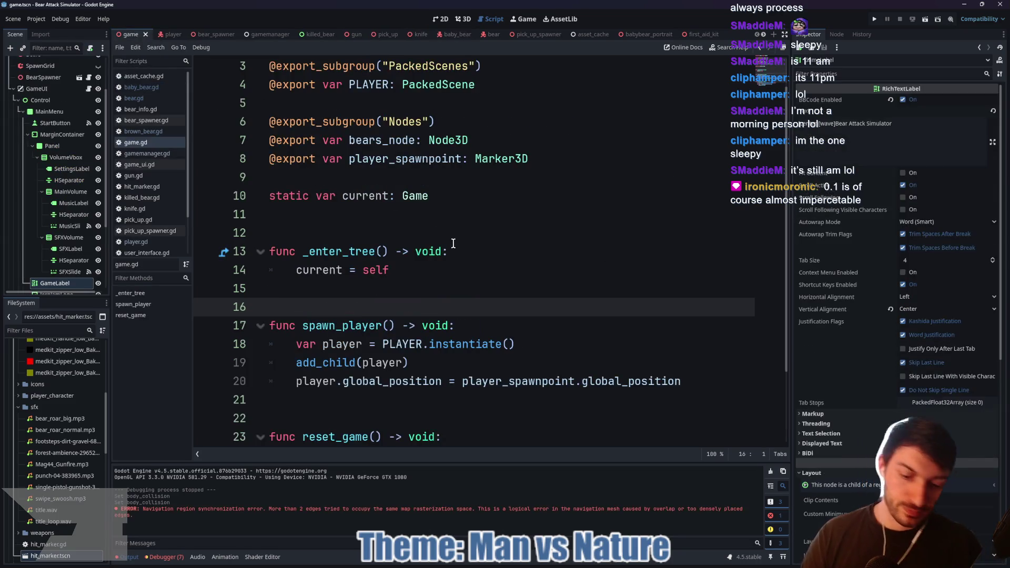
key(F5)
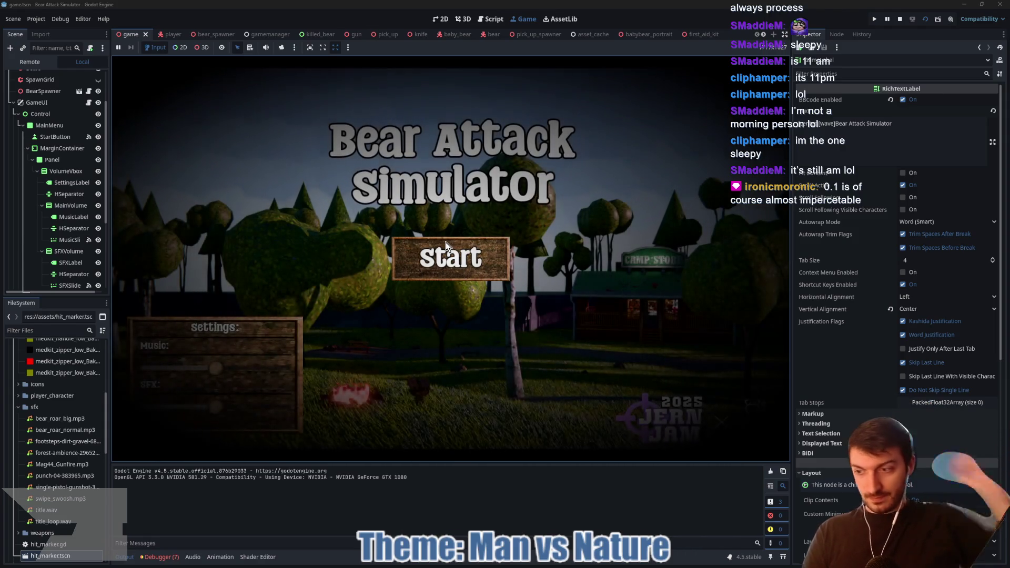
Lower the music, start a game and punch a bear until the debugger breaks at bear.gd line 203
drag(220, 366, 149, 367)
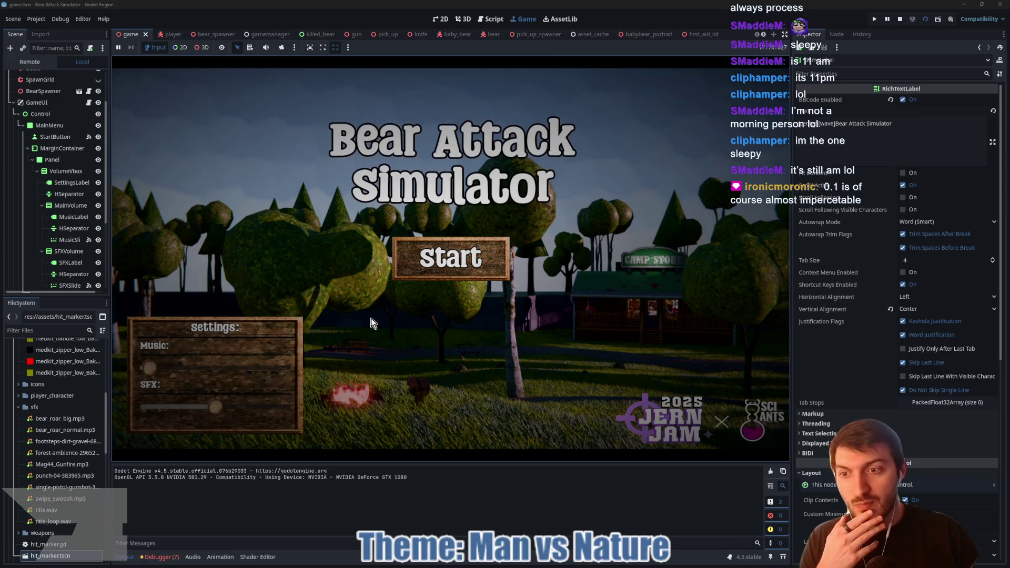
click(451, 258)
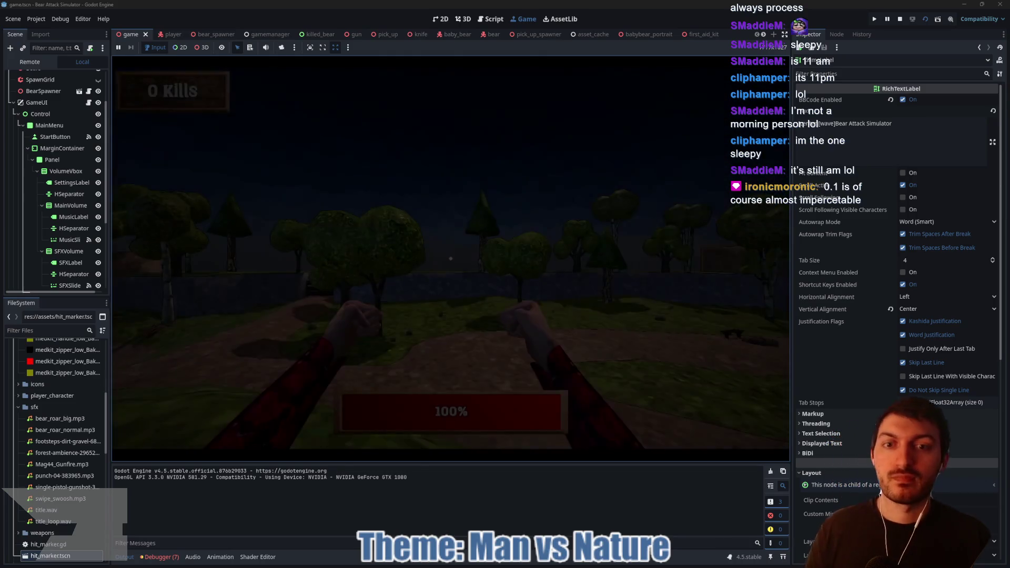
click(451, 258)
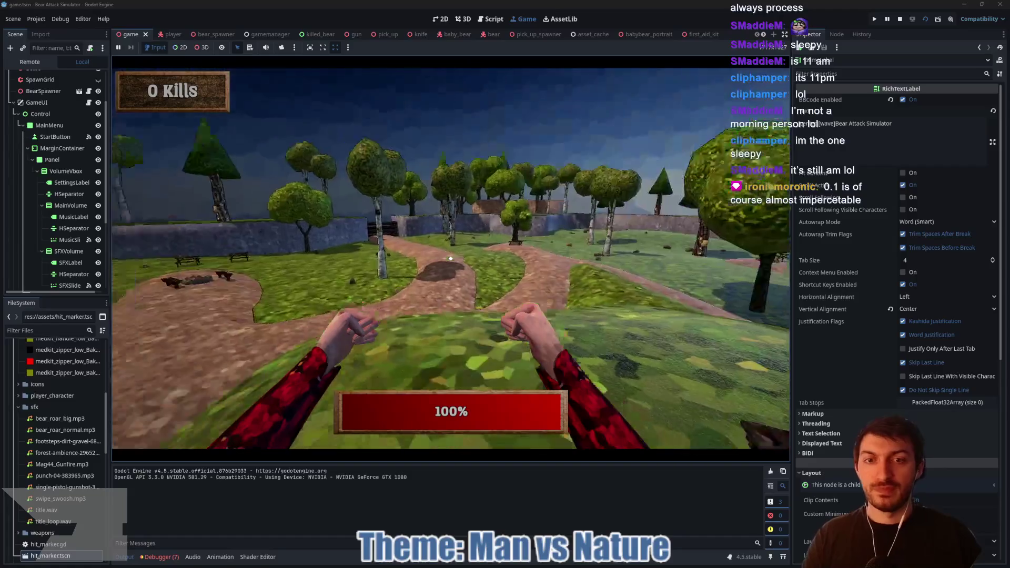
click(450, 258)
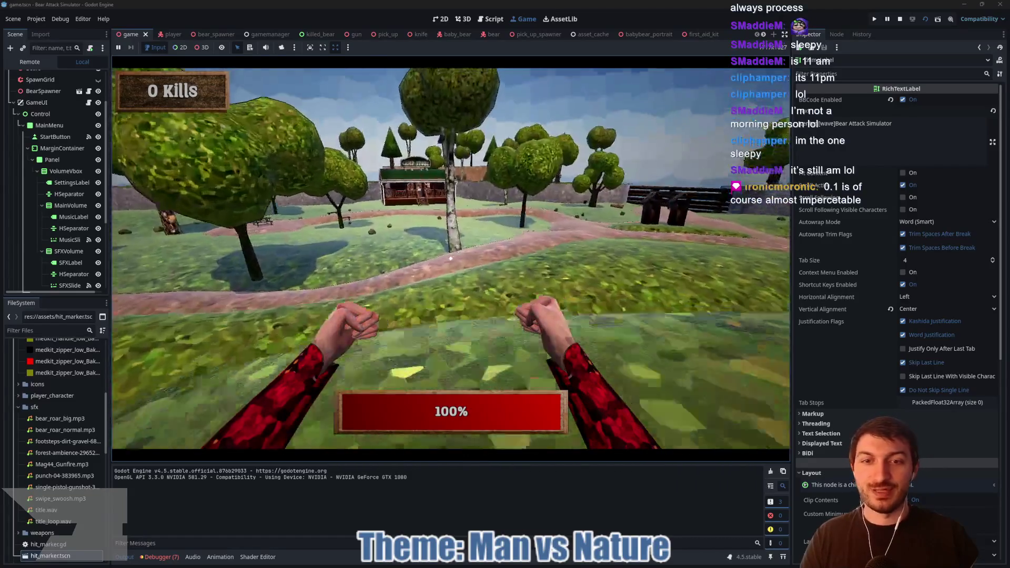
key(w)
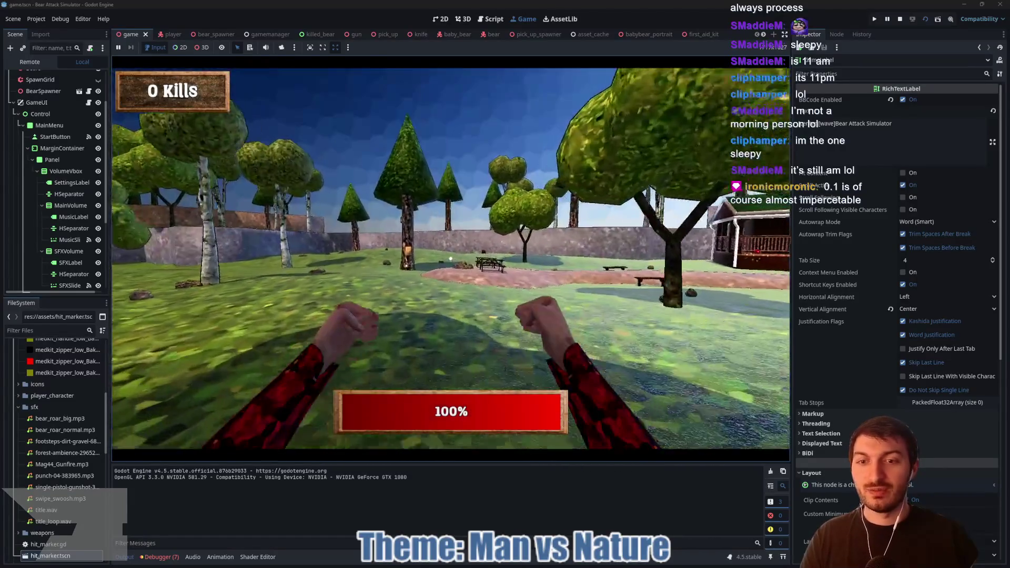
key(w)
click(450, 257)
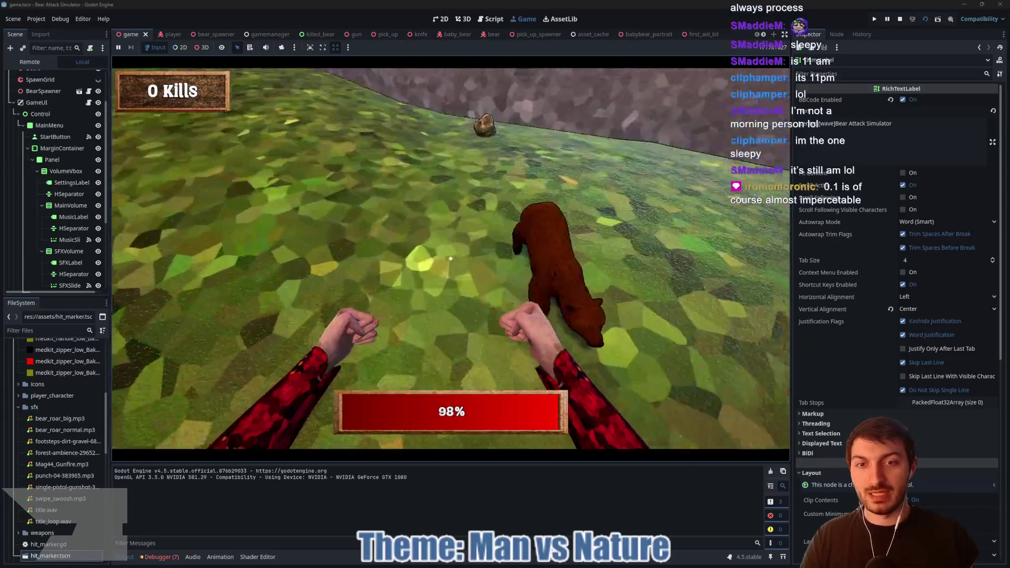
click(451, 257)
click(451, 258)
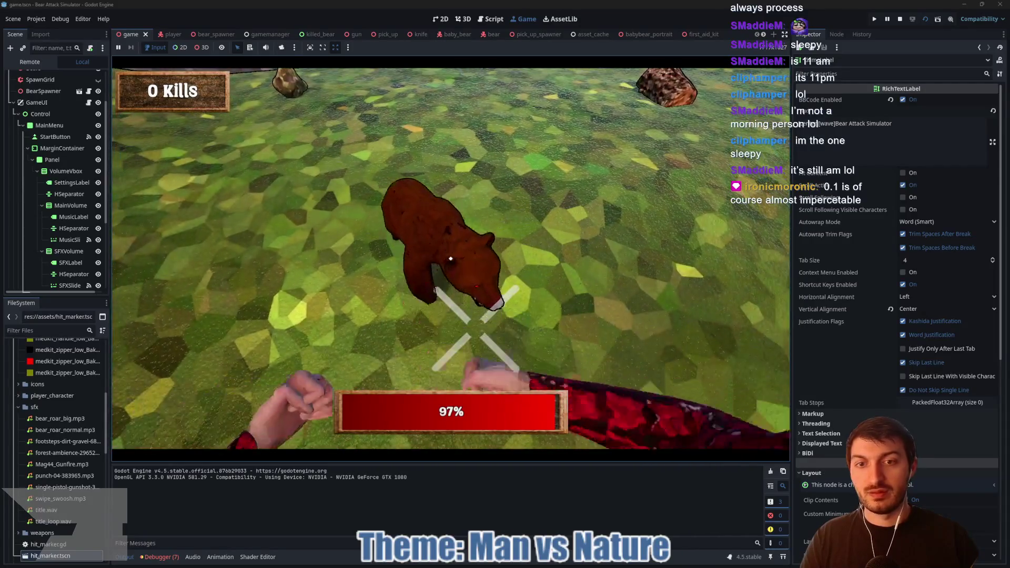
click(451, 258)
click(450, 257)
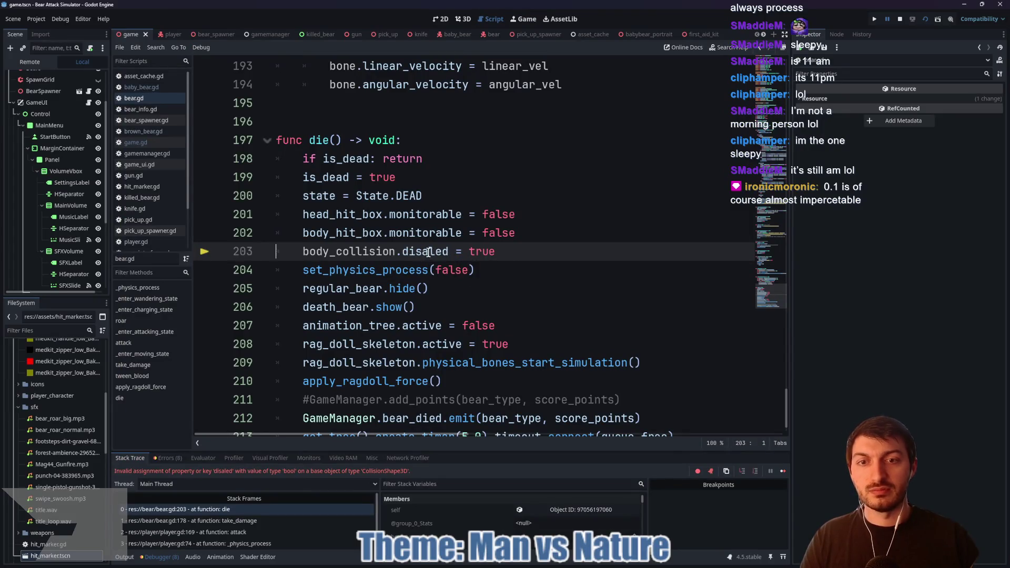
Autocomplete 'disaled' to 'disabled' on line 203 and rerun the project
key(End)
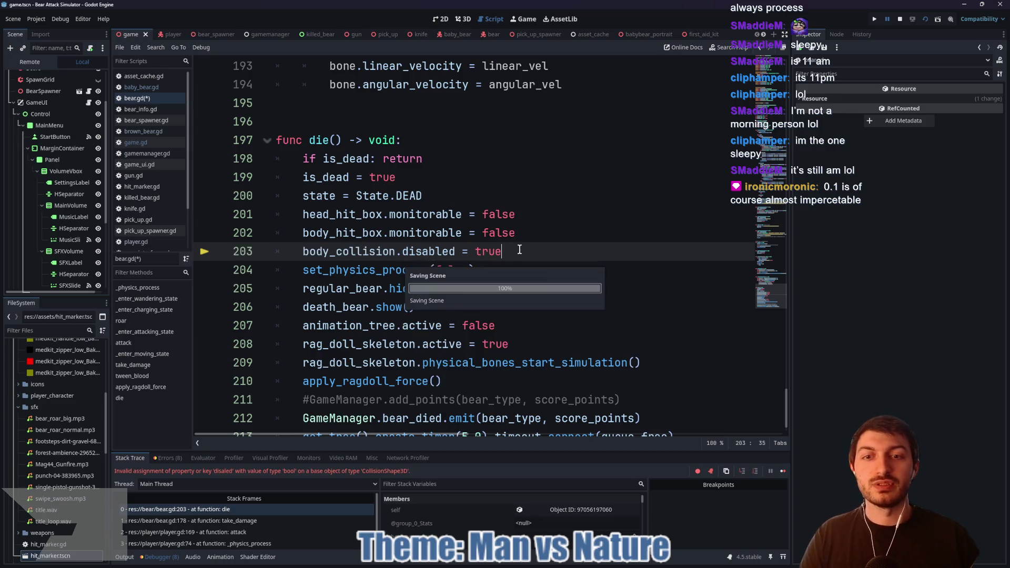
key(F5)
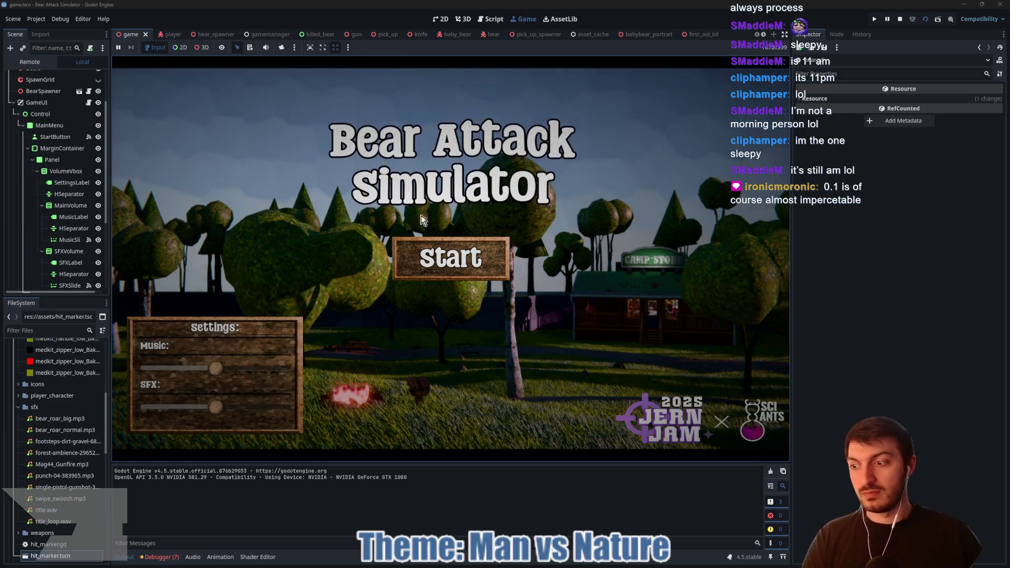
Turn the music down, start a game and punch the big and smaller charging bears to death
drag(216, 372, 146, 368)
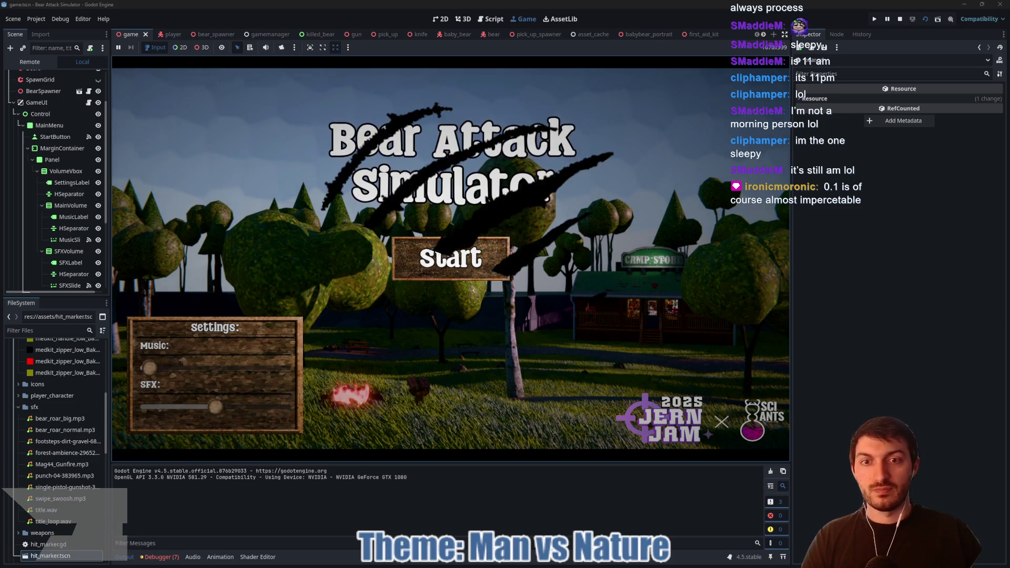
click(450, 258)
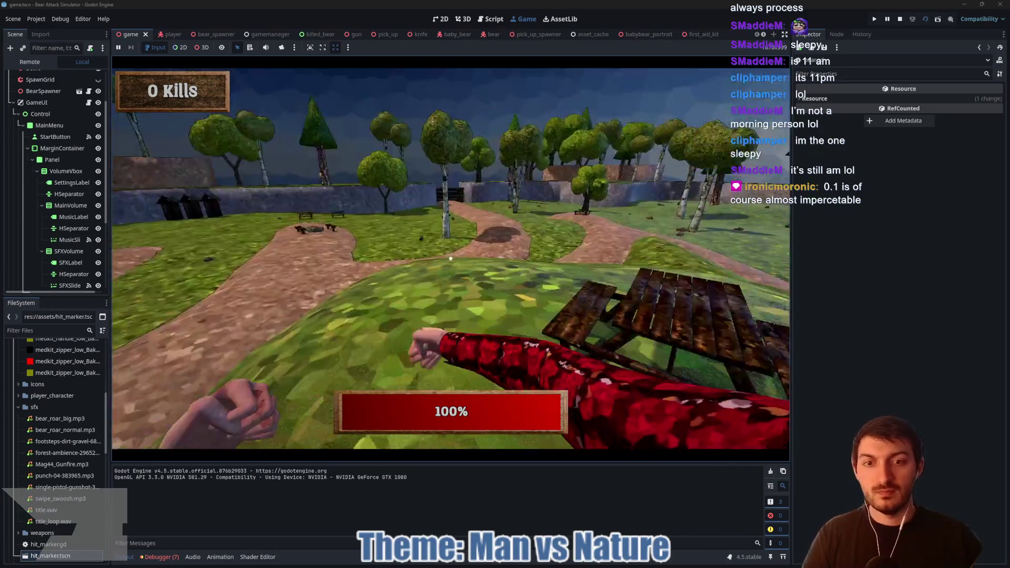
key(w)
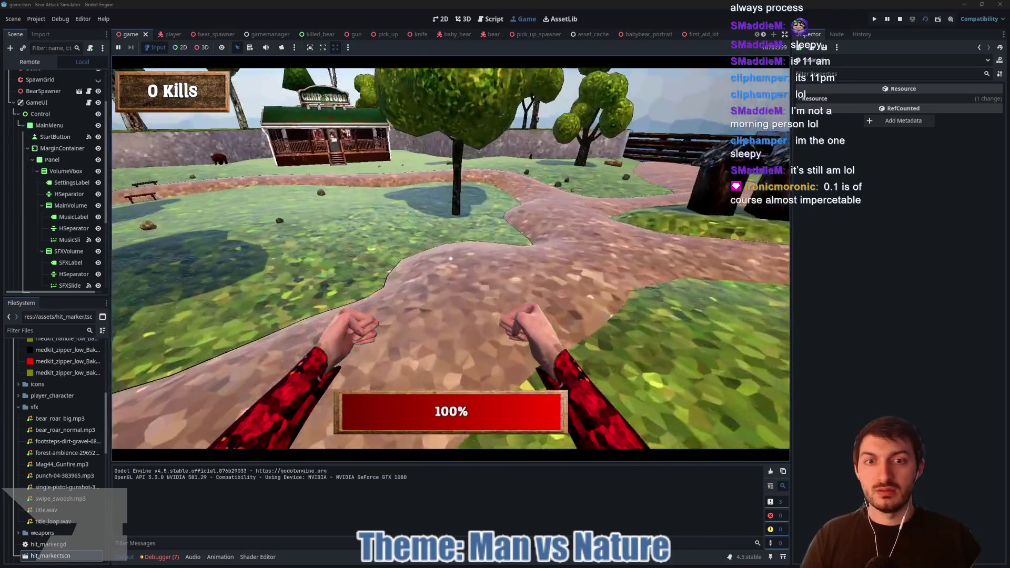
key(w)
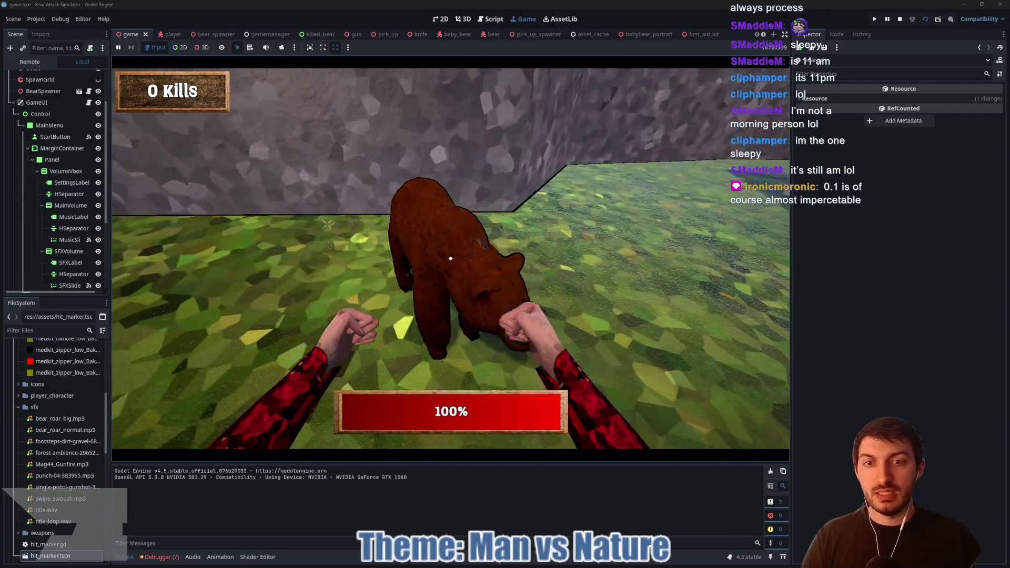
click(451, 259)
click(451, 258)
click(451, 258)
click(451, 258)
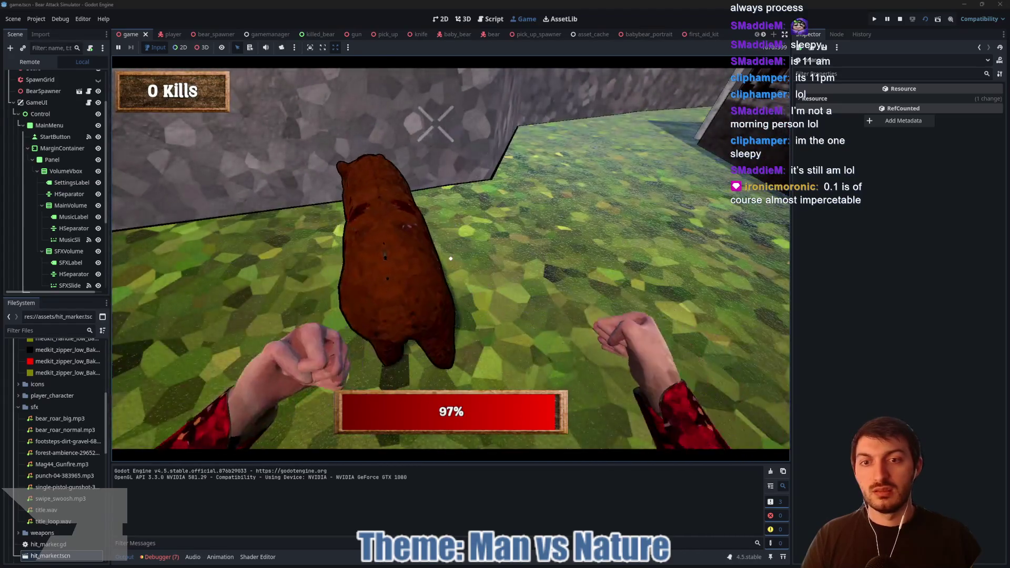
click(451, 258)
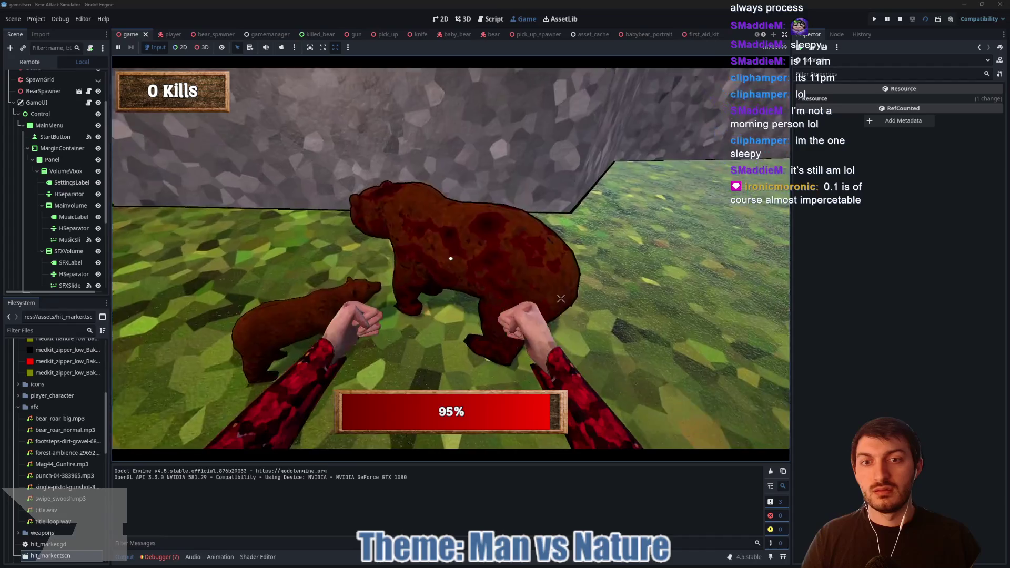
click(451, 258)
click(451, 258)
click(450, 259)
click(450, 259)
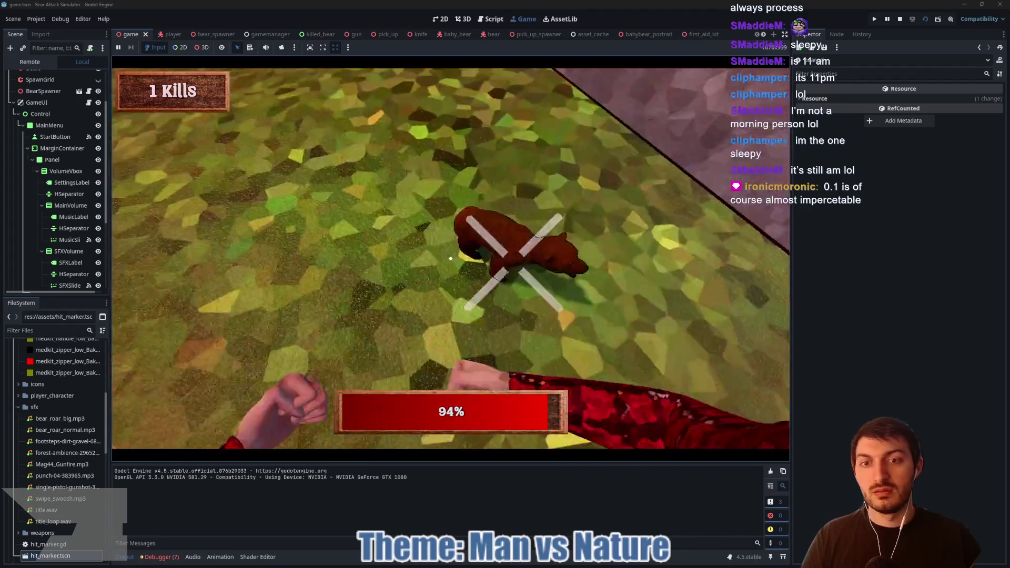
click(450, 258)
click(450, 258)
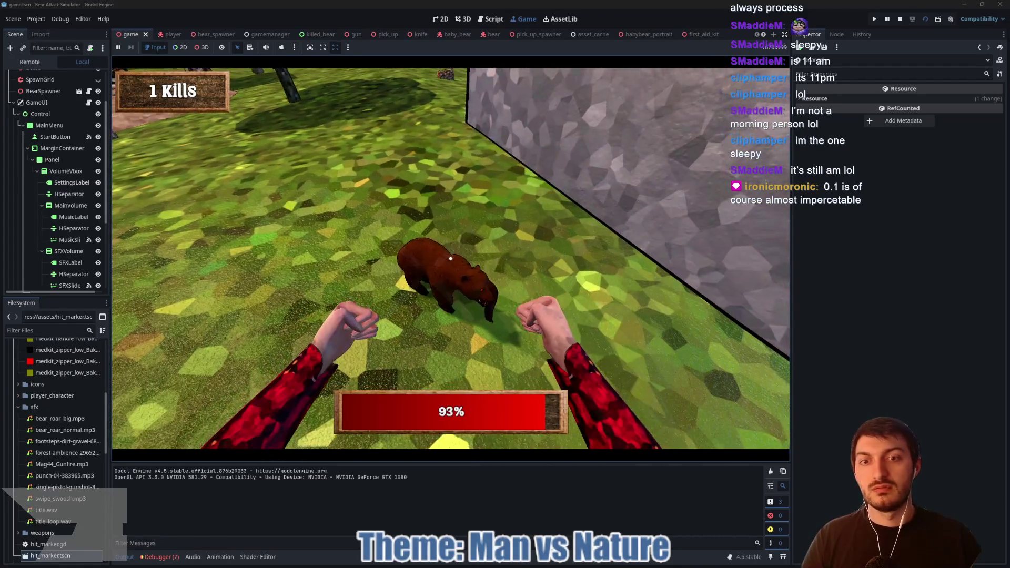
click(451, 259)
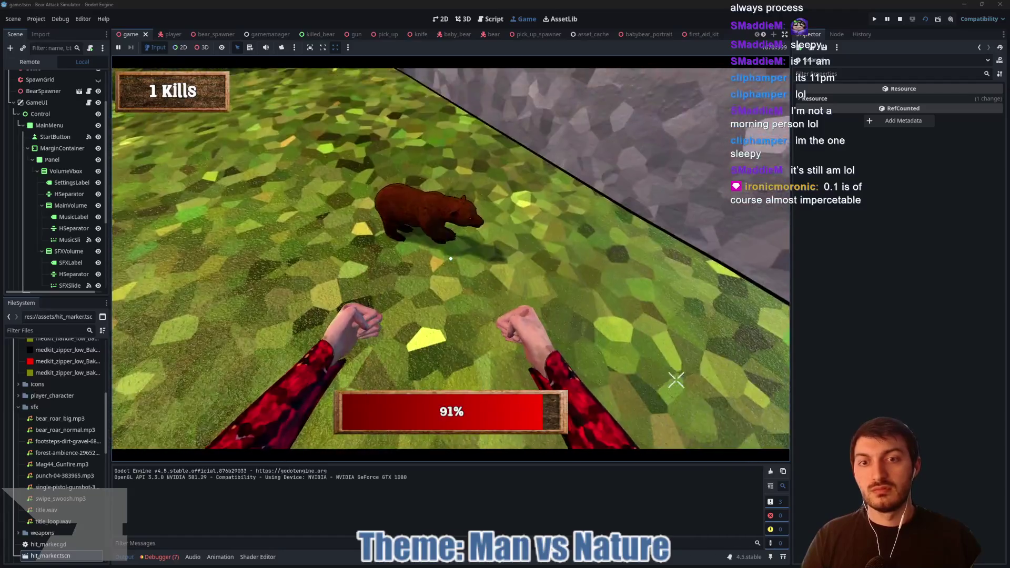
click(451, 258)
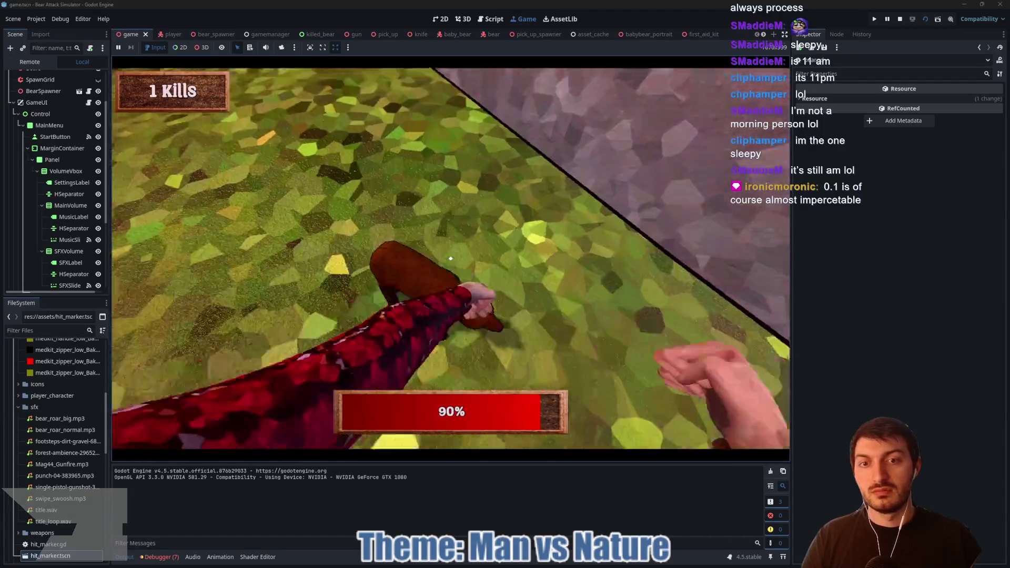
click(450, 258)
click(450, 258)
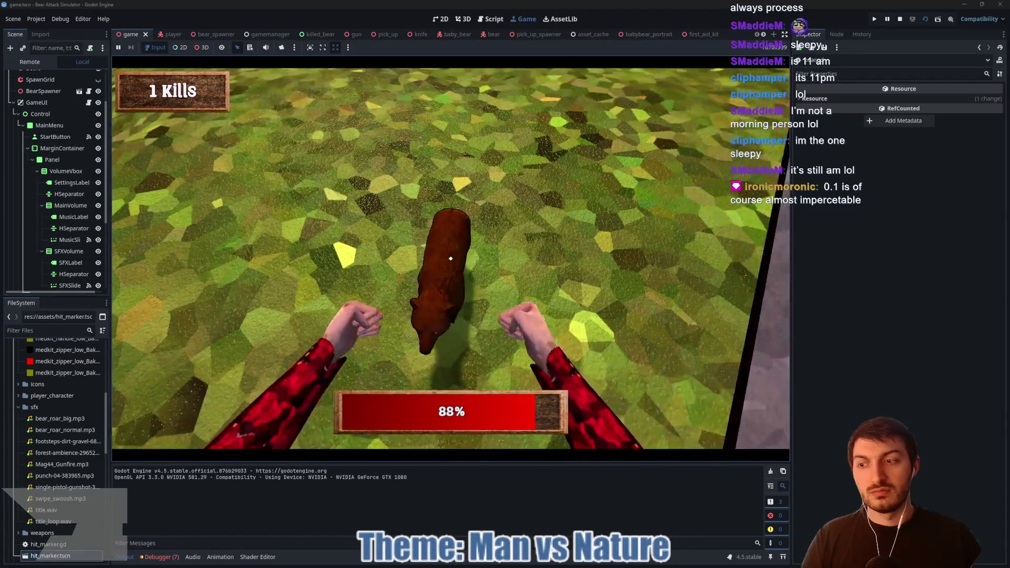
click(451, 258)
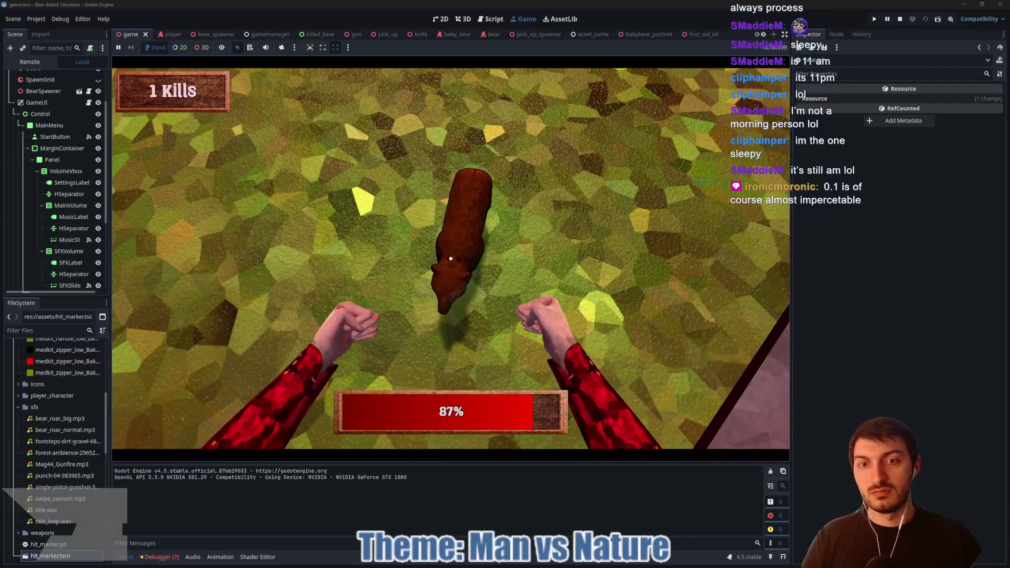
click(450, 258)
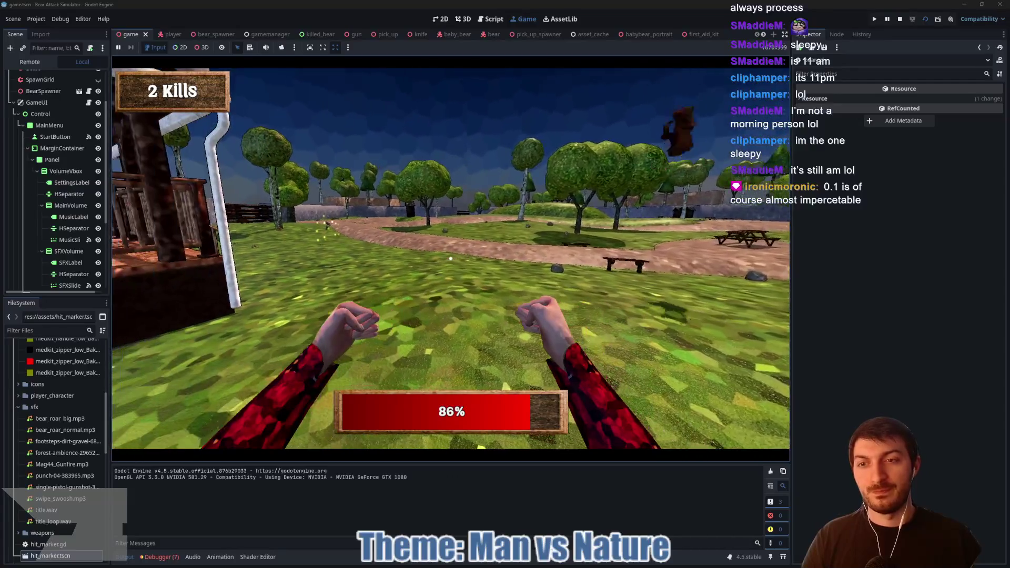
Grab the gun, fire its last round, punch another bear dead for 5 kills, then stop the game
click(450, 258)
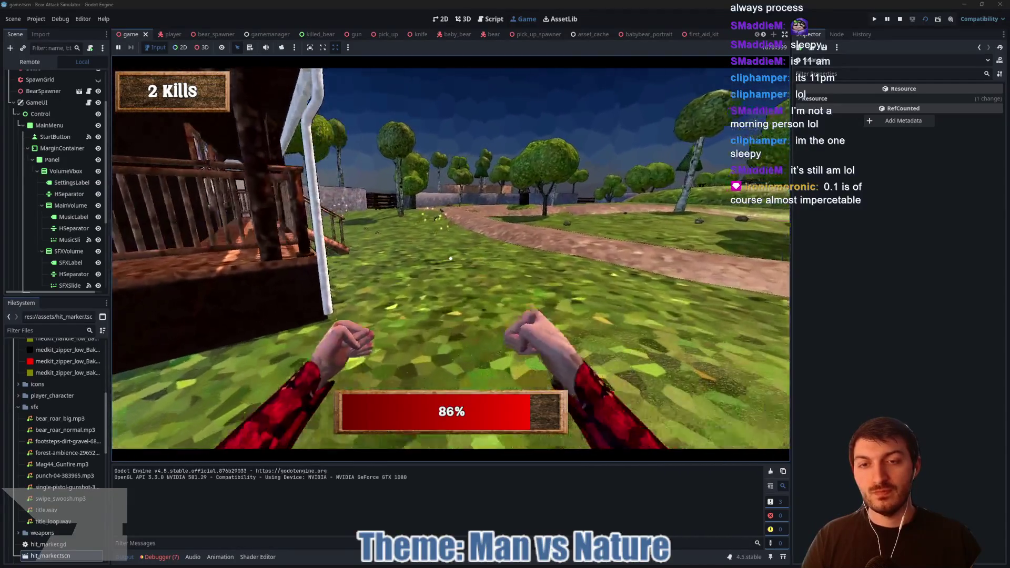
key(w)
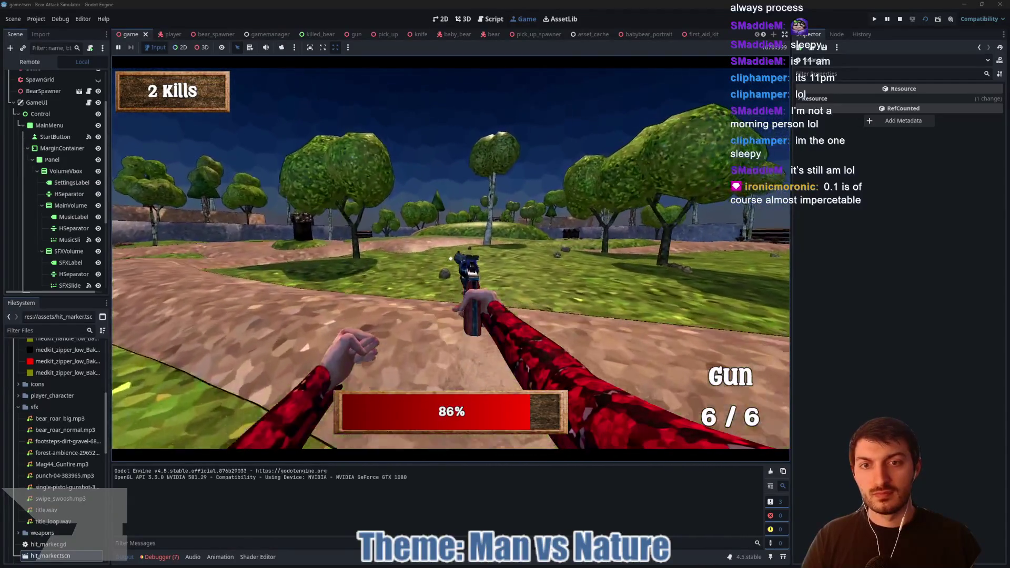
key(w)
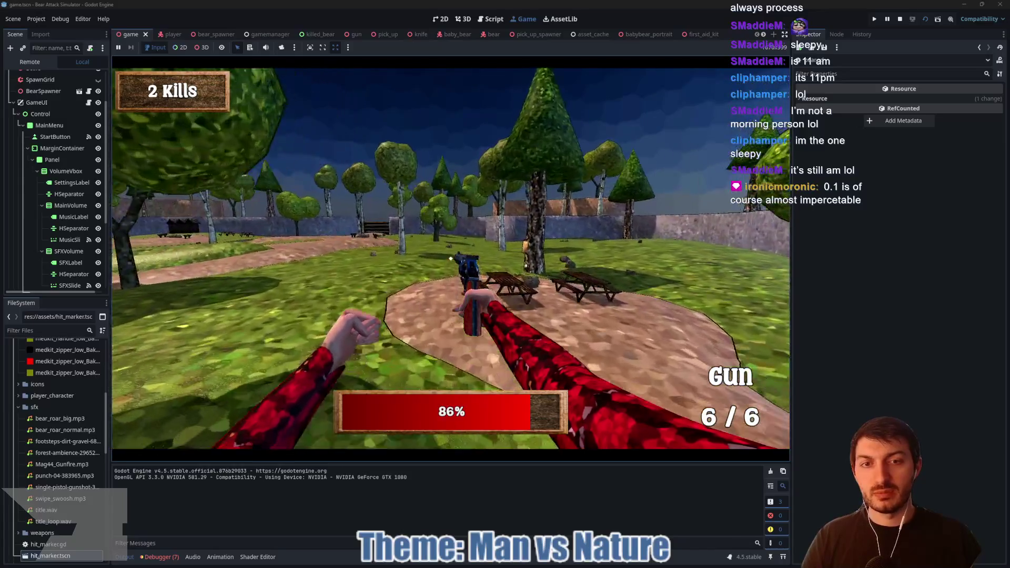
key(w)
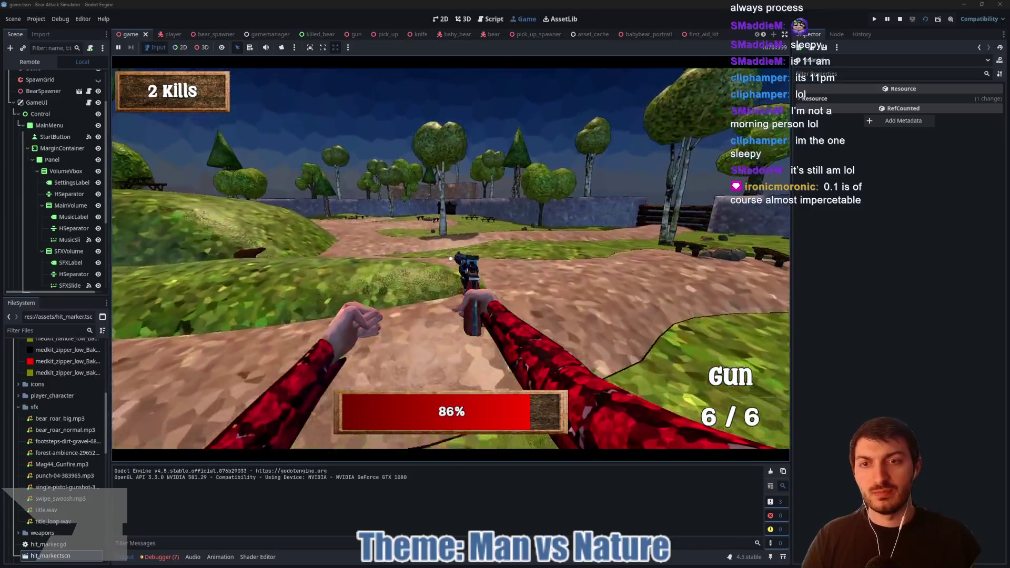
key(w)
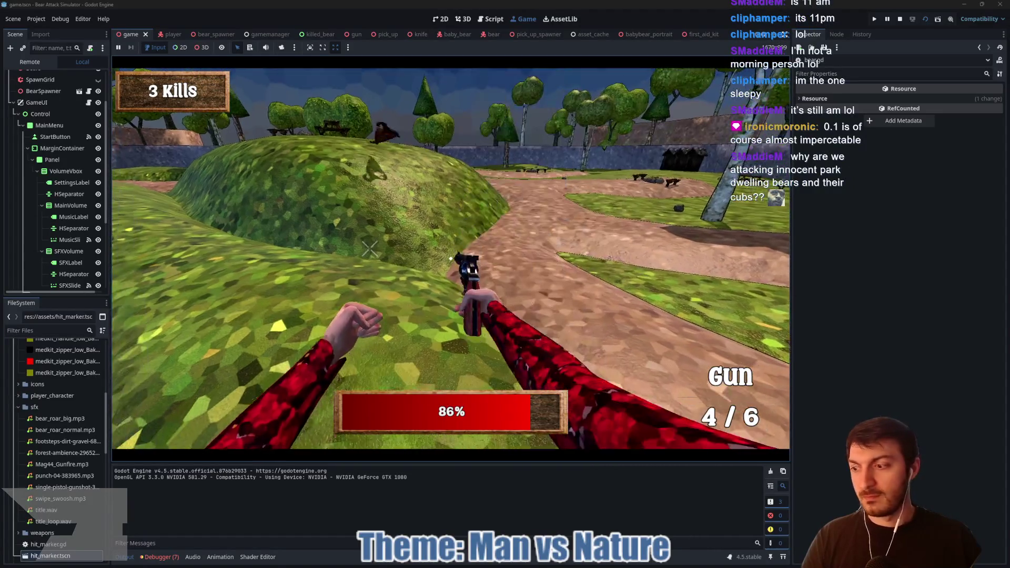
key(w)
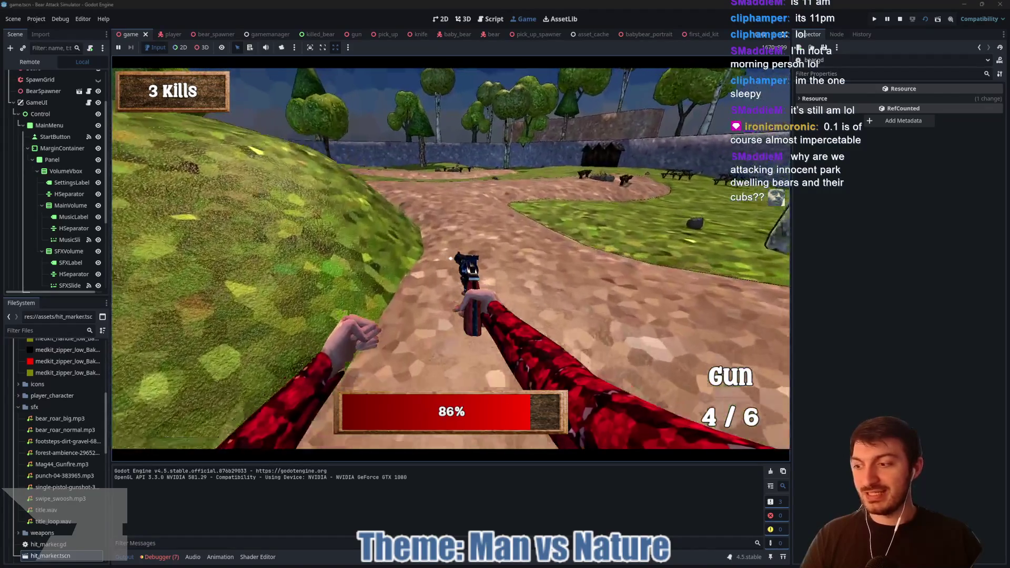
key(w)
key(w)
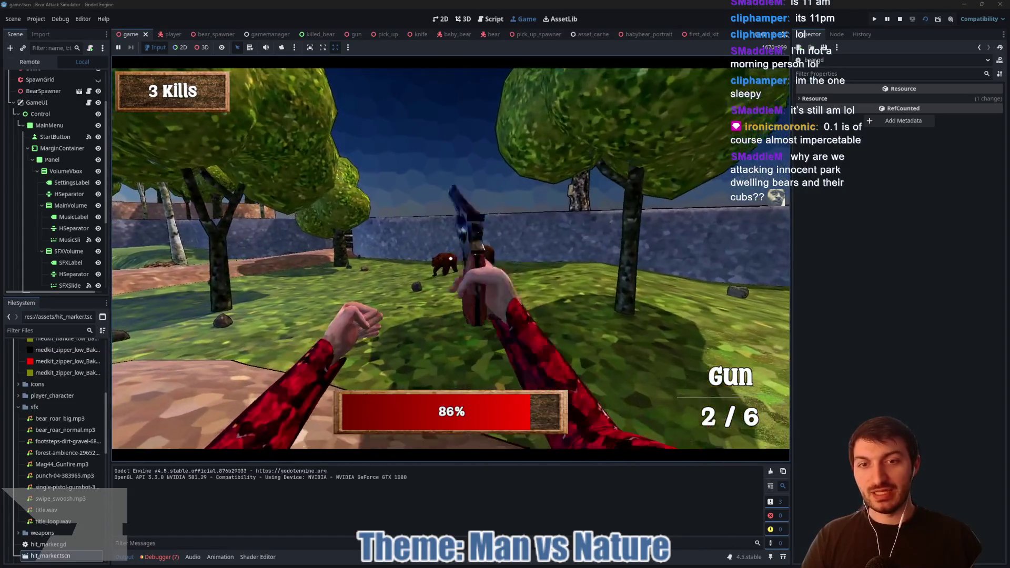
key(w)
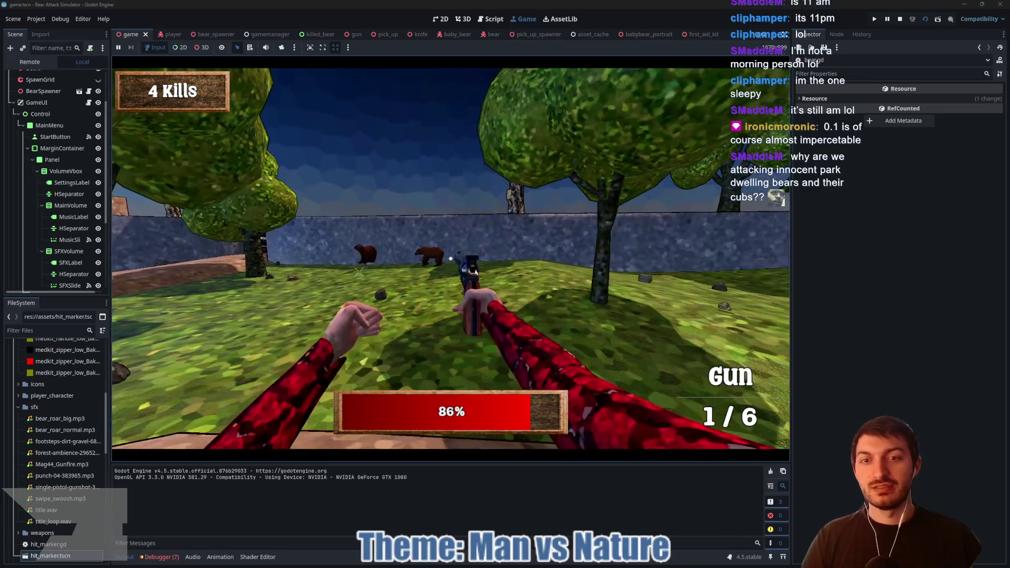
click(450, 258)
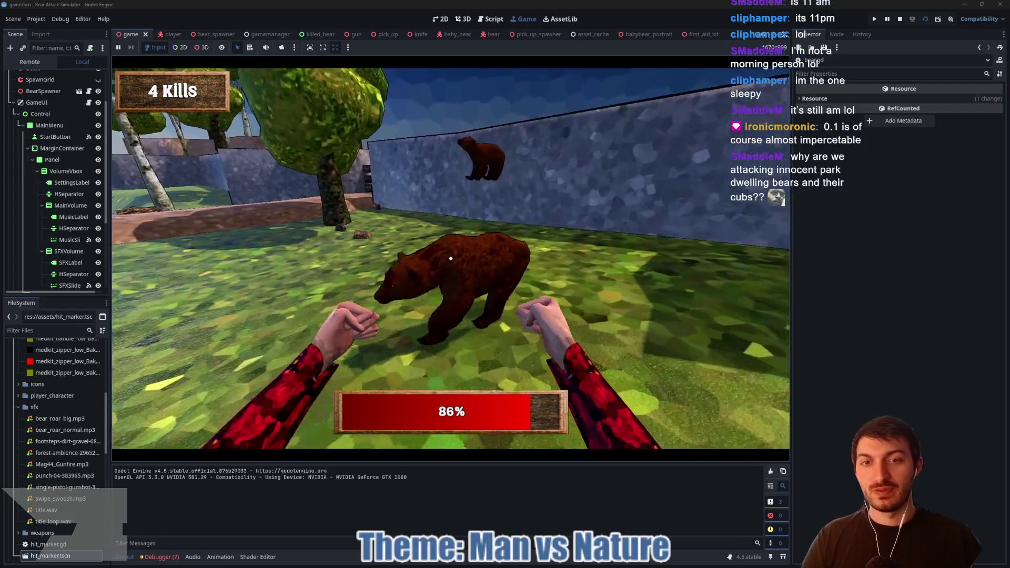
click(451, 259)
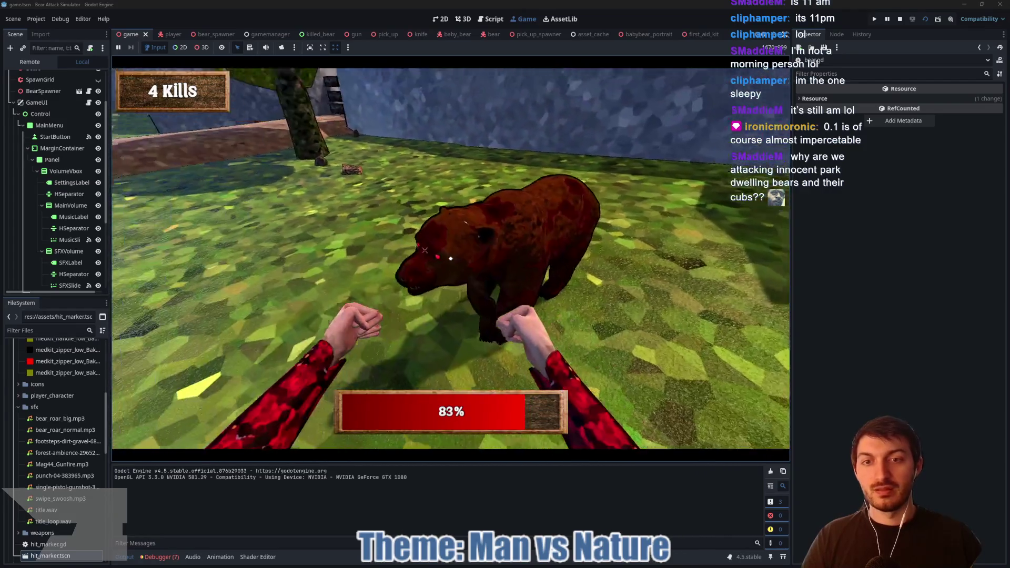
click(451, 258)
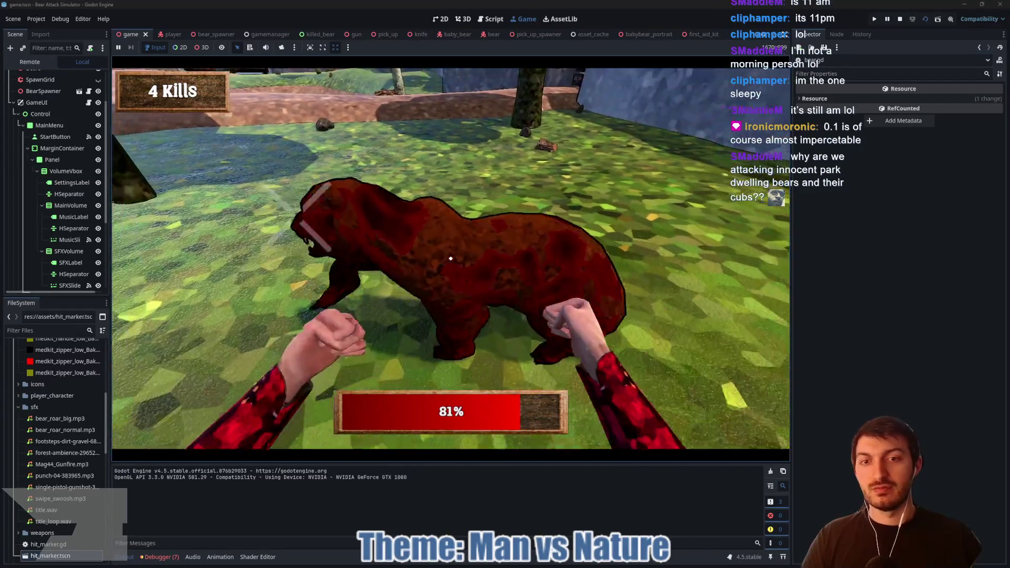
click(450, 258)
click(451, 258)
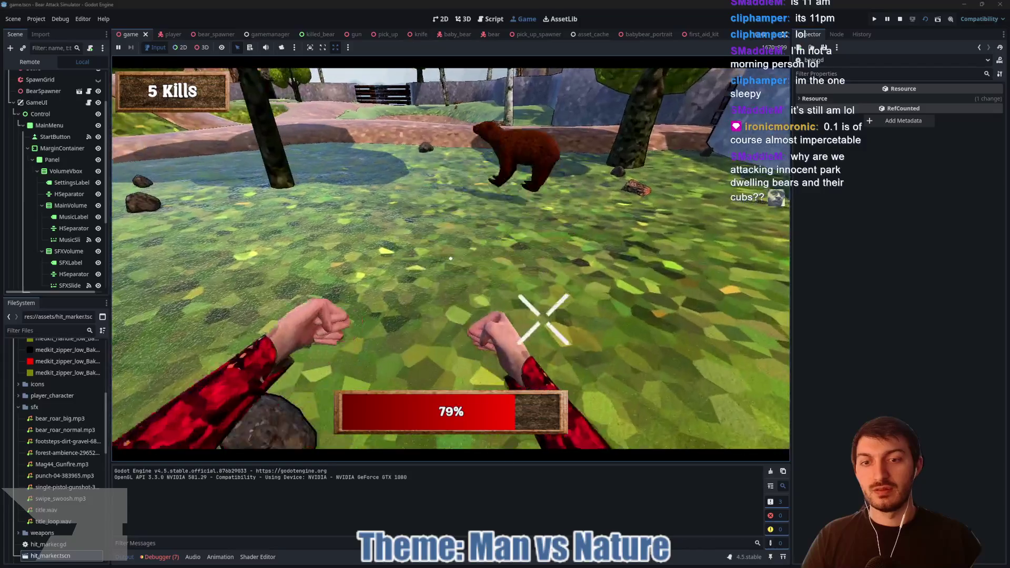
key(F8)
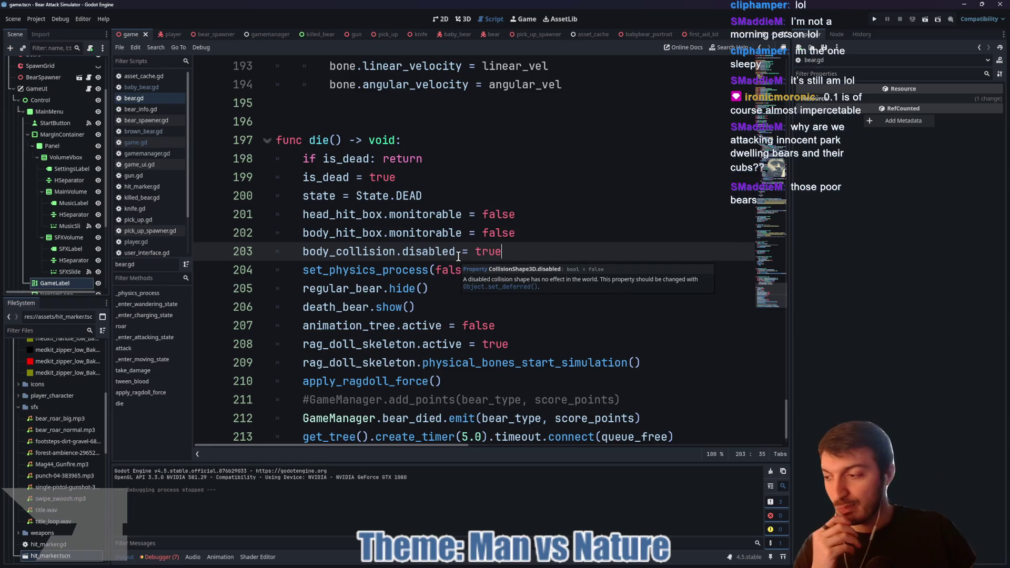
Review line 203 in die(), dismissing the context menu and leaving the caret at the line's end
right_click(459, 257)
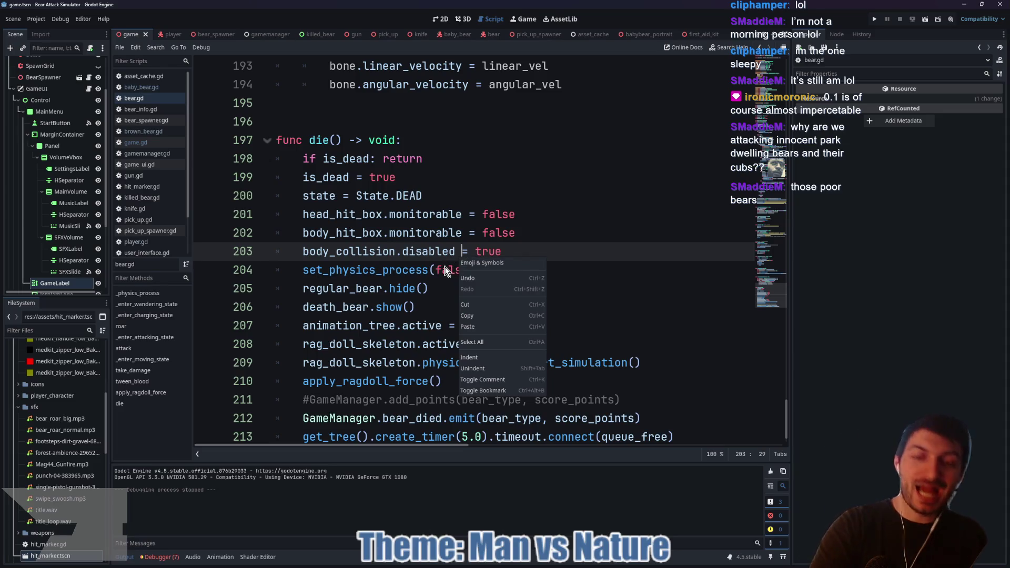
click(524, 246)
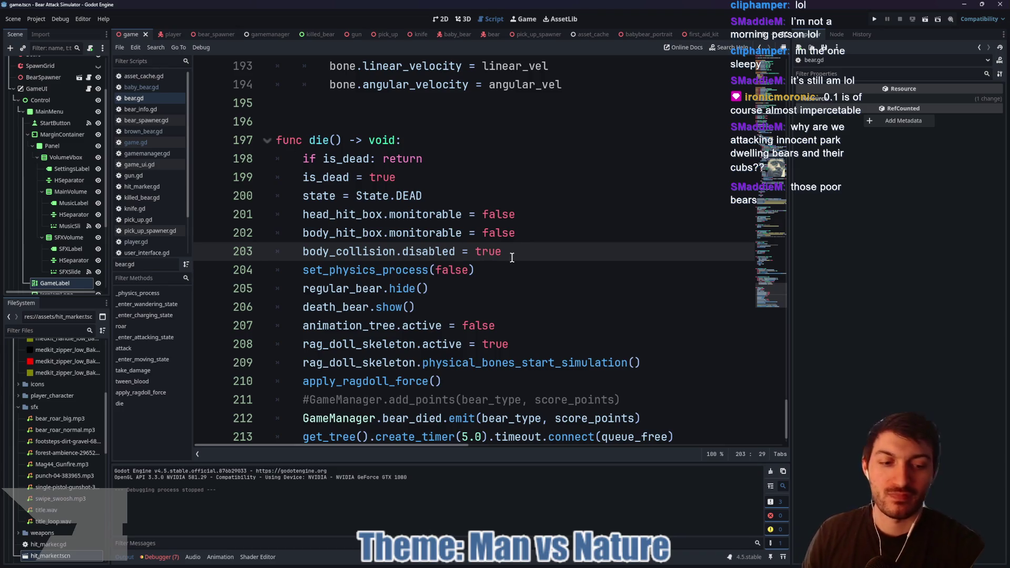
click(518, 248)
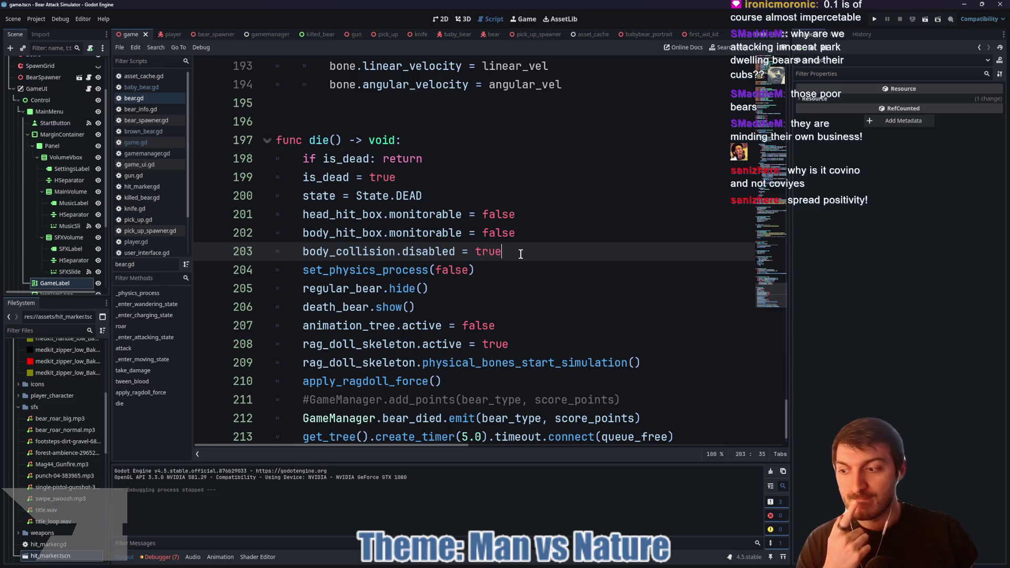
scroll(518, 251, down, 1)
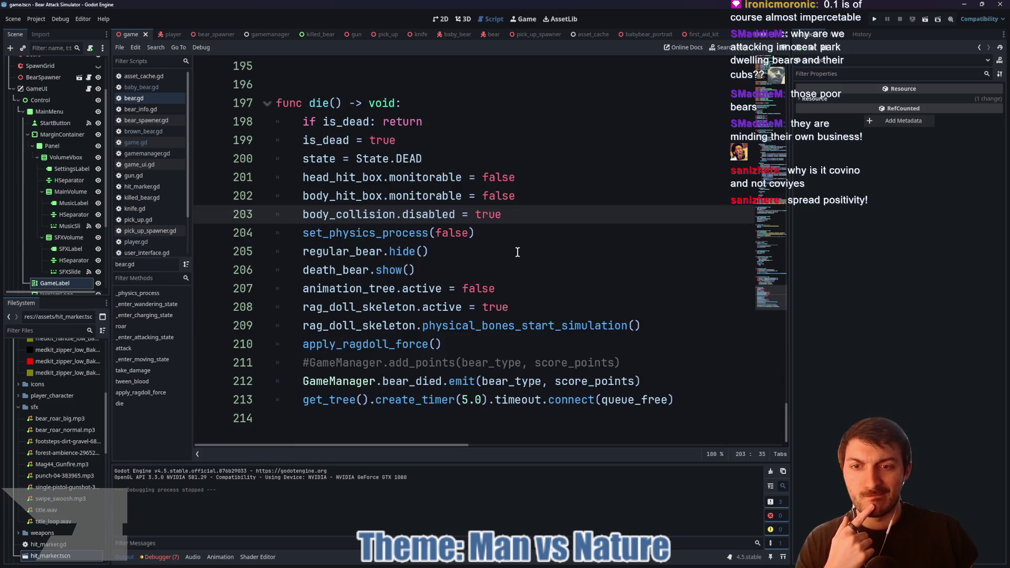
scroll(518, 252, up, 9)
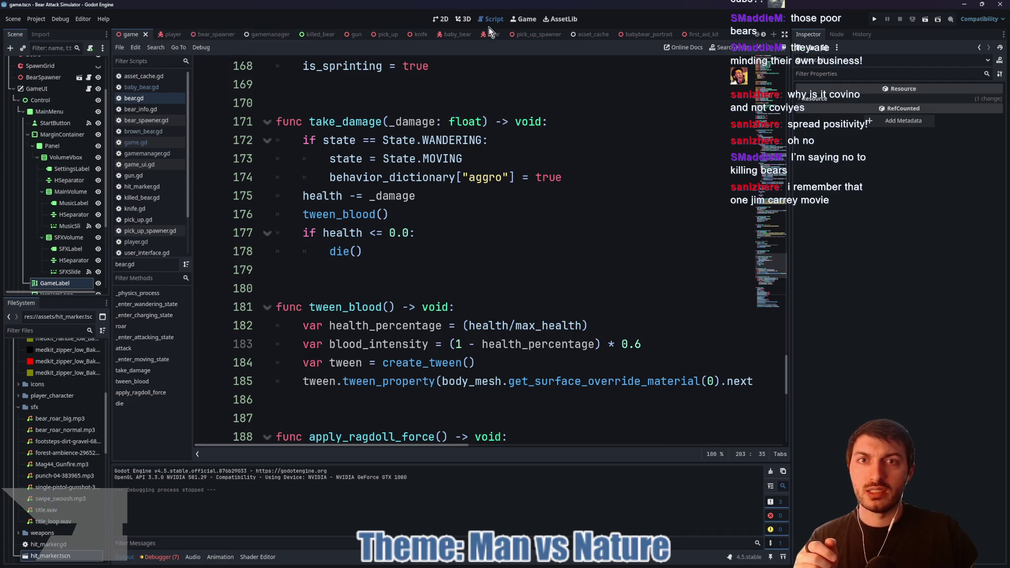
Switch to 3D and fly past the fence, Camp Store porch, trees and paths of the park
click(464, 19)
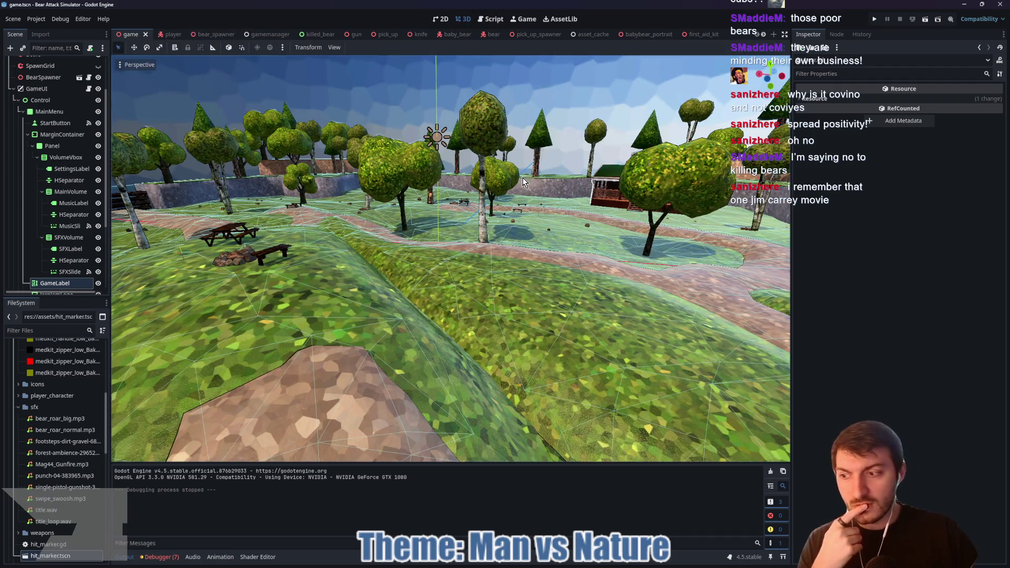
mouse_move(510, 205)
mouse_down()
mouse_move(535, 241)
mouse_move(558, 237)
mouse_up()
key(w)
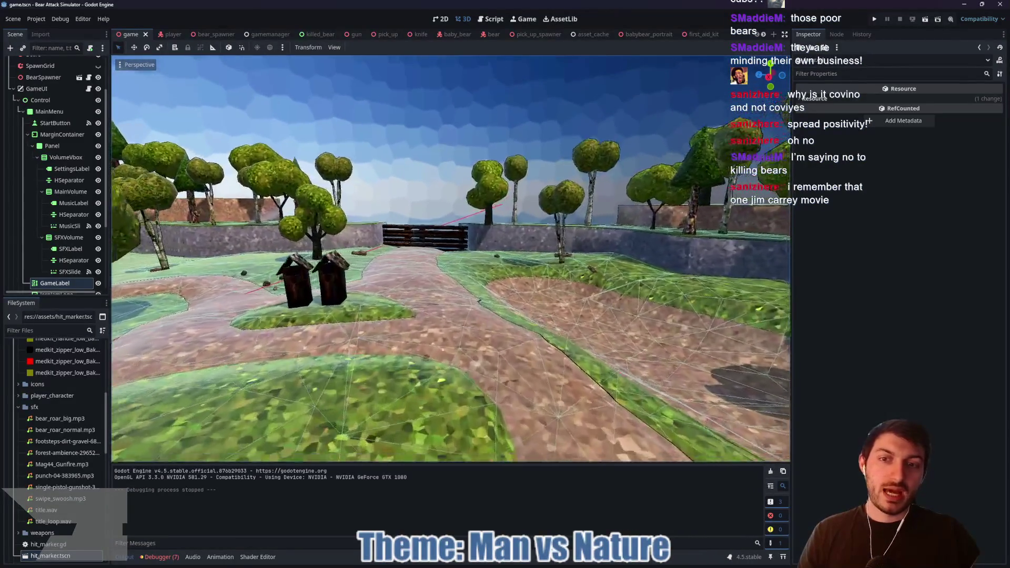
key(w)
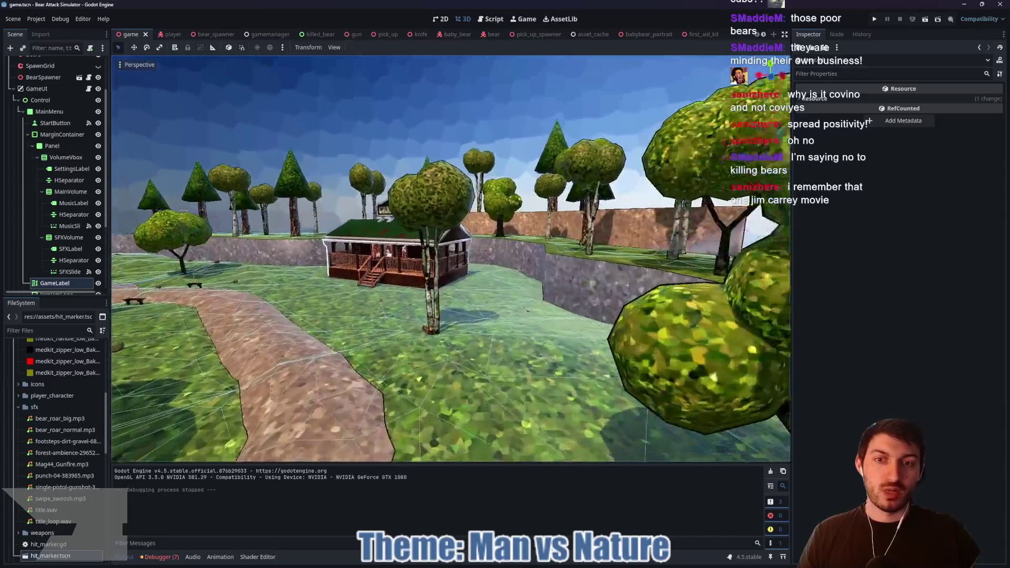
key(w)
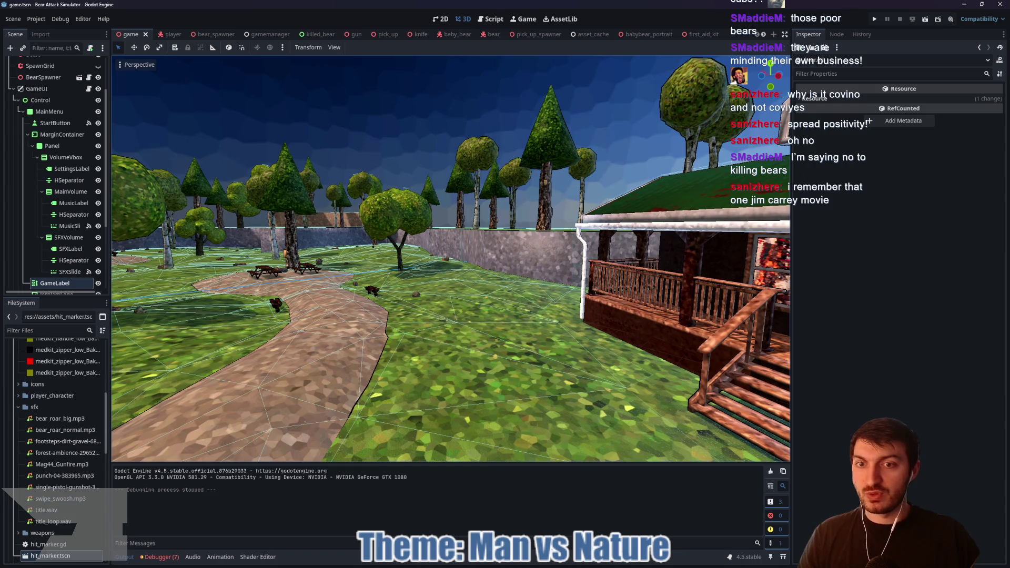
key(w)
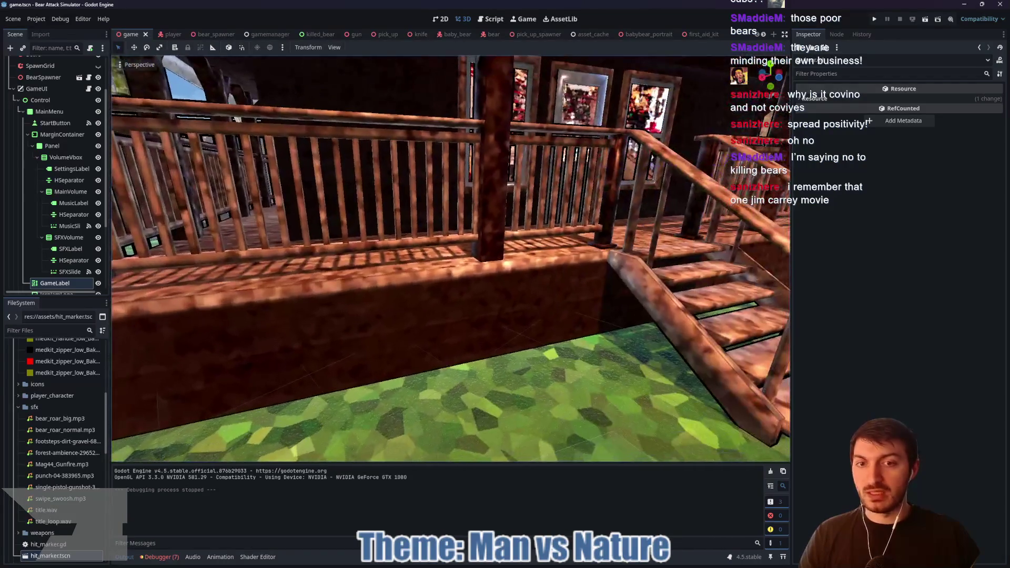
key(w)
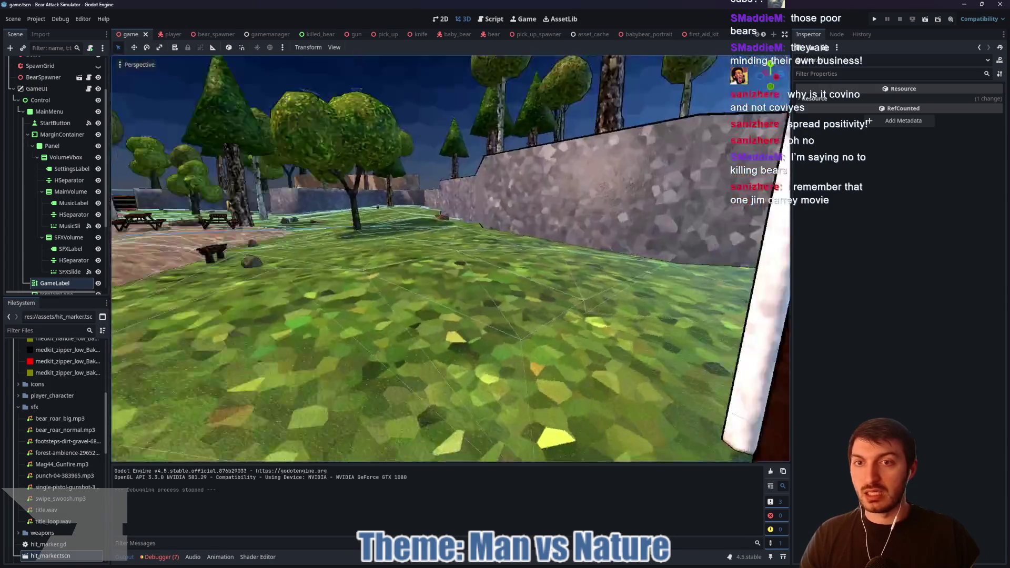
key(w)
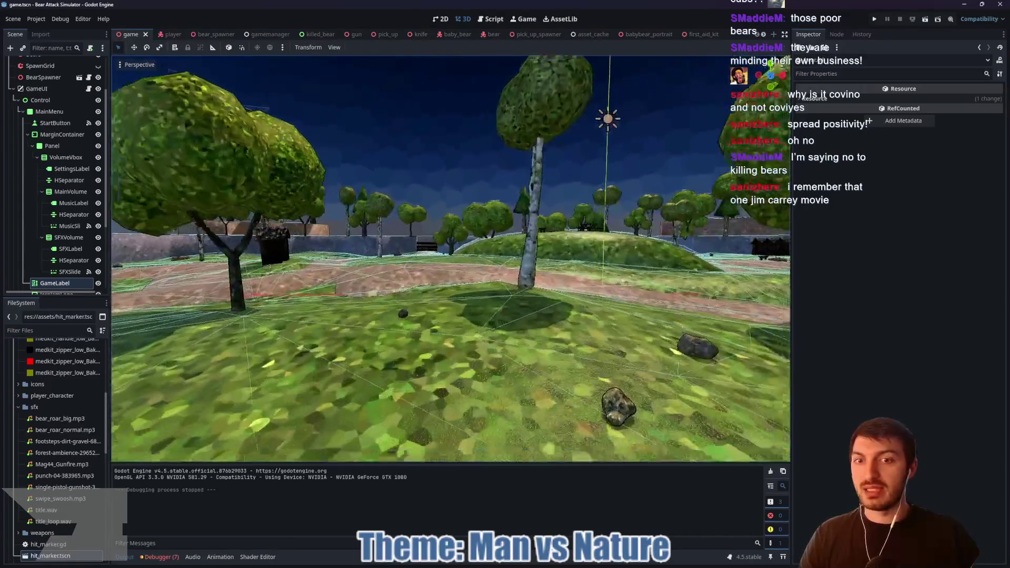
key(w)
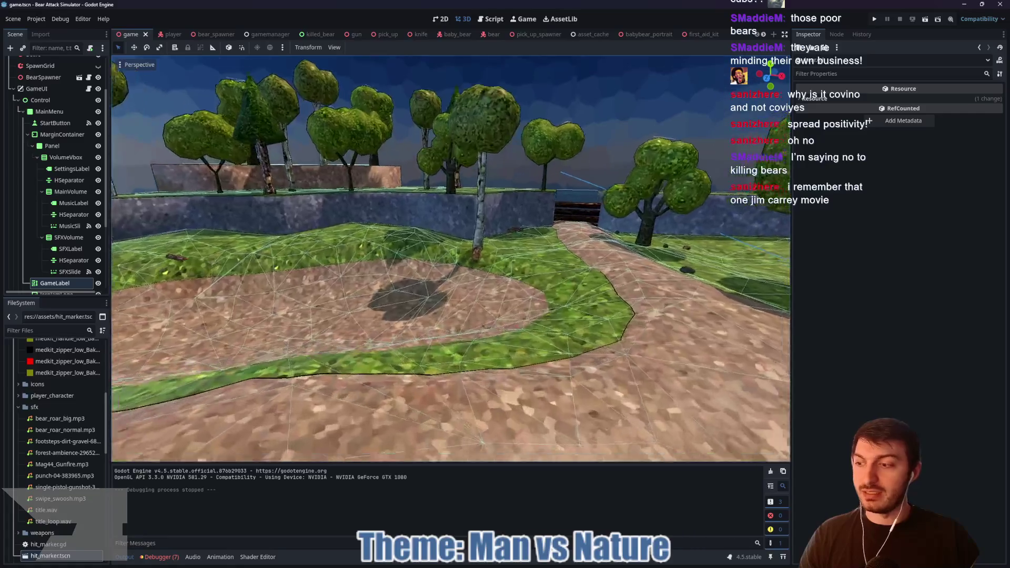
key(s)
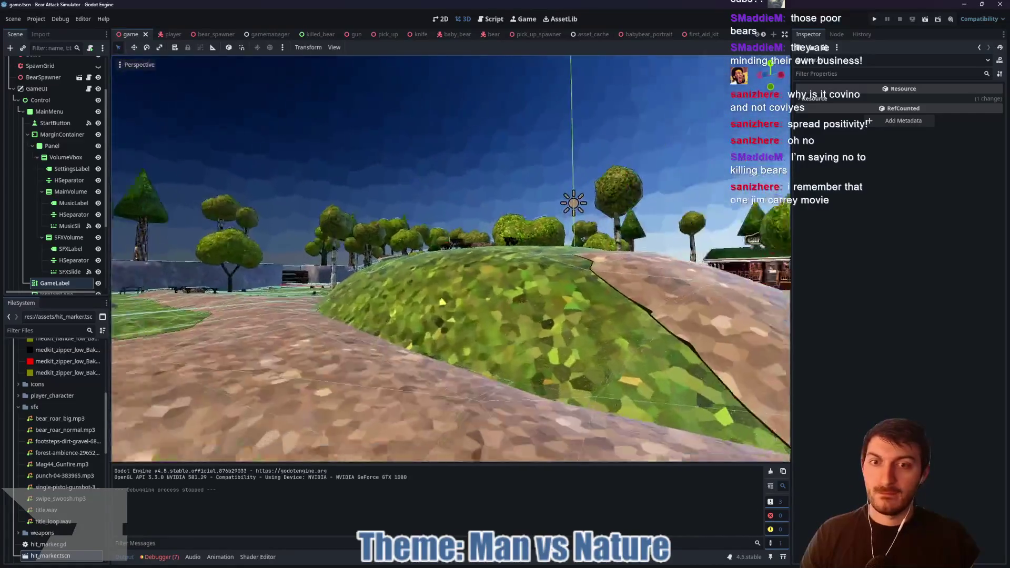
key(w)
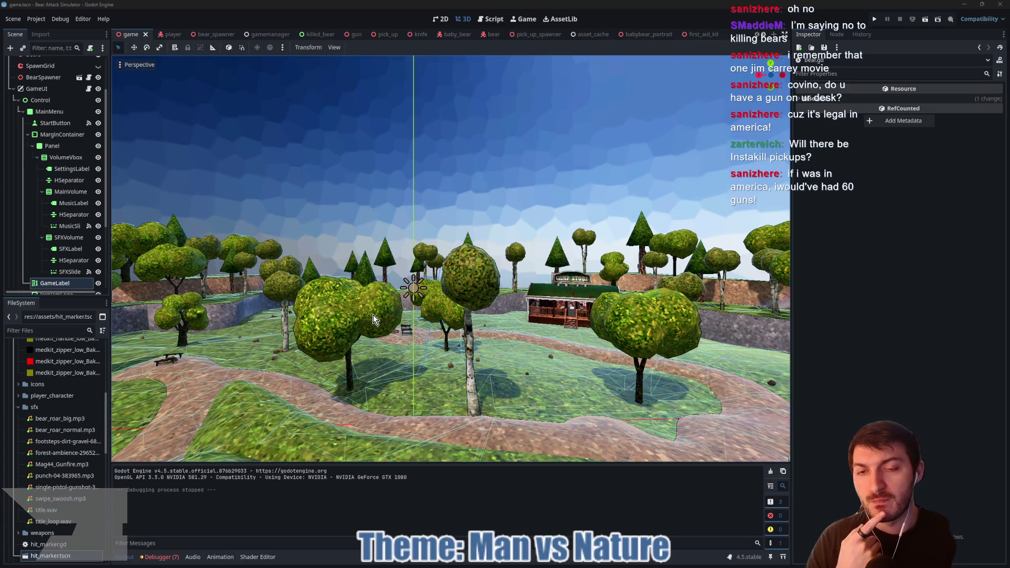
right_click(408, 311)
Look toward the store, collapse GameUI in the Scene dock, and open the player scene
key(s)
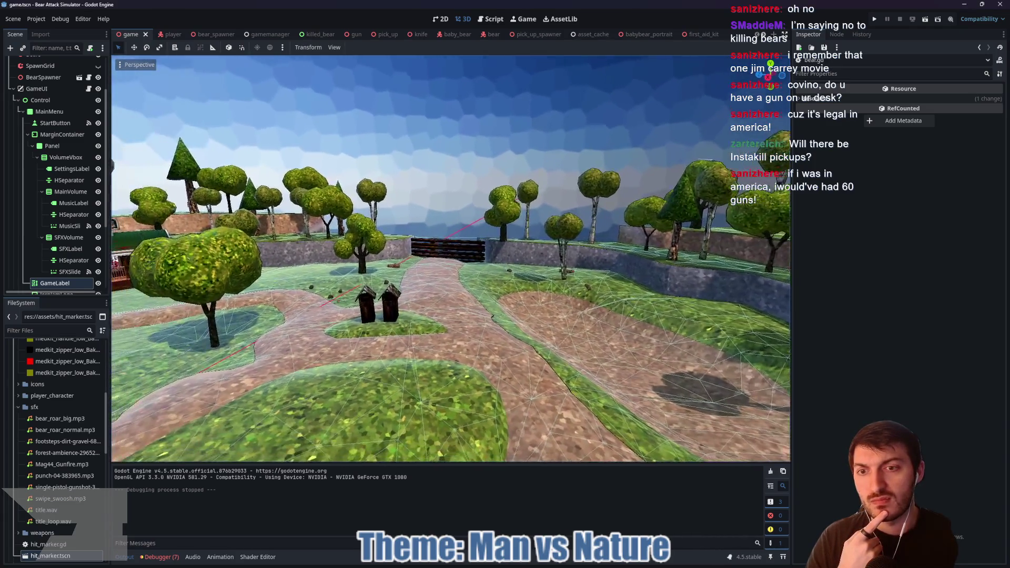
key(w)
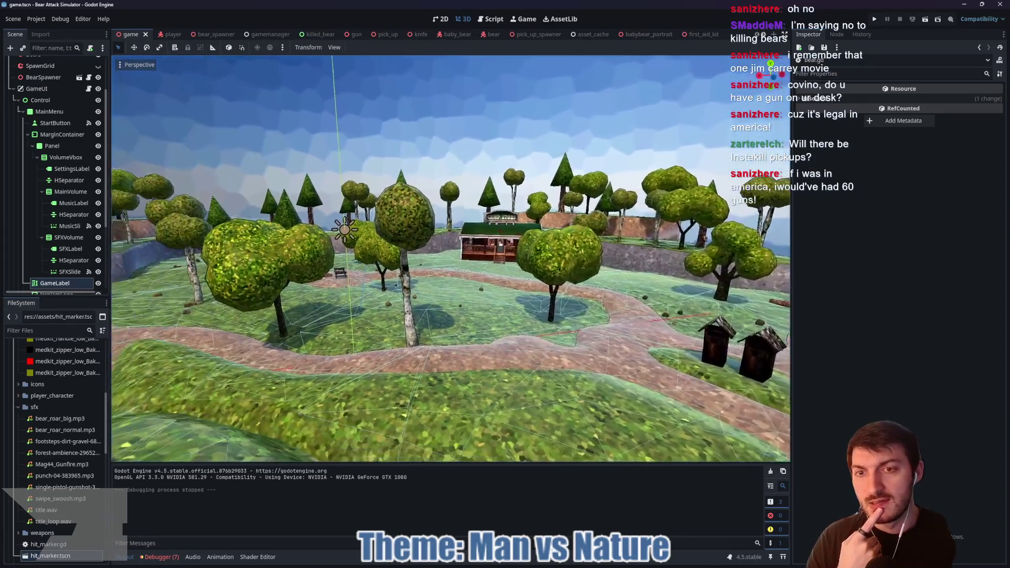
scroll(445, 321, up, 2)
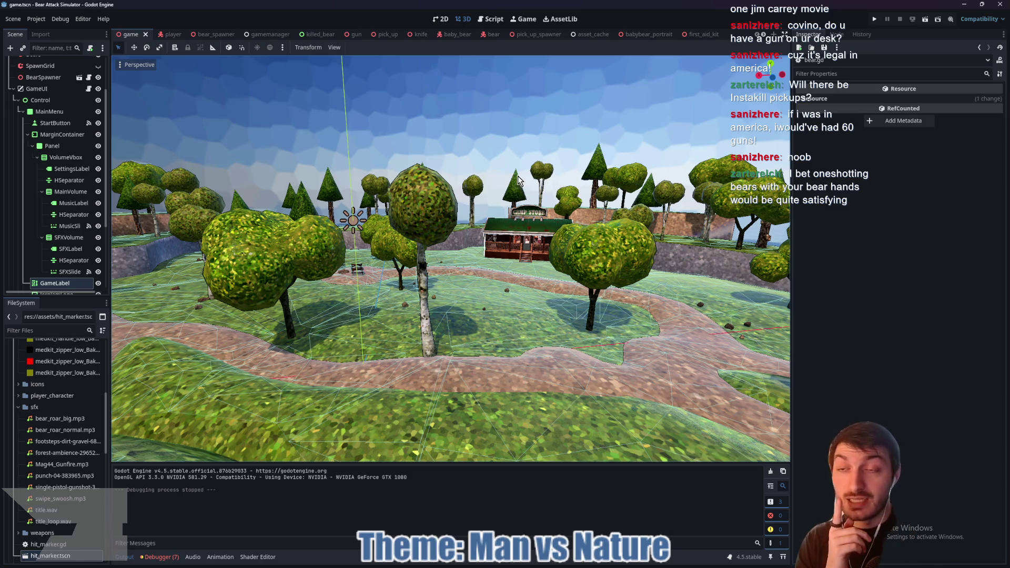
click(13, 88)
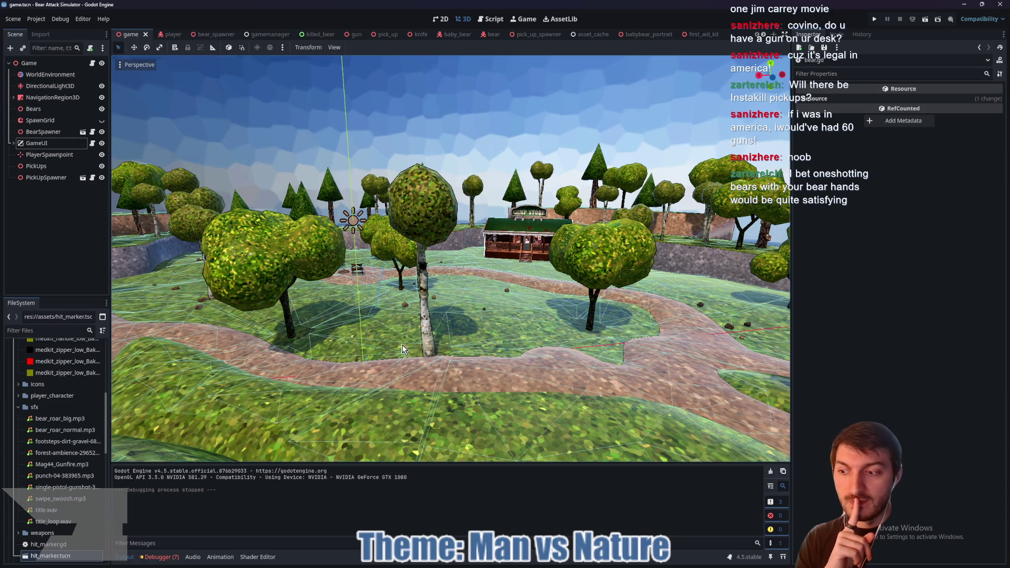
click(171, 33)
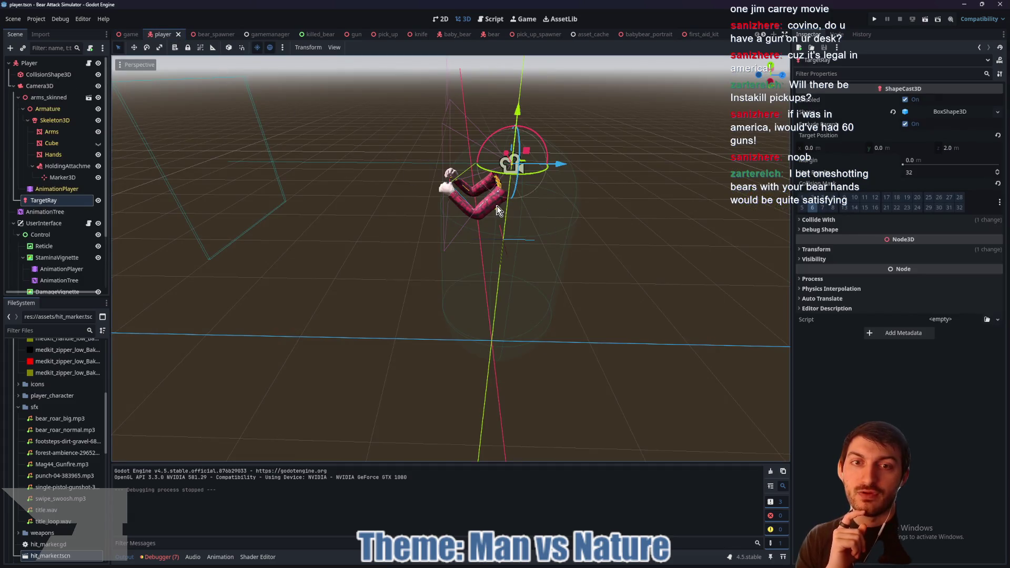